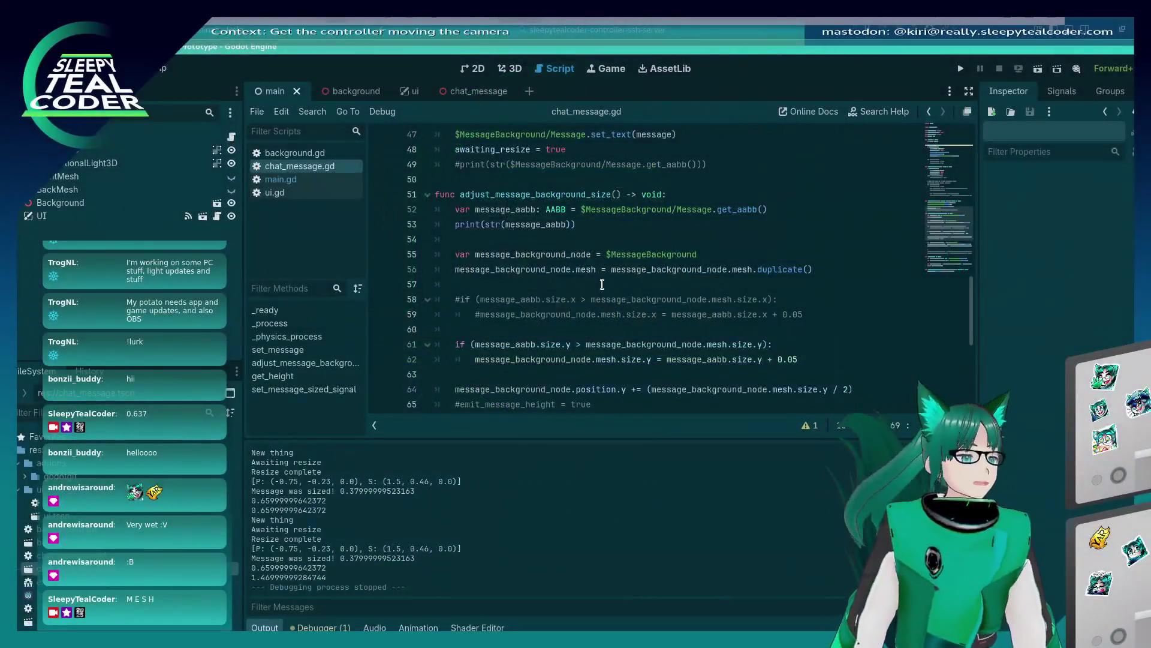
Add a new line 70 'username_background_node.position.x =' below the y-position line and save the script
click(602, 283)
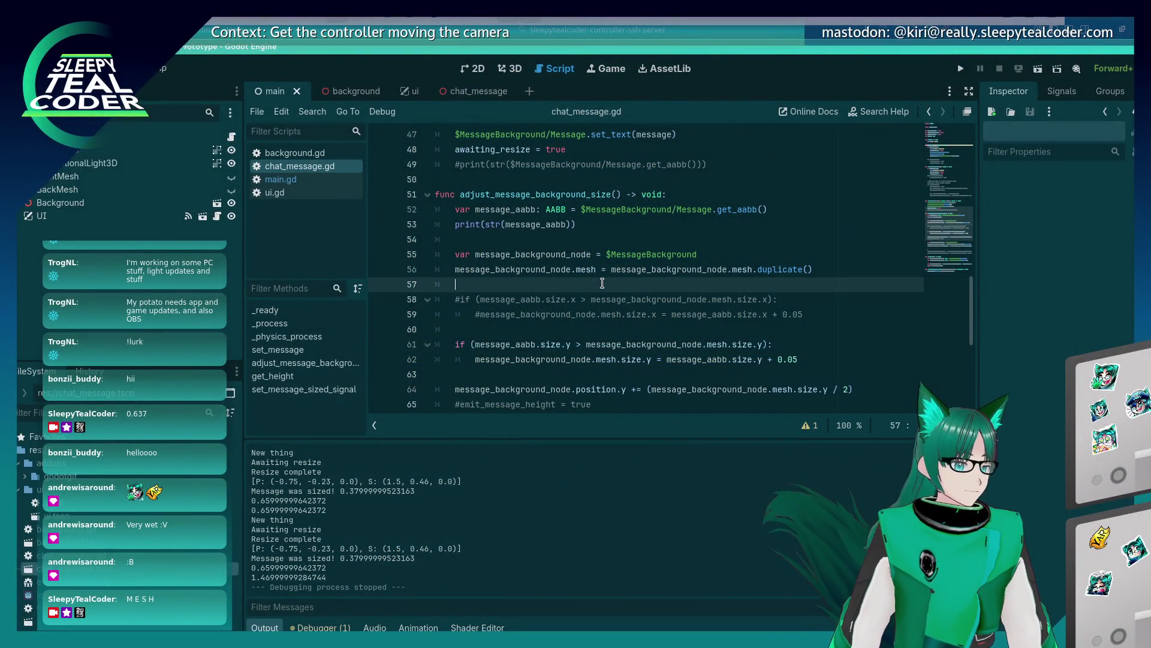
scroll(602, 283, down, 1)
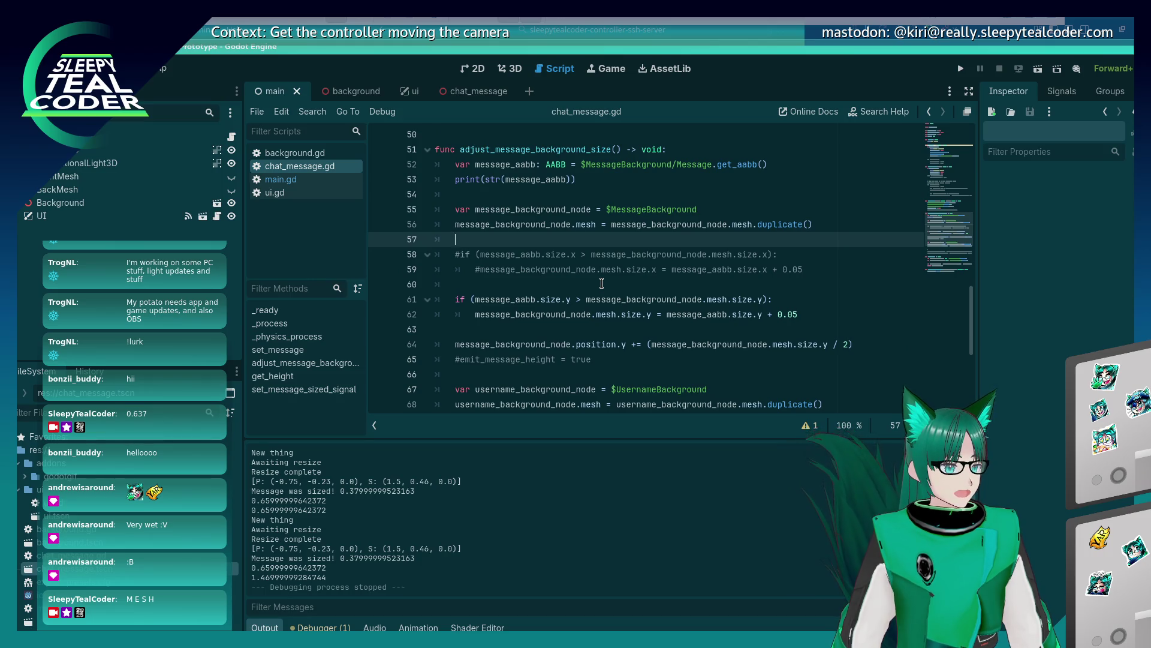
scroll(602, 283, down, 1)
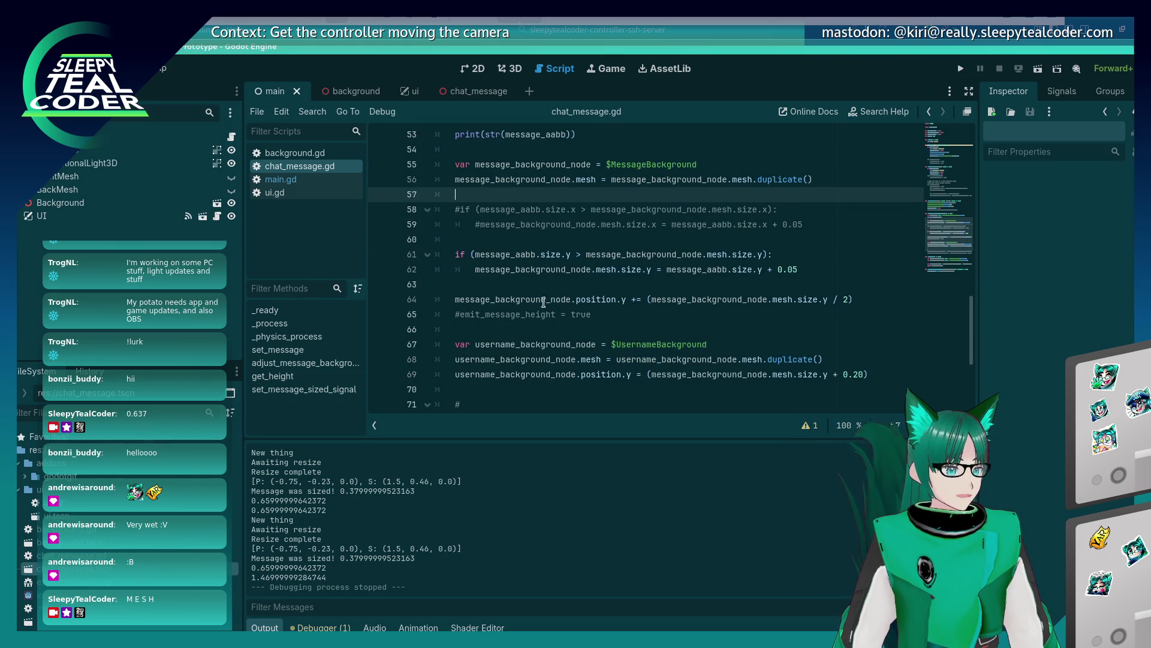
scroll(534, 305, down, 2)
click(588, 299)
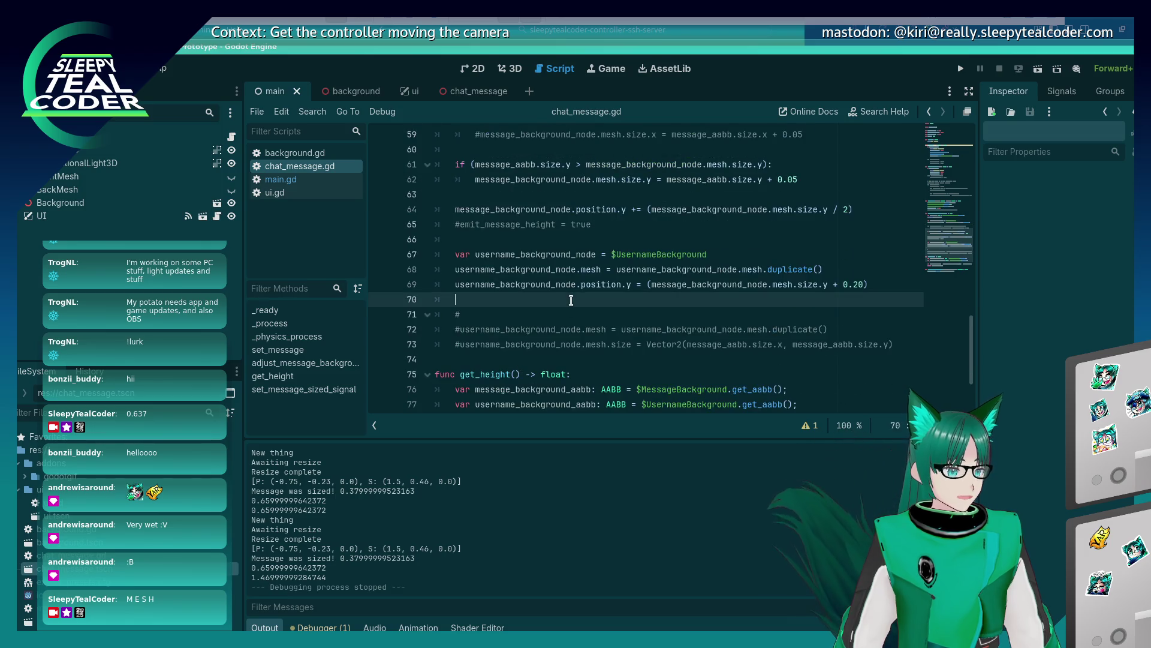
click(624, 284)
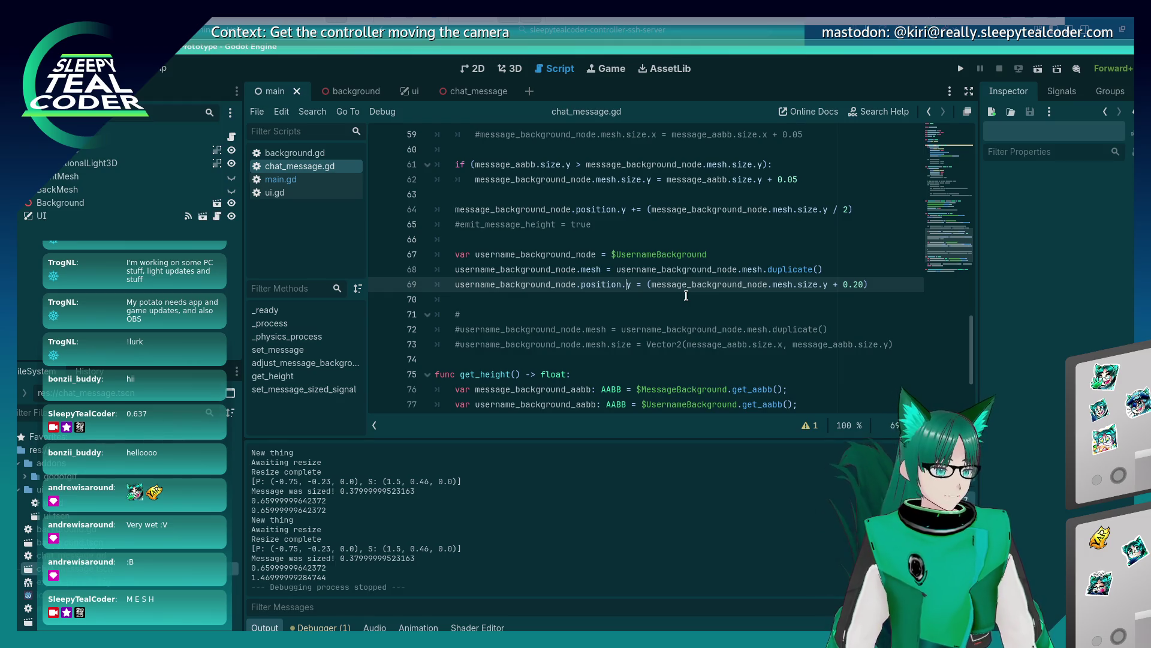
key(Return)
text(user)
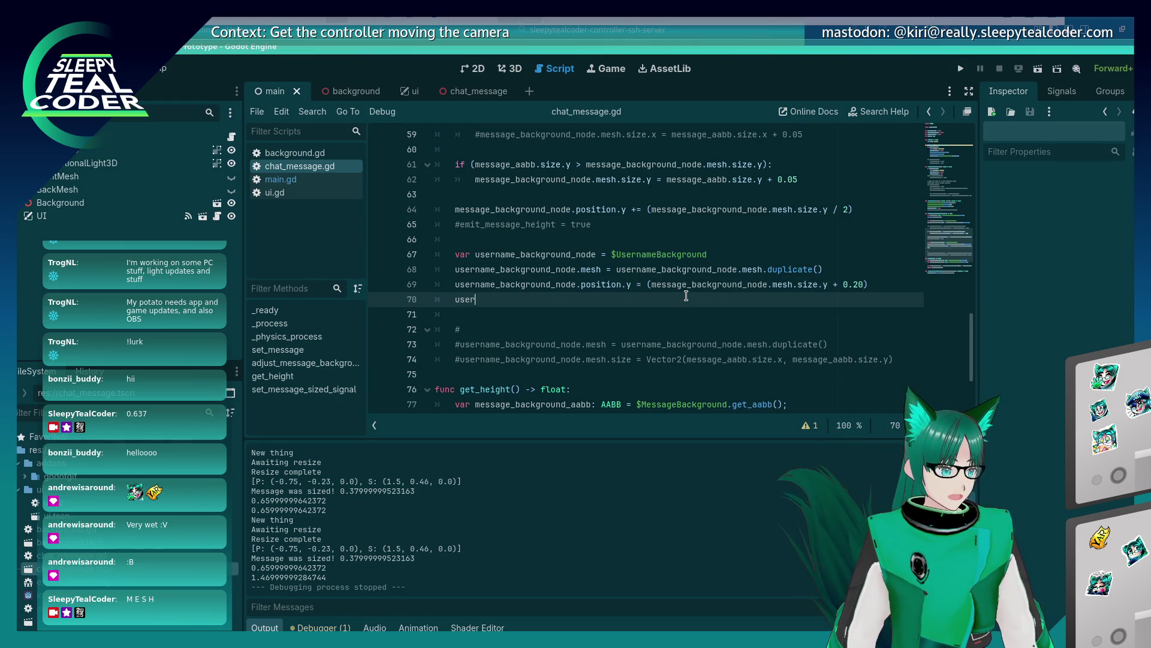
text(name_bac)
text(kground)
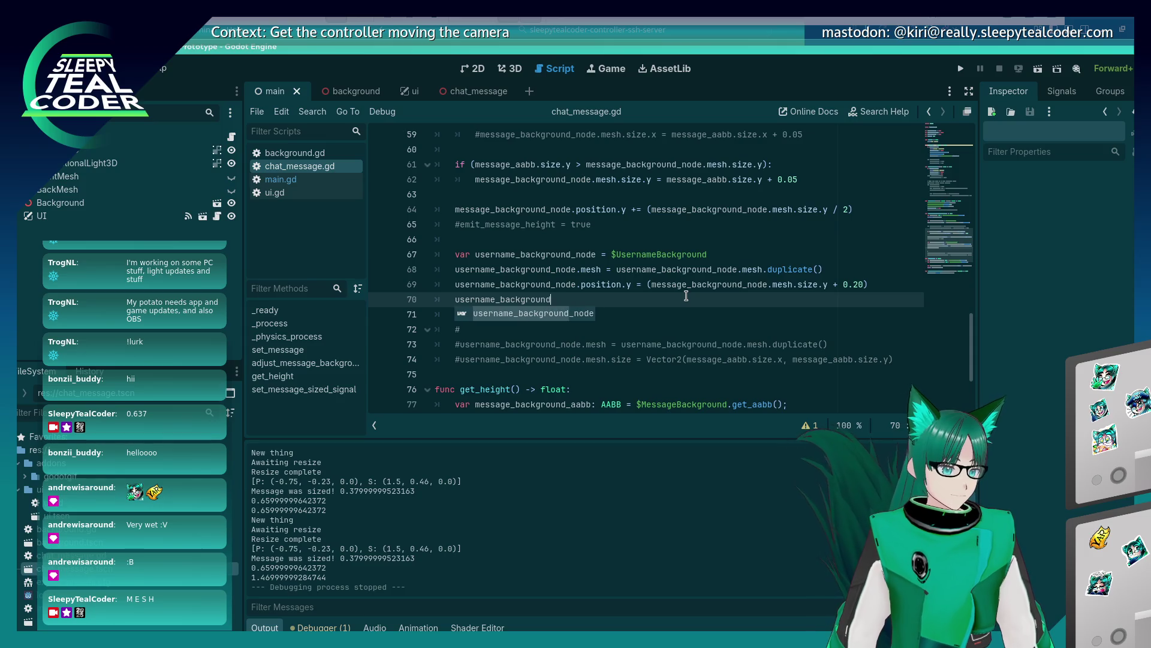
text(_node.position.x =)
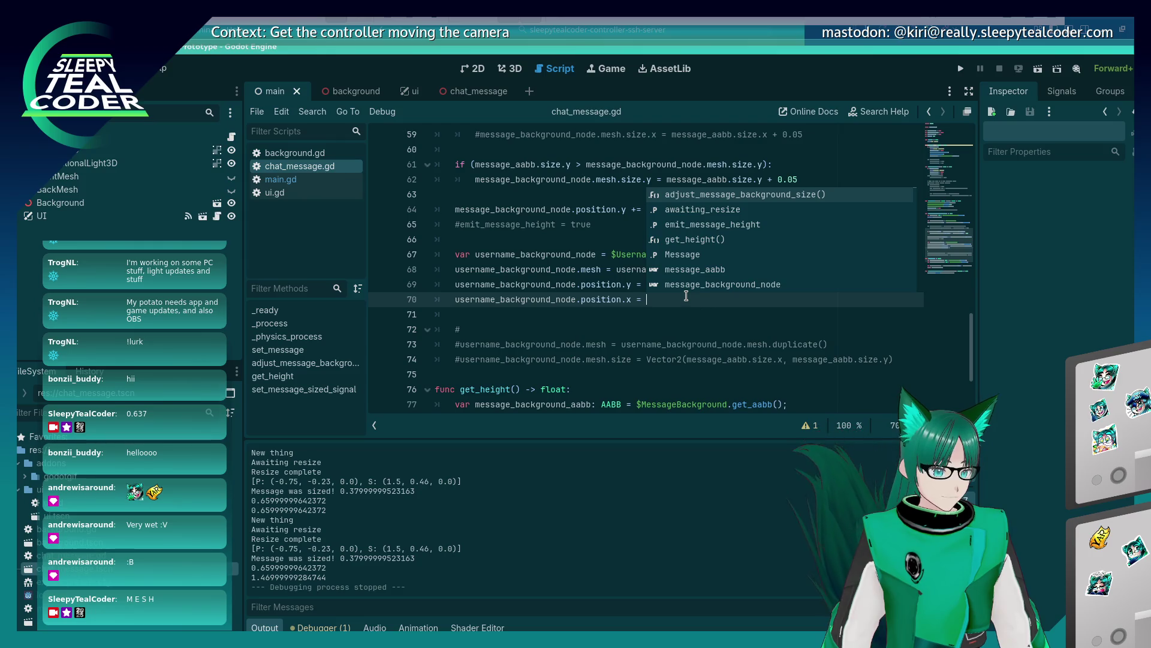
key(ctrl+s)
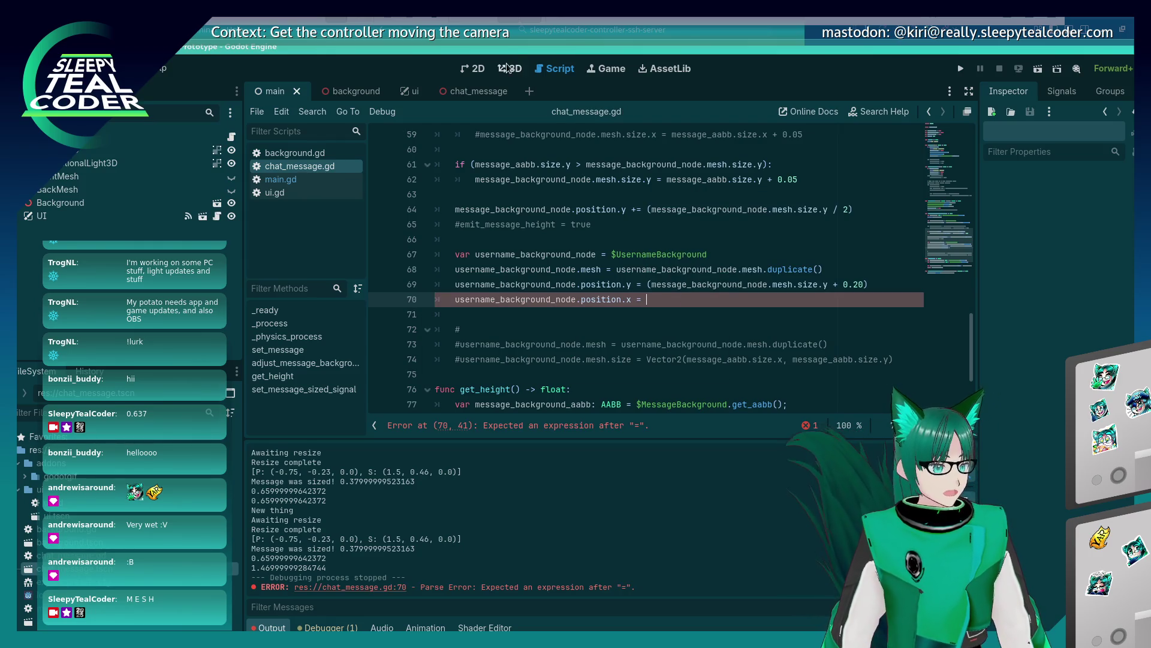
Open the chat_message scene in the 3D view and select the UsernameBackground mesh
click(509, 67)
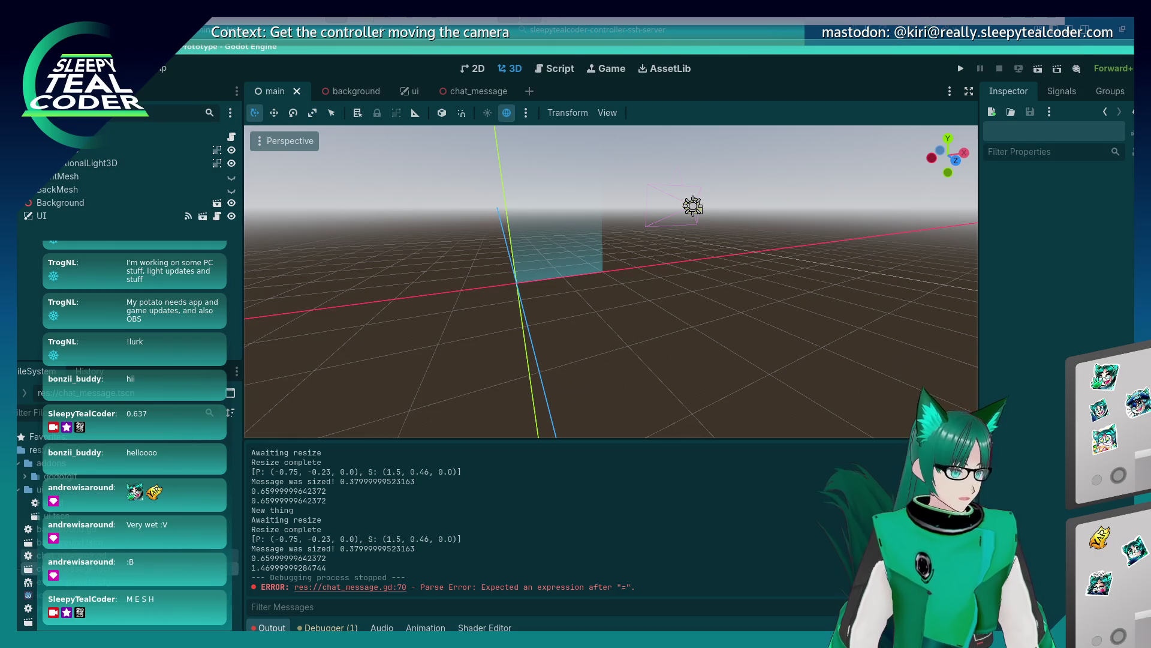
click(478, 90)
click(523, 271)
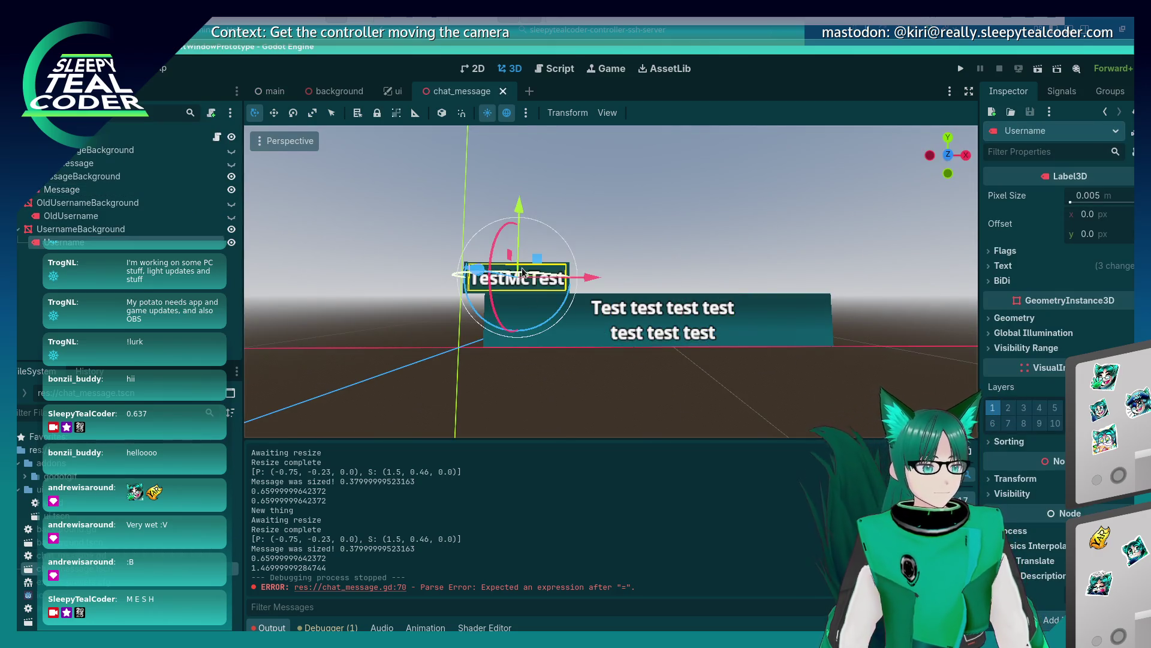
click(640, 271)
click(565, 286)
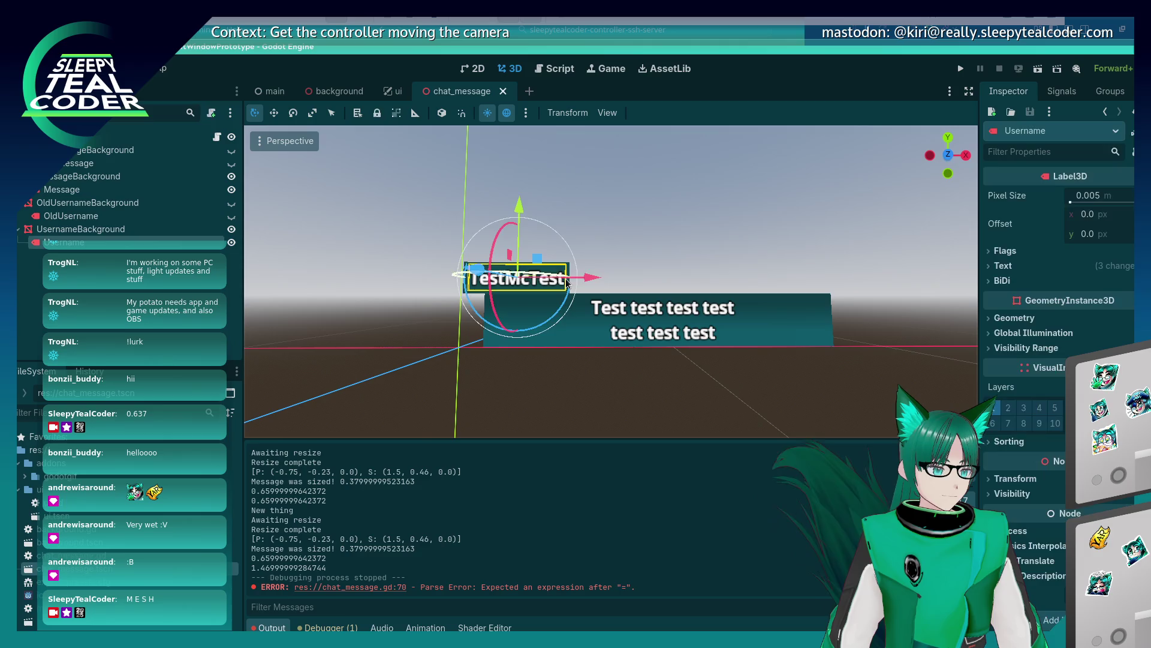
click(648, 247)
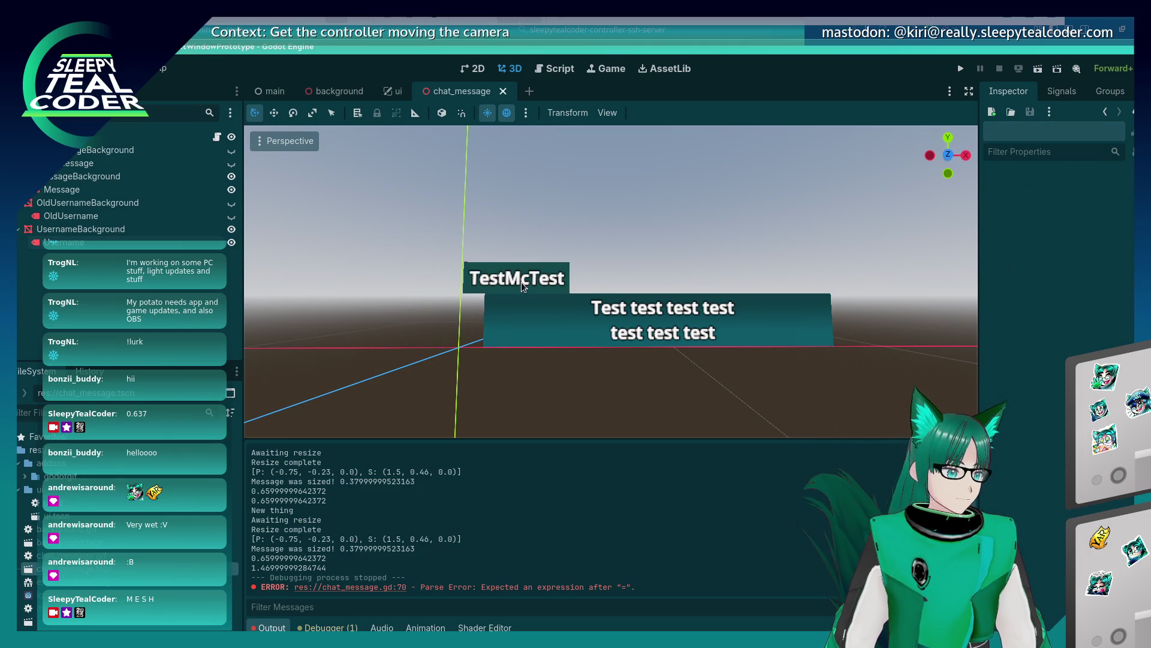
scroll(547, 288, up, 5)
click(526, 305)
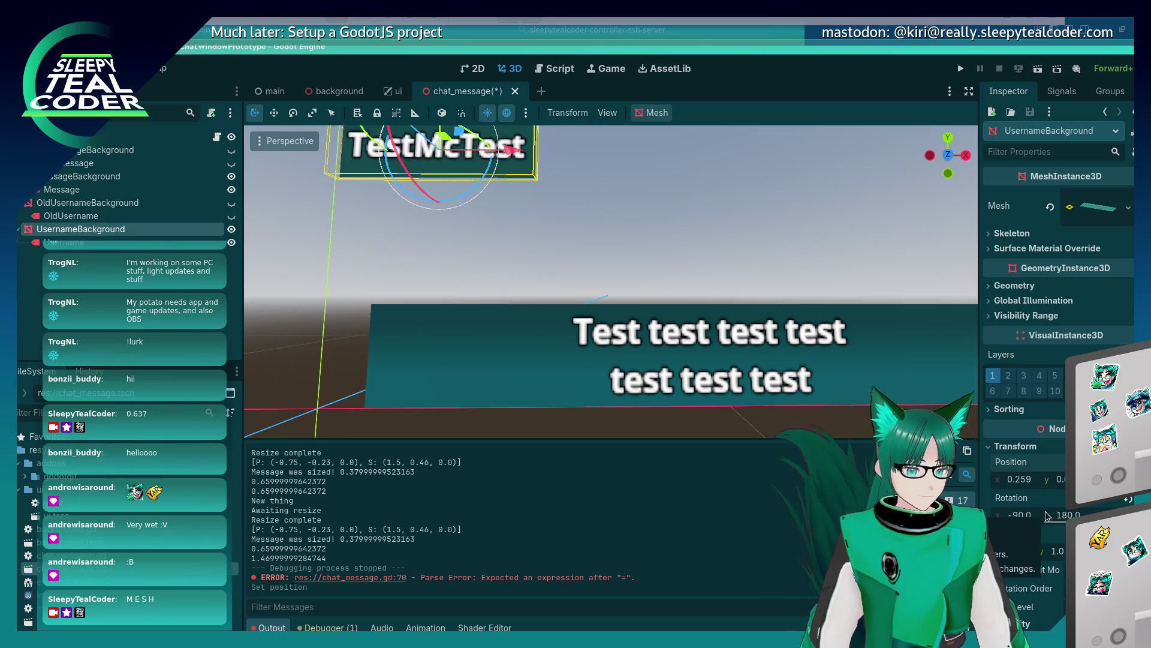
Undo the background's position change, check its x position in the Inspector, then return to the script
key(ctrl+z)
click(540, 306)
click(523, 302)
click(1017, 481)
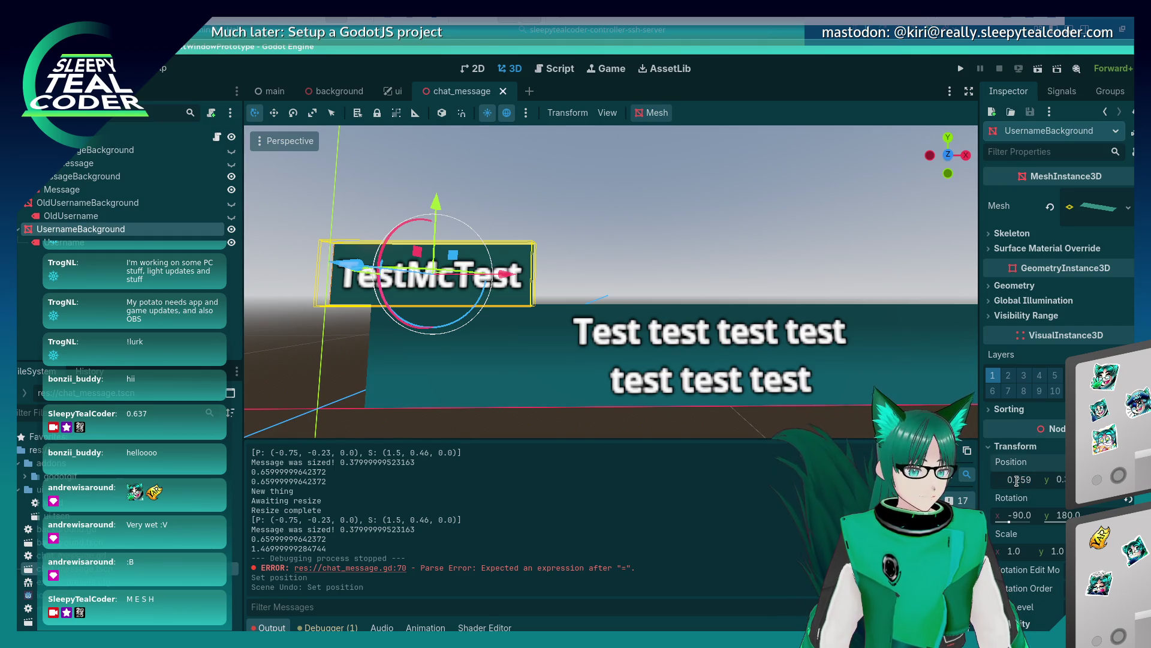
click(271, 93)
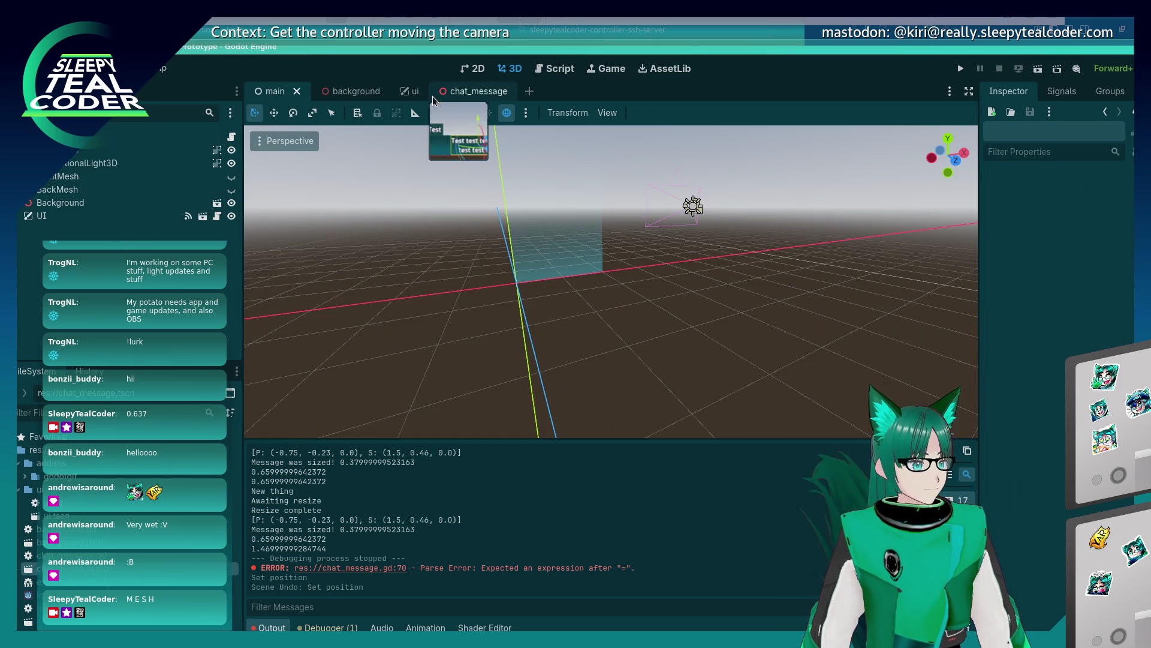
click(488, 95)
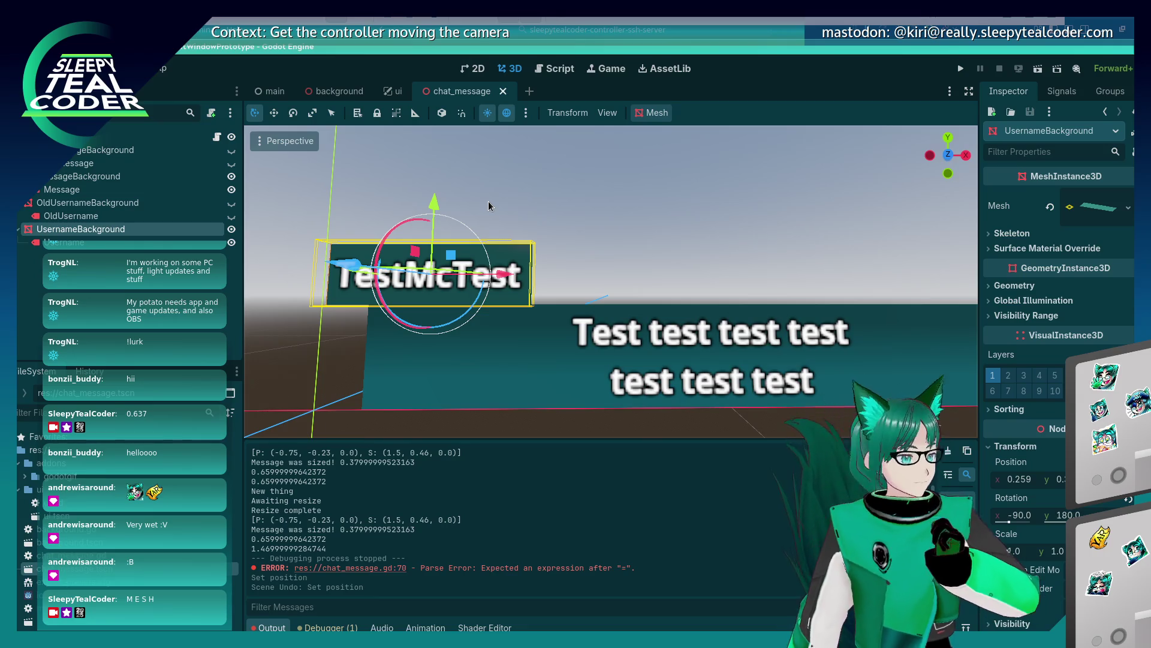
click(570, 73)
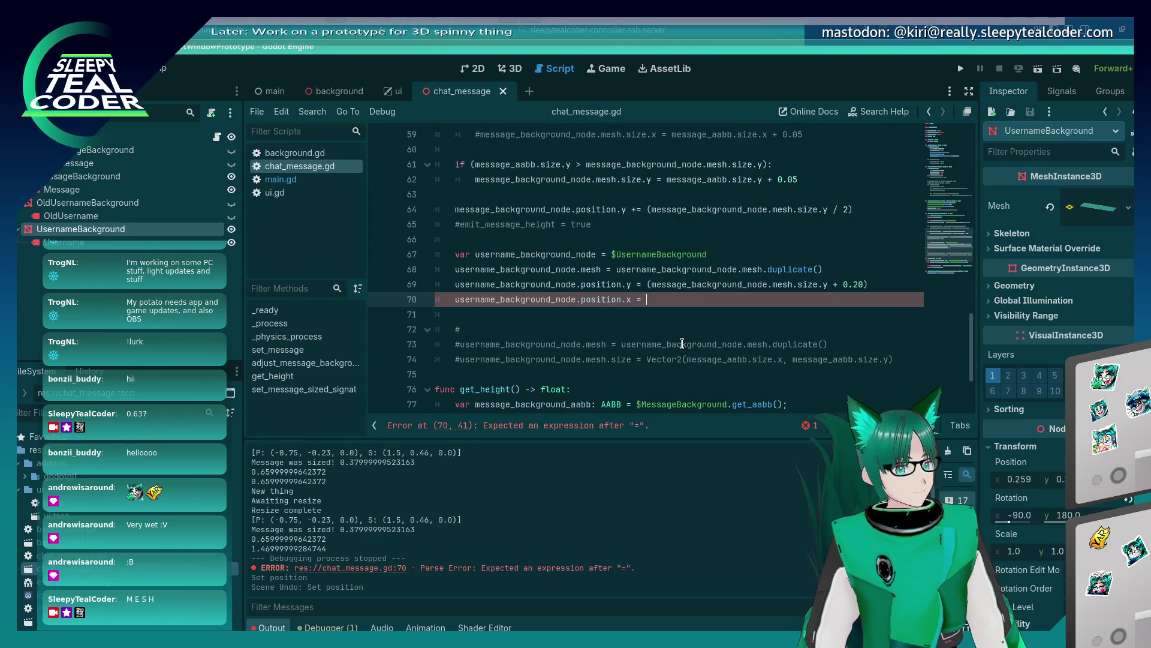
Complete line 70 with x position 0.5, then run the game, add three test messages and stop it
text(0.5)
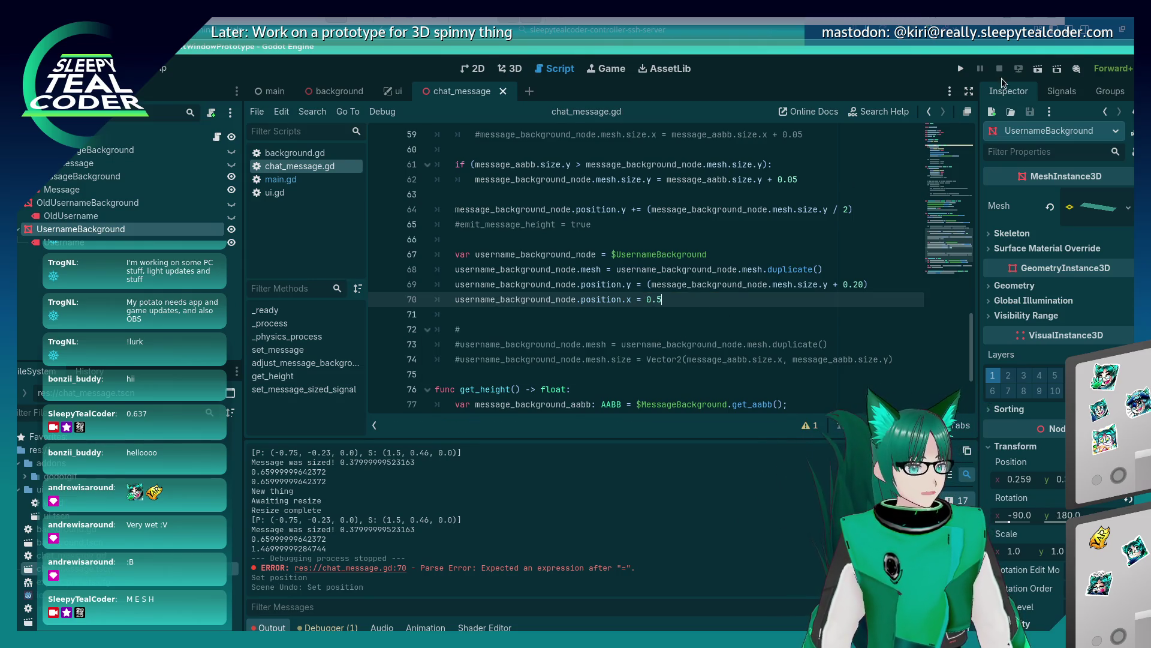
click(961, 68)
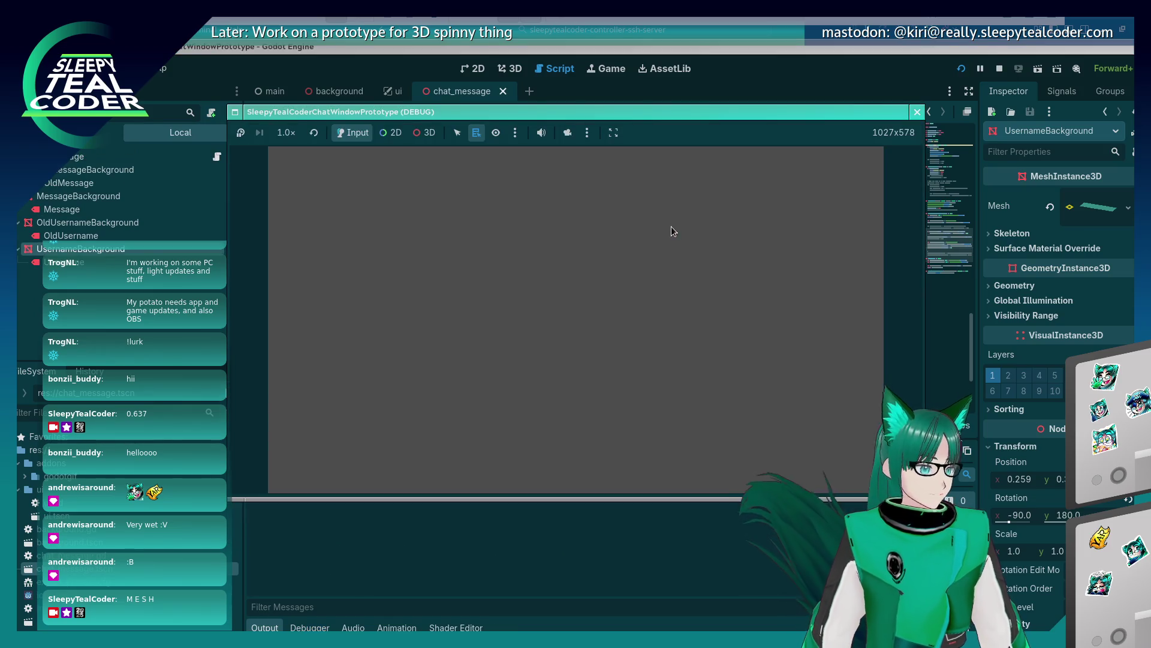
click(702, 188)
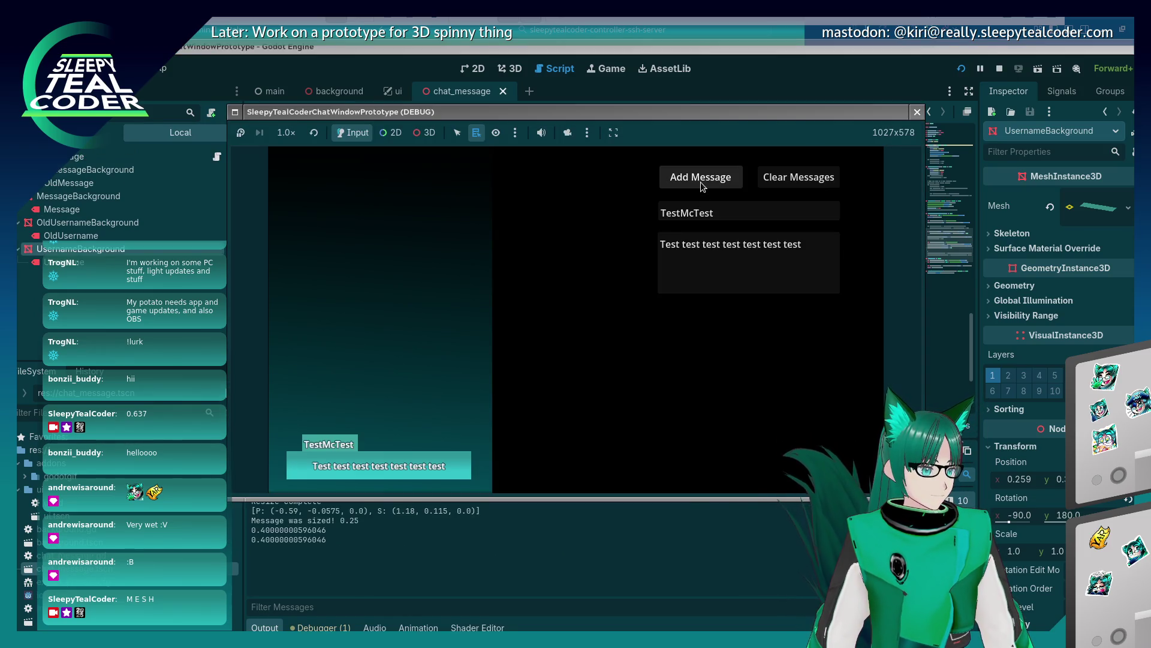
click(701, 188)
click(701, 188)
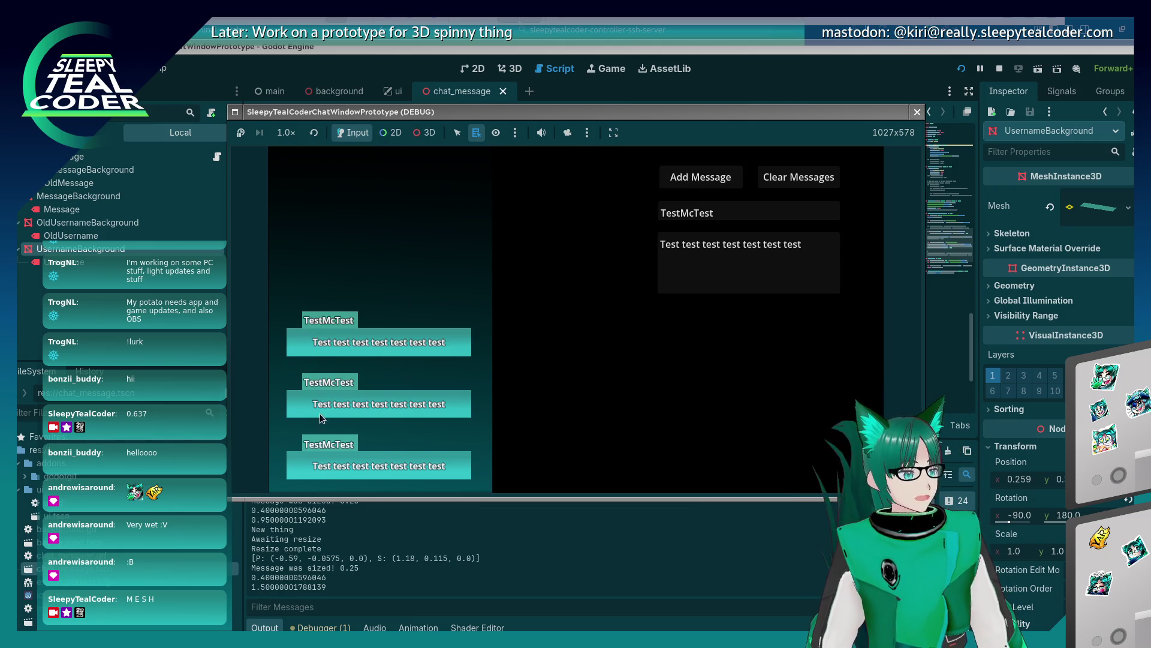
click(918, 113)
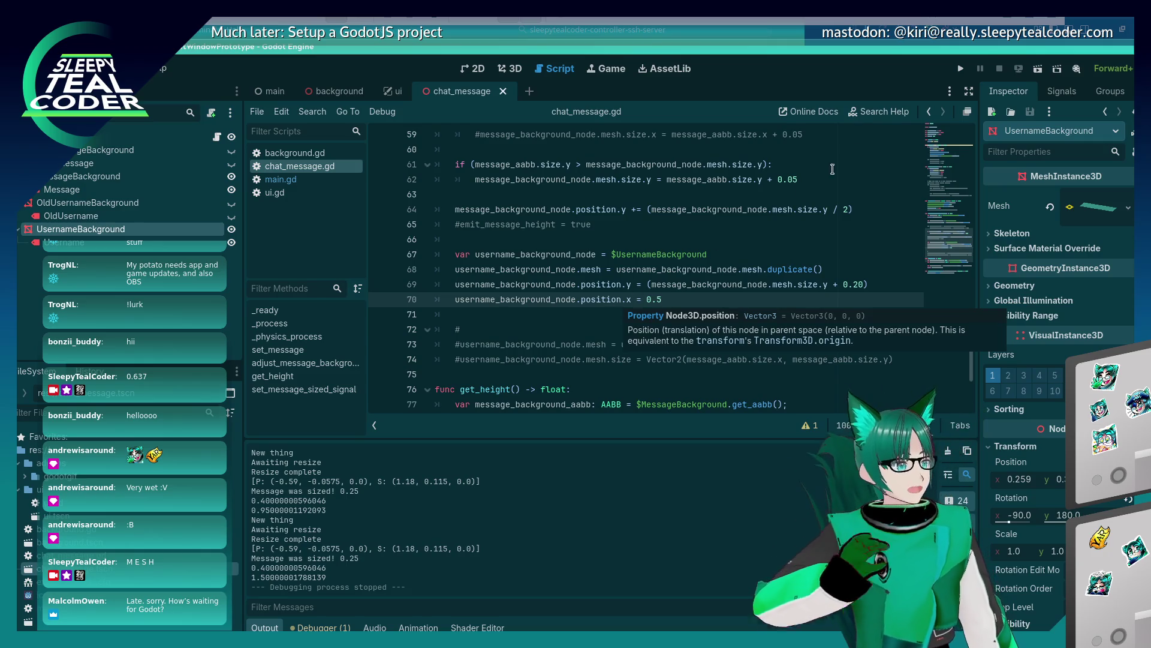
Run the game and post a TestMcTest message, then a very long 'Yarrrr…' message
click(961, 69)
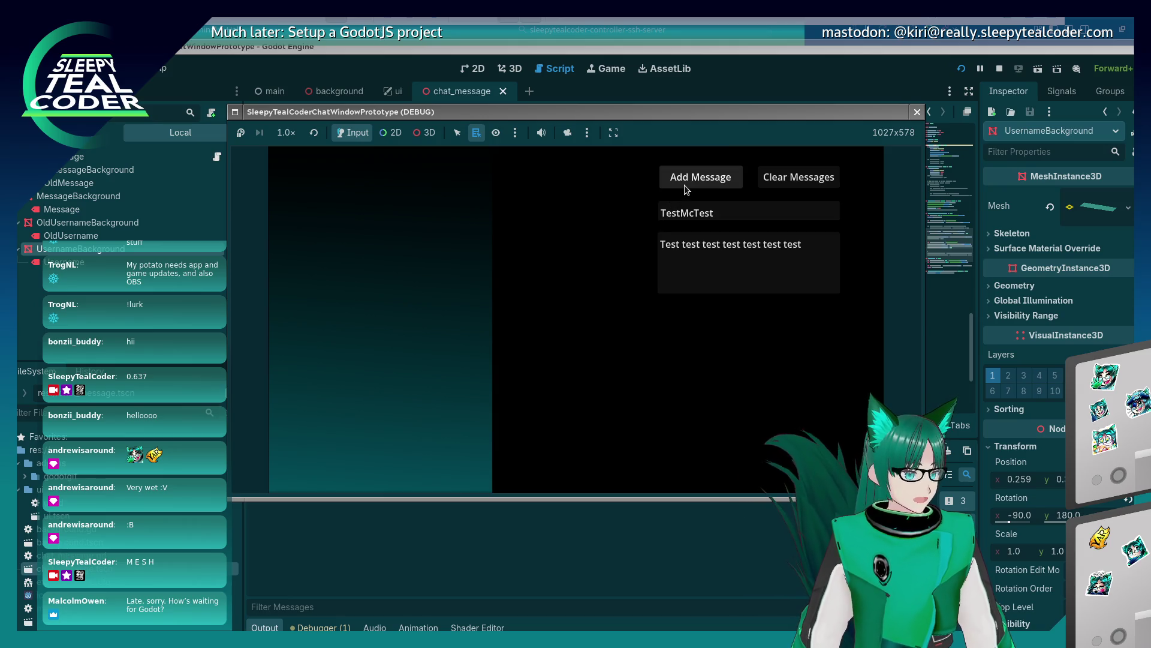
click(686, 189)
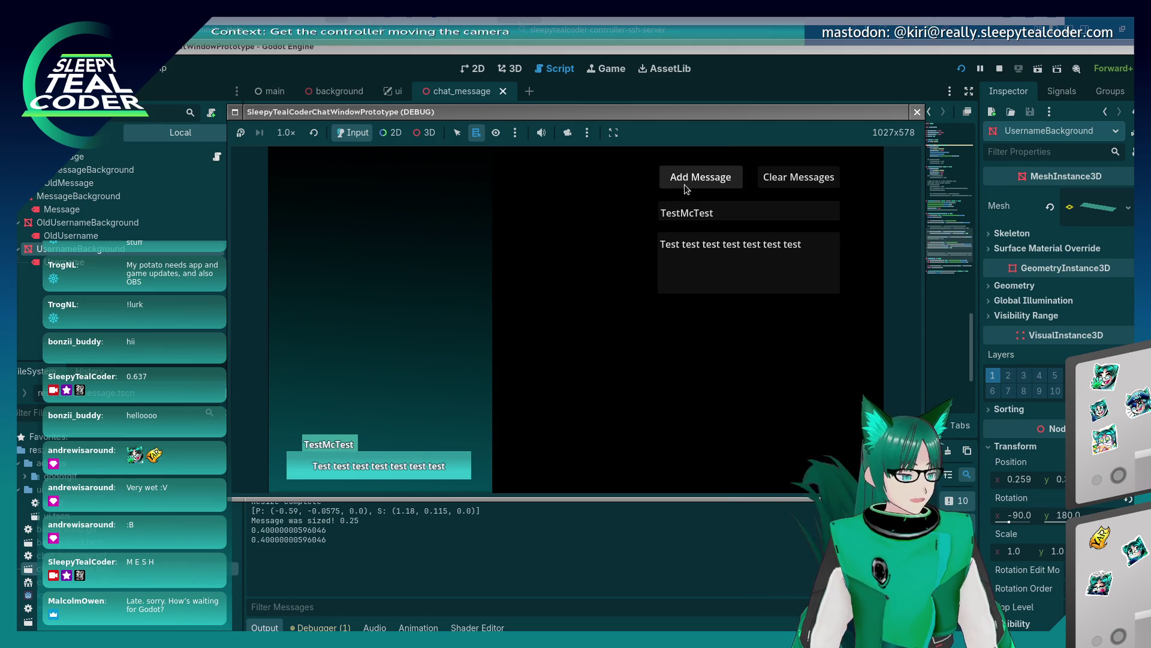
drag(828, 247, 664, 239)
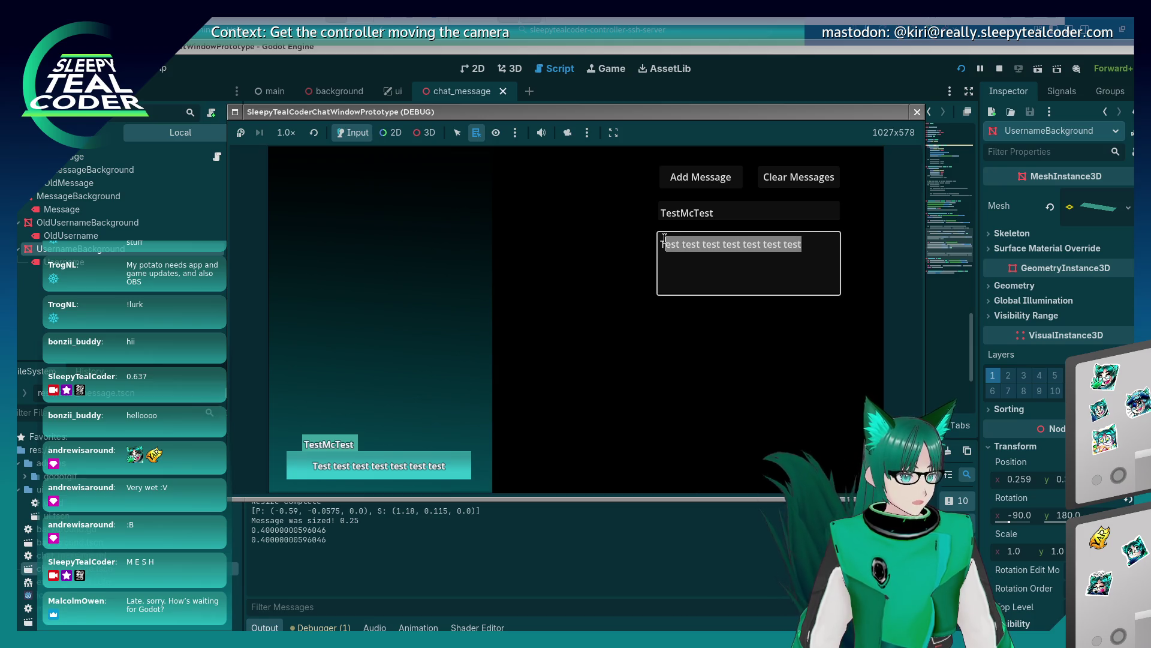
key(BackSpace)
key(BackSpace)
text(Yar)
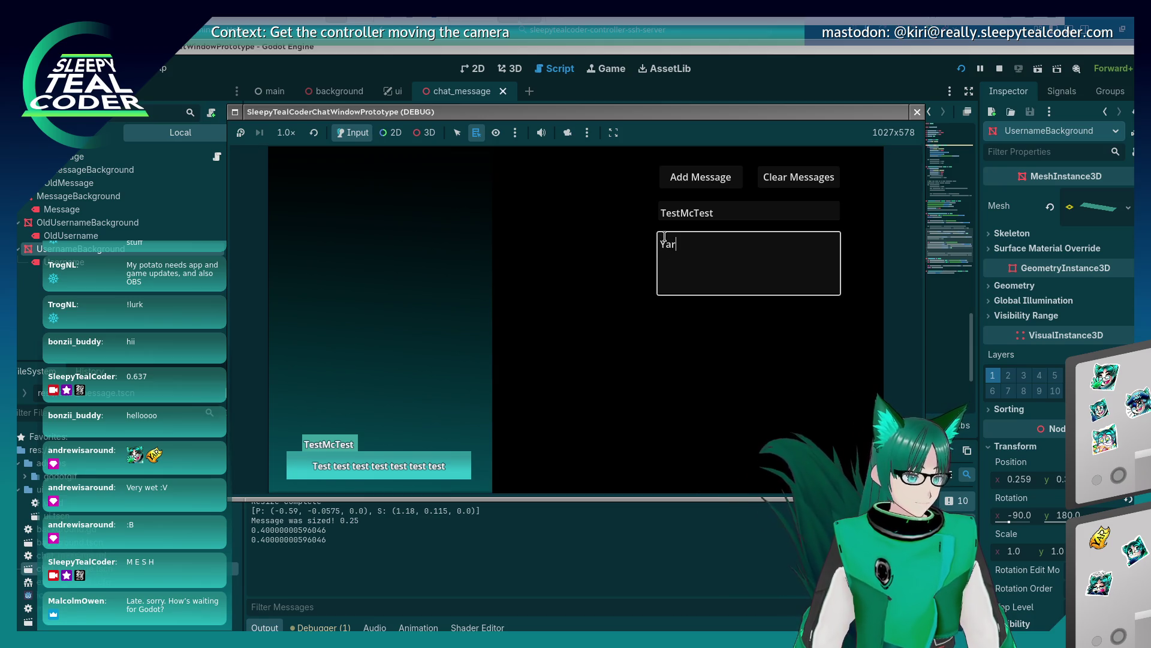
text(rrrrrrrrrrrrrrrrrrrrrrr)
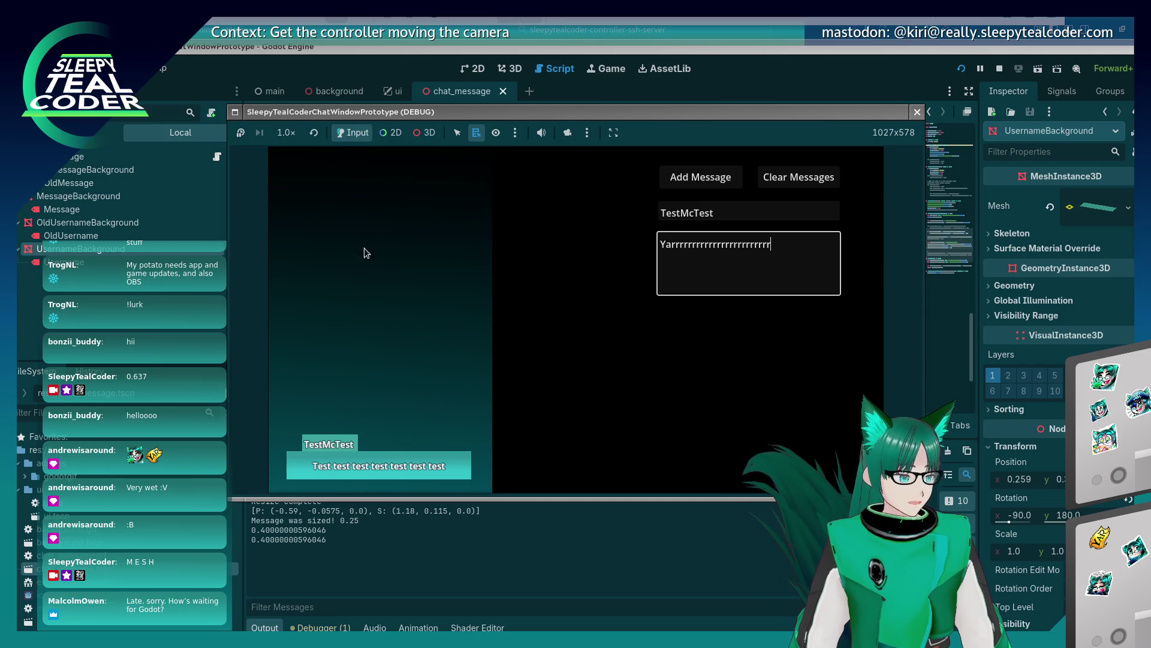
double_click(793, 253)
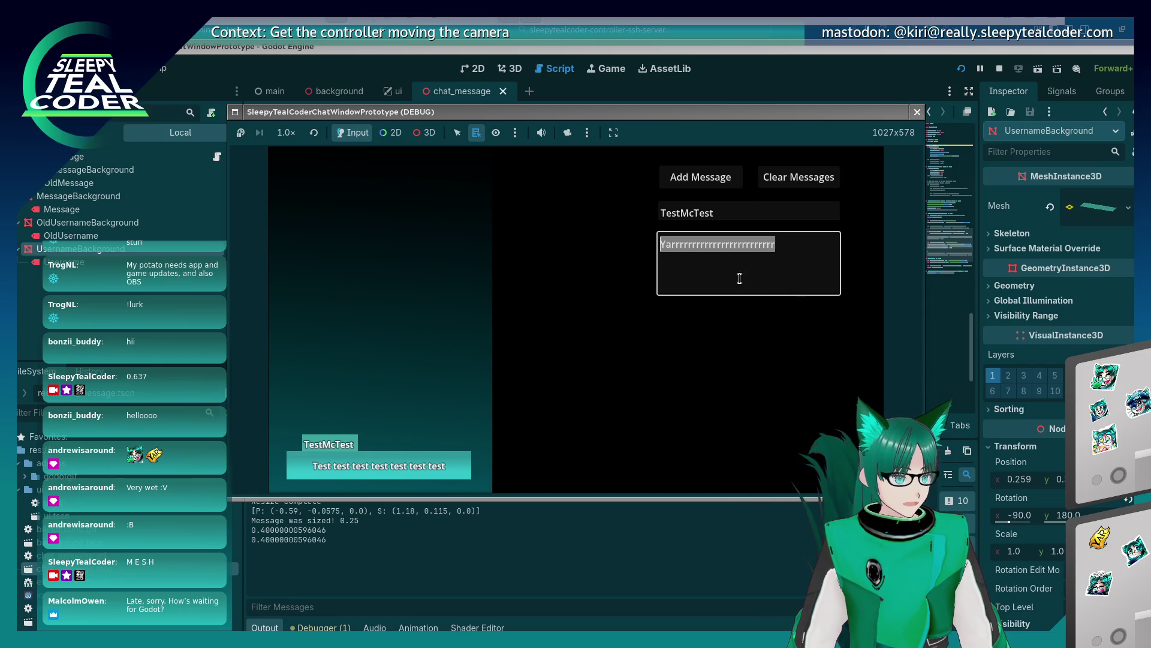
click(797, 249)
text(rrrrrrrrrrrrrrrrrrrrrrrrrrrrrrrrrrrrrrrrrrrrrrrrrrrrrrrrrrrrrrrr)
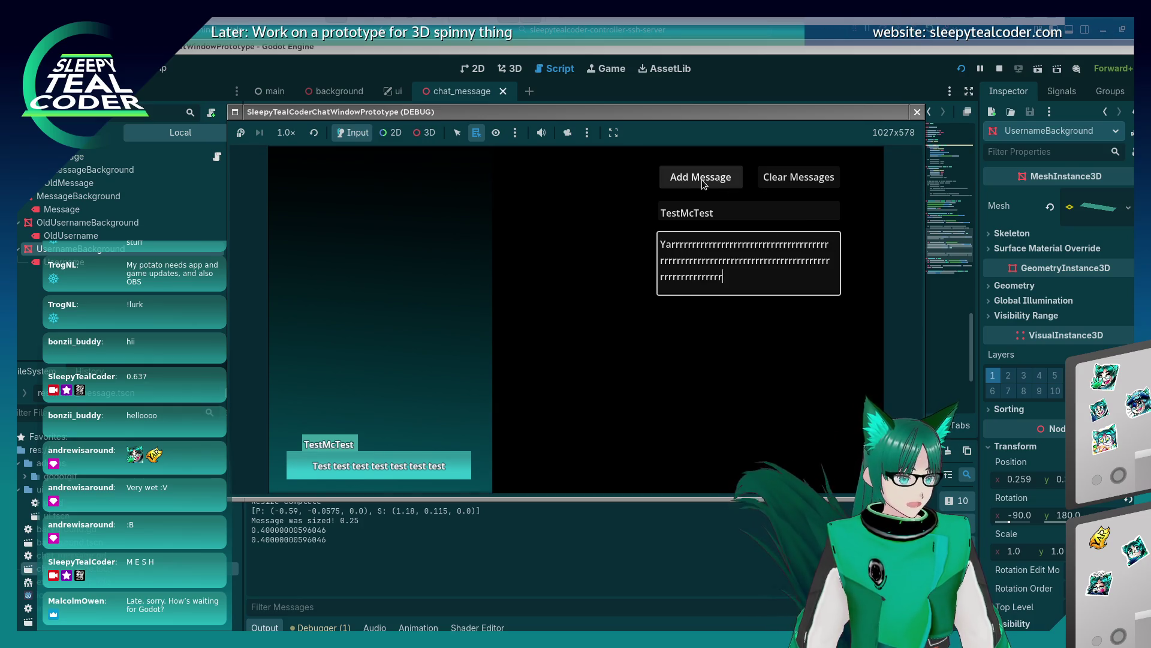
text(rrrrrrrrrrrrrrrrrrrrrrrrrrrrrrrrrrrrrrrrrrrrrrrrrrrrrrrrrrrrrrrrrrrrrrrrrrrrrrrrrrrrrrrrrrrrrrrrrrrrrrrrrrrrrrrrrrrrrrrrrrrrrrrrrrrrrrrrrrrrrrrrrrrrrrrrrrrrrrrrrrrrrrrrrrrrrrrrrrrrrrrrrrrrrrrrrrrrrrrrrrrrrrrrrrrrrrrrrrrrrrrrrrrrrr)
click(704, 184)
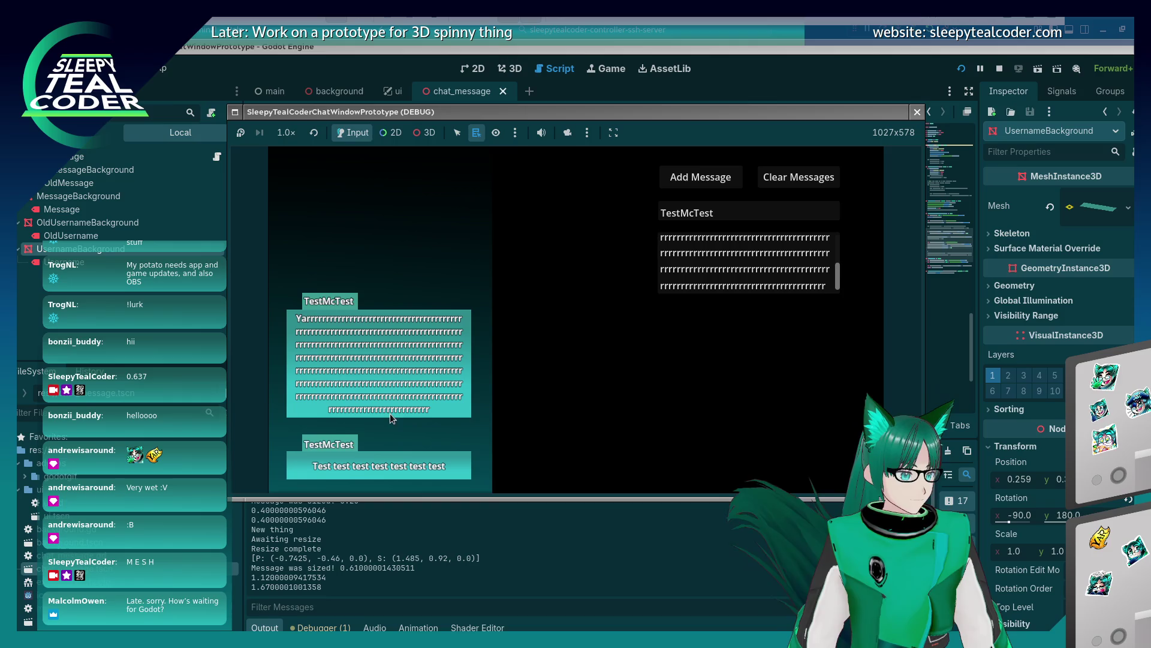
Replace the message text with 'hi', post it, and stop the game with F8
double_click(833, 284)
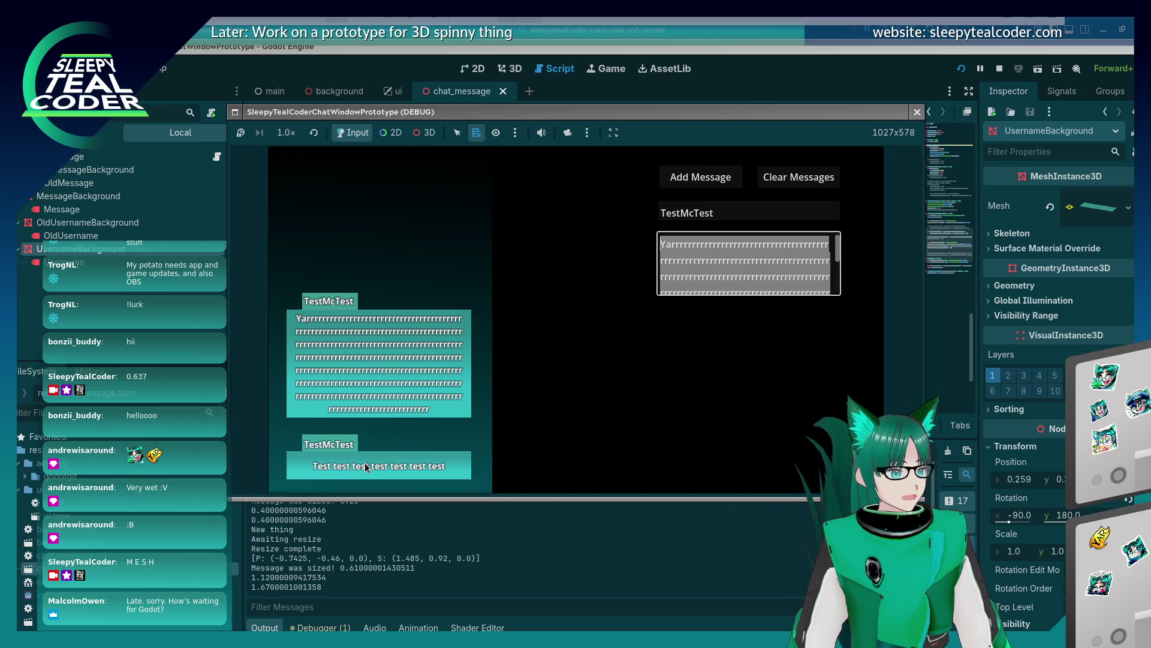
text(hi)
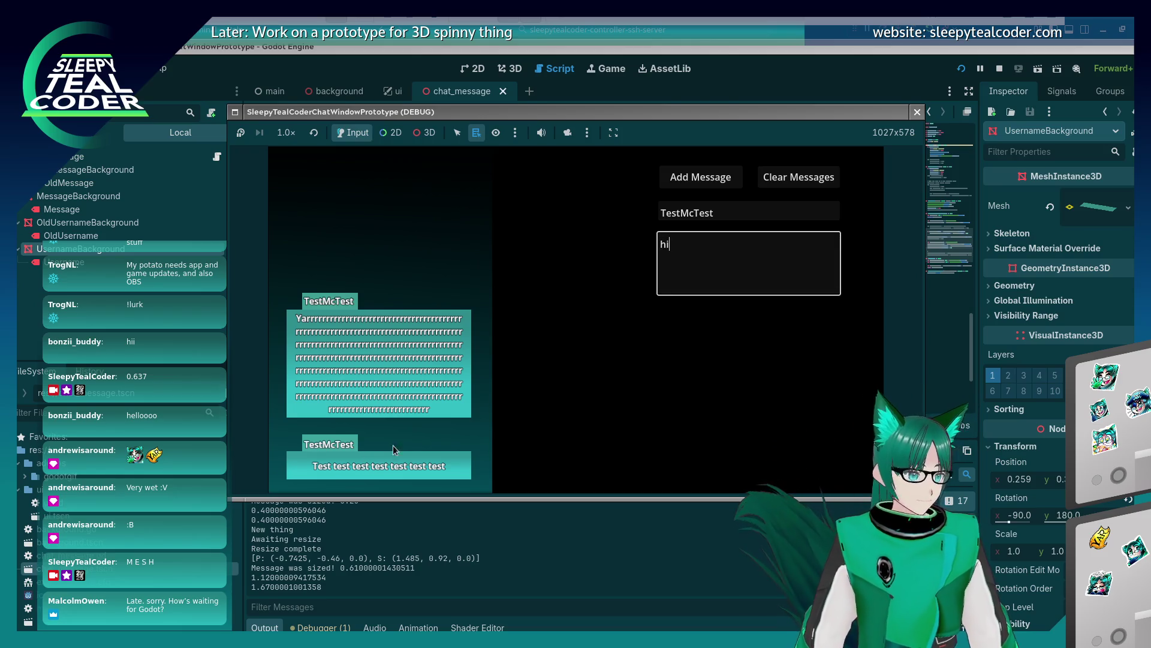
click(719, 179)
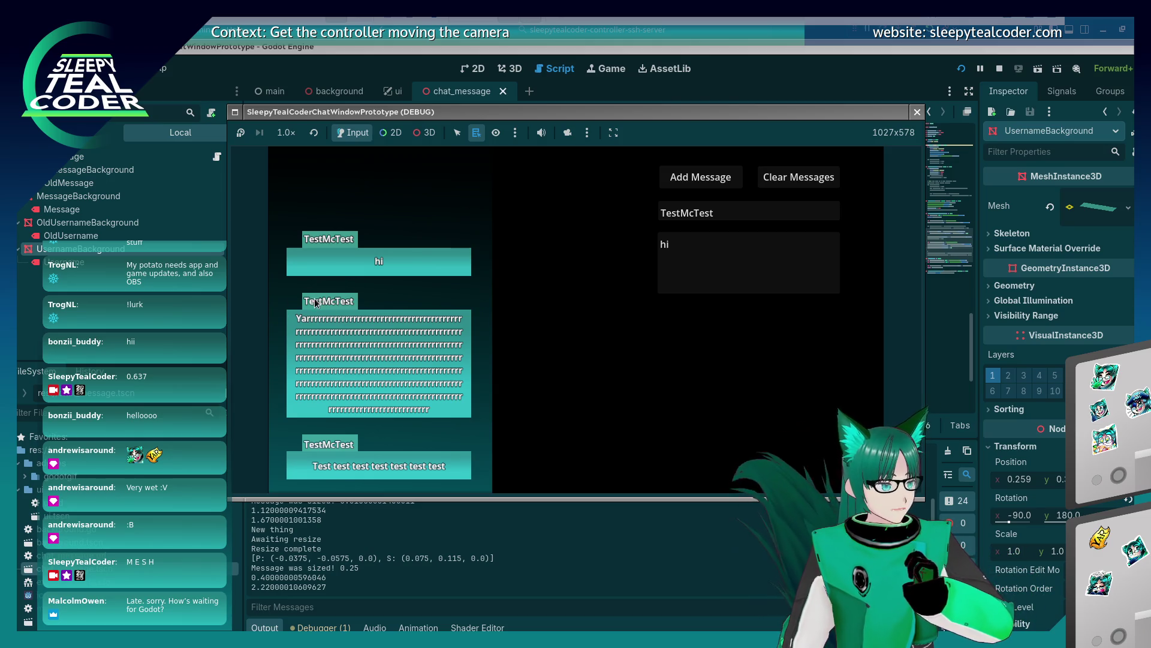
key(F8)
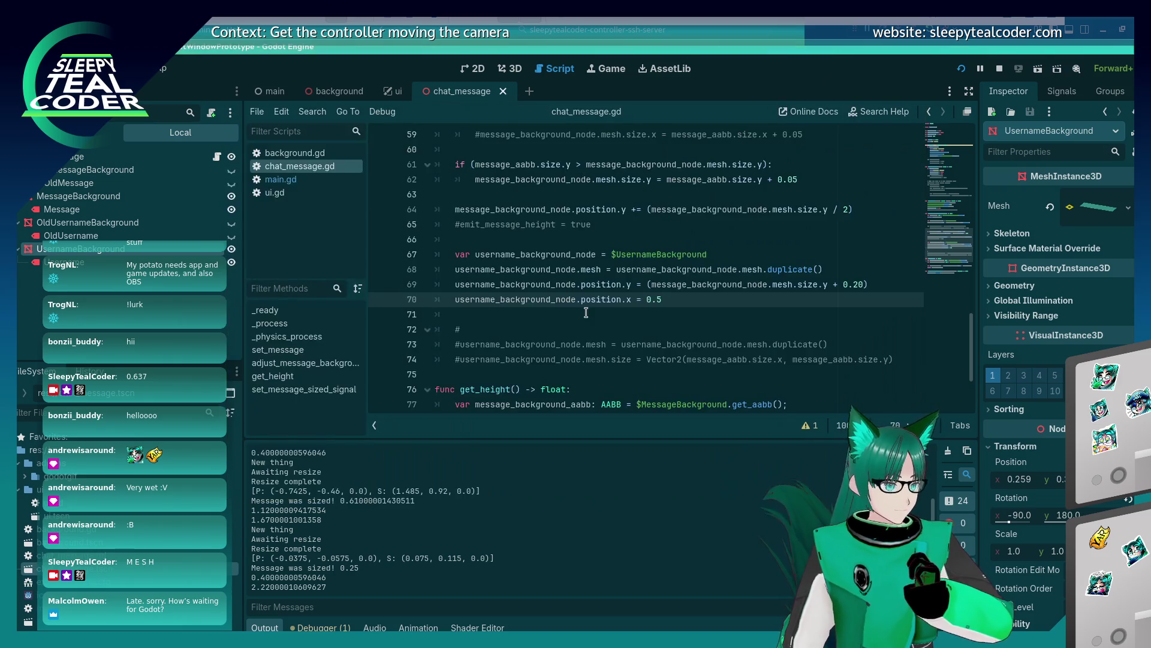
scroll(583, 317, up, 5)
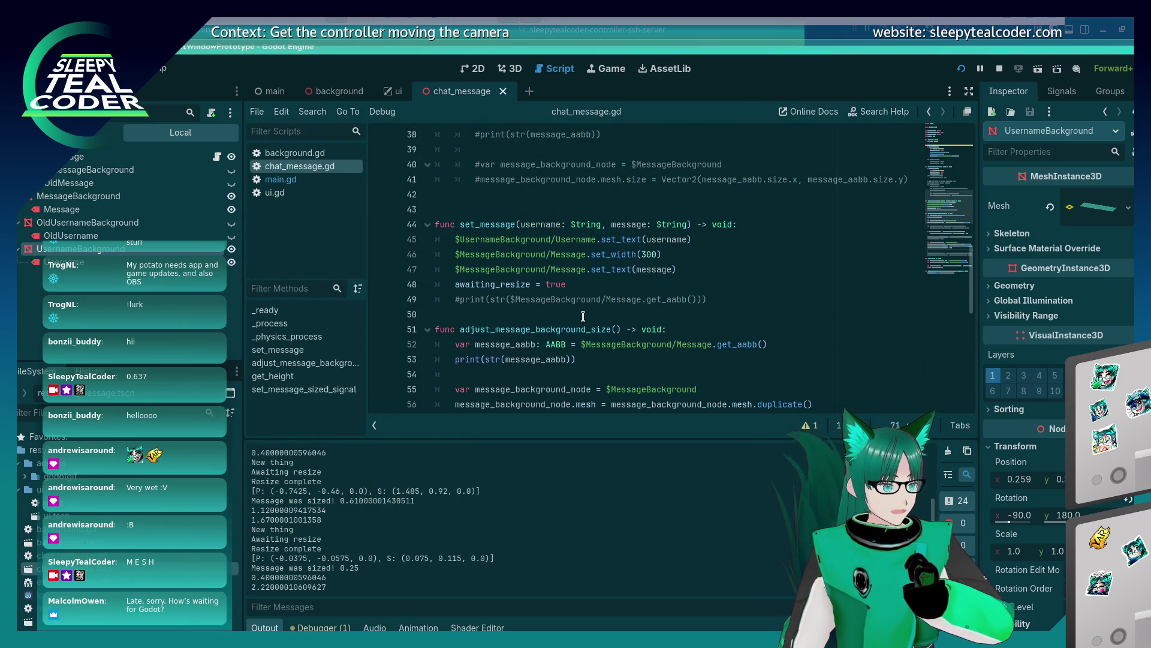
scroll(583, 316, up, 7)
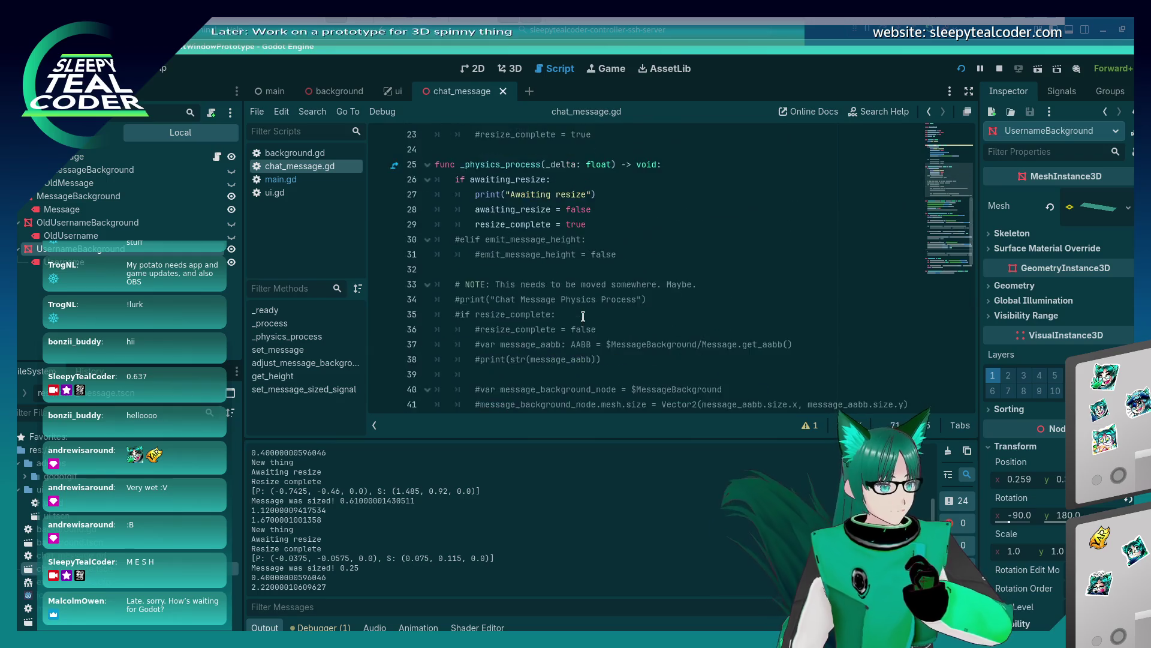
scroll(513, 252, up, 4)
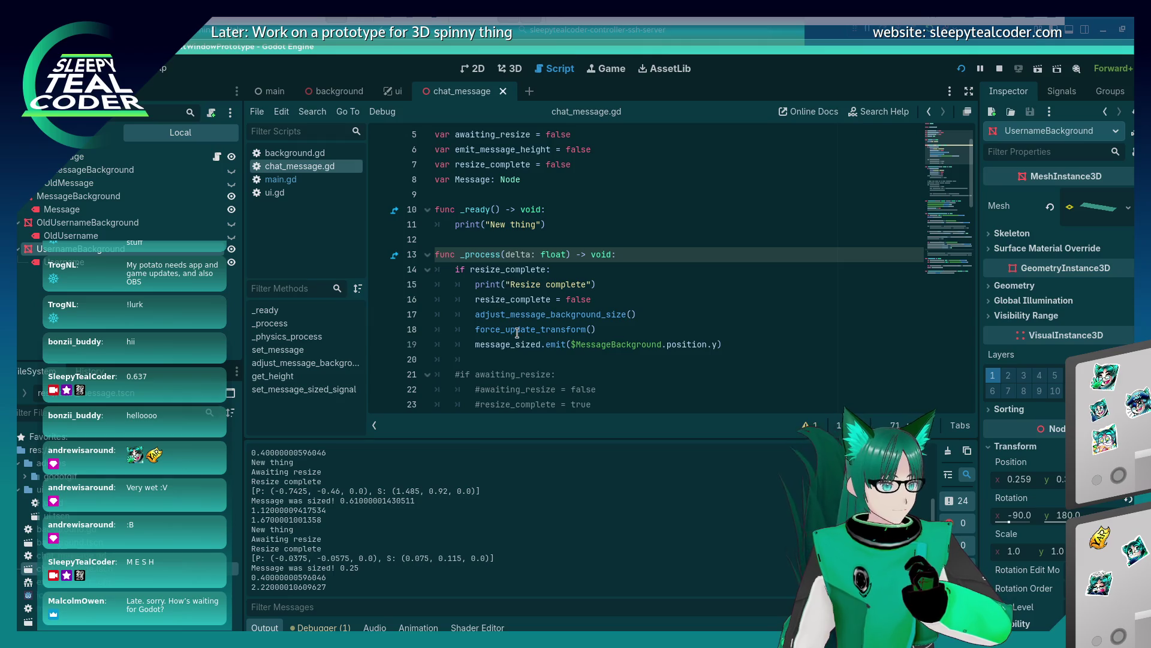
scroll(517, 332, down, 2)
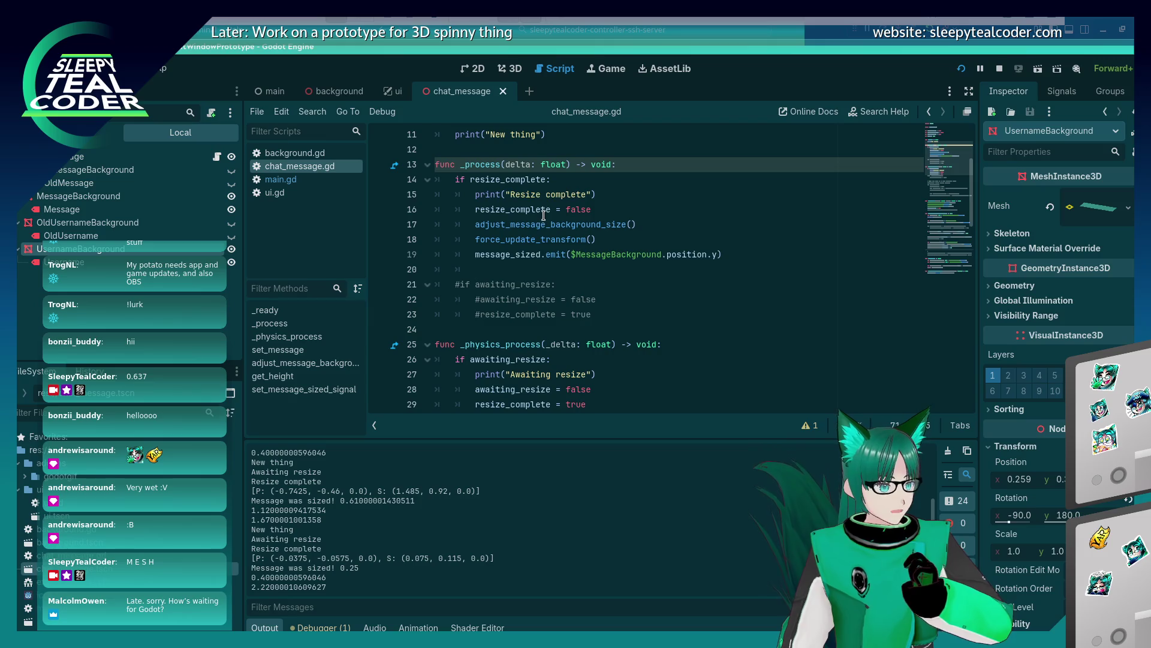
scroll(515, 276, down, 2)
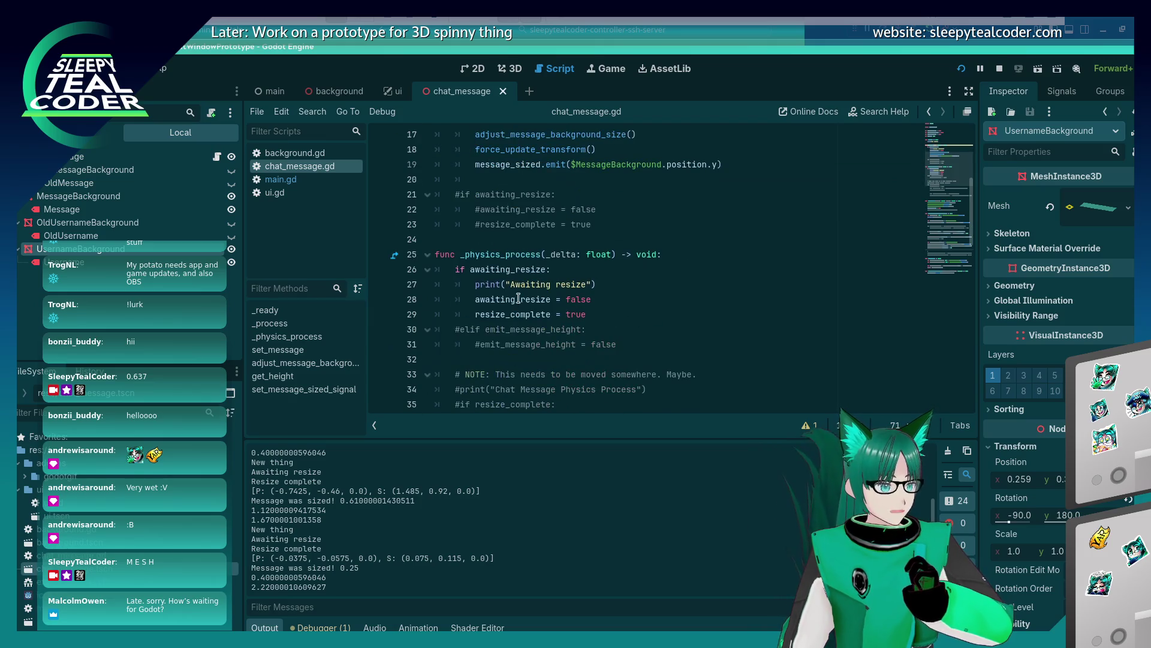
scroll(518, 287, up, 2)
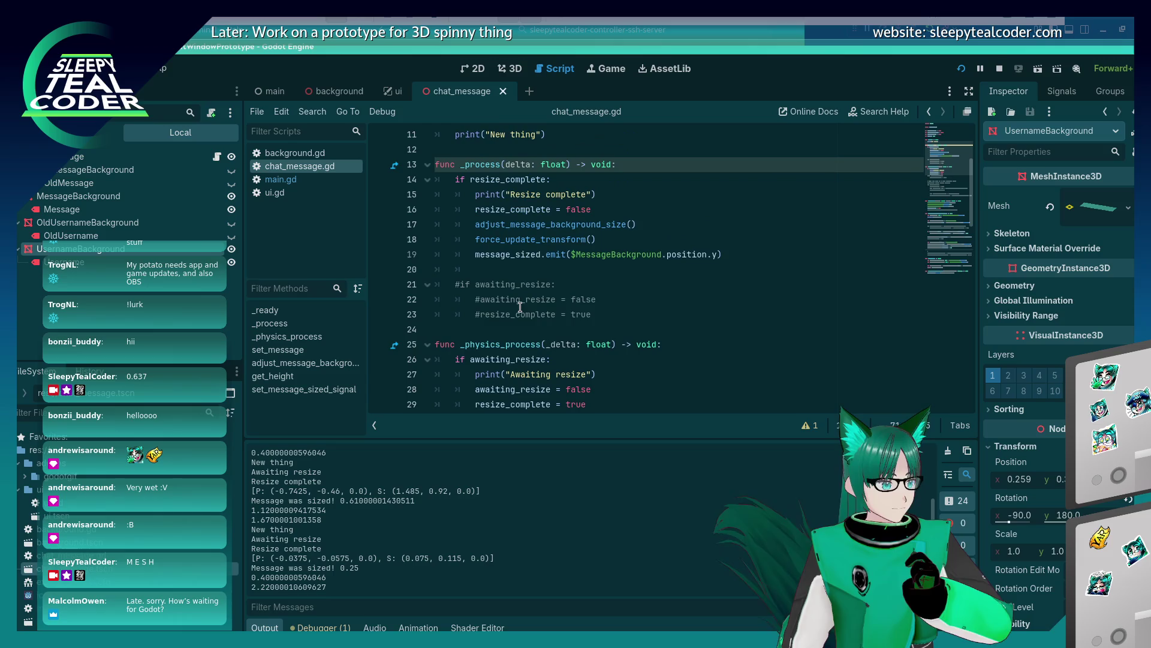
scroll(504, 372, down, 1)
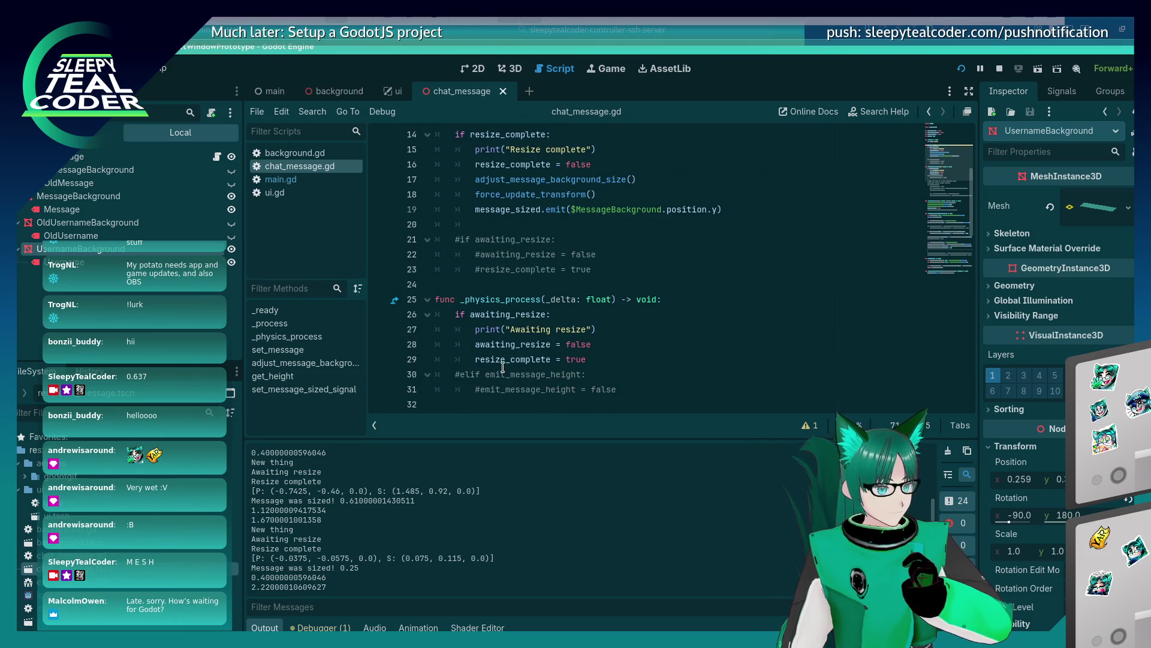
scroll(503, 367, up, 1)
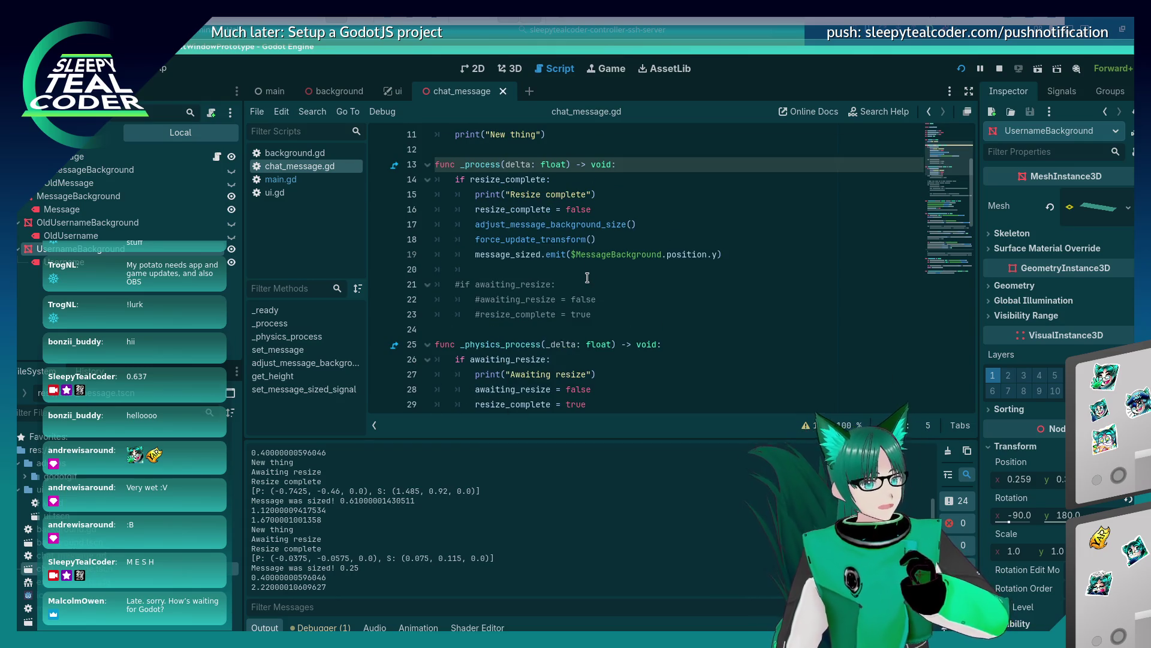
scroll(583, 274, down, 6)
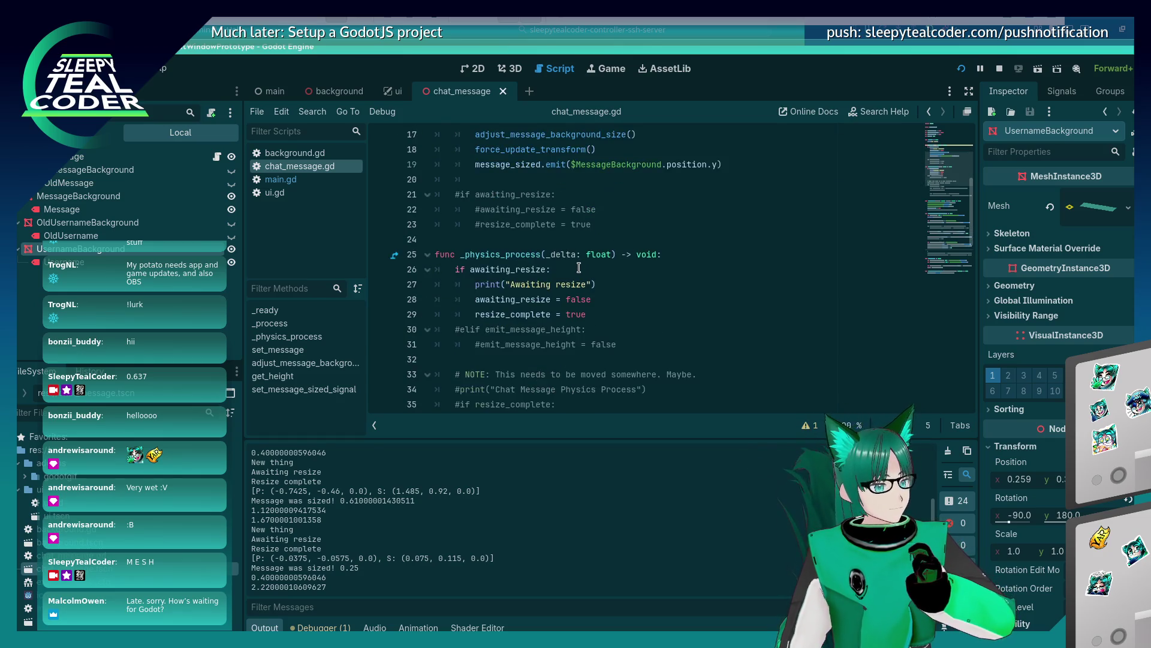
scroll(578, 271, down, 11)
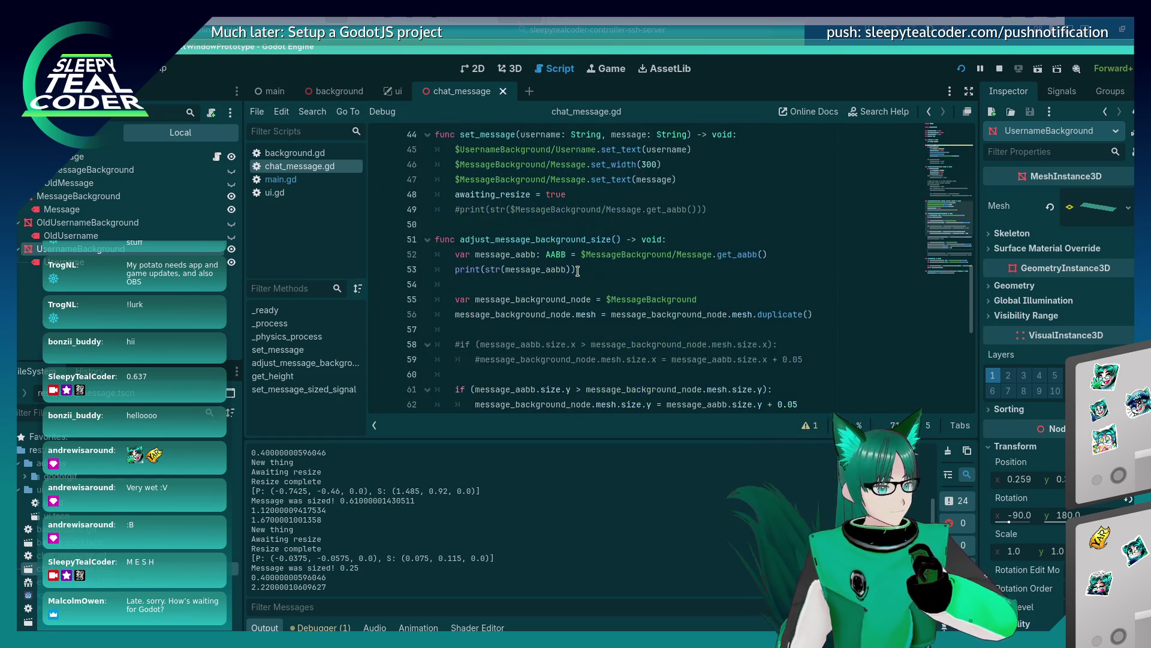
scroll(578, 271, up, 15)
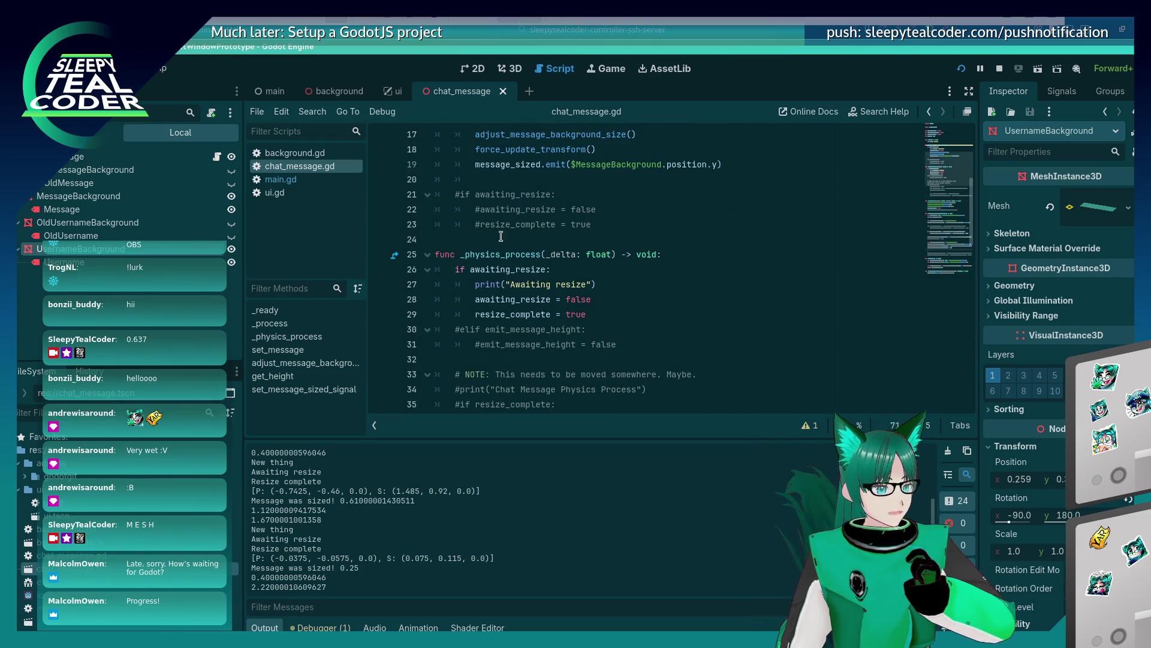
scroll(589, 330, up, 3)
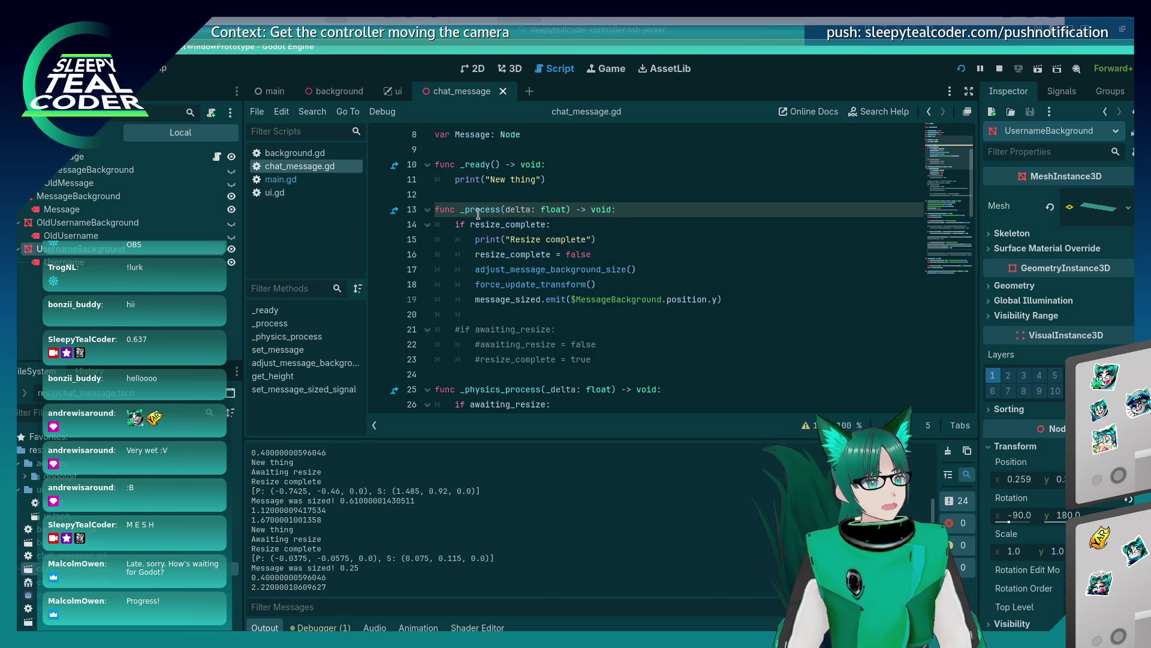
mouse_move(479, 214)
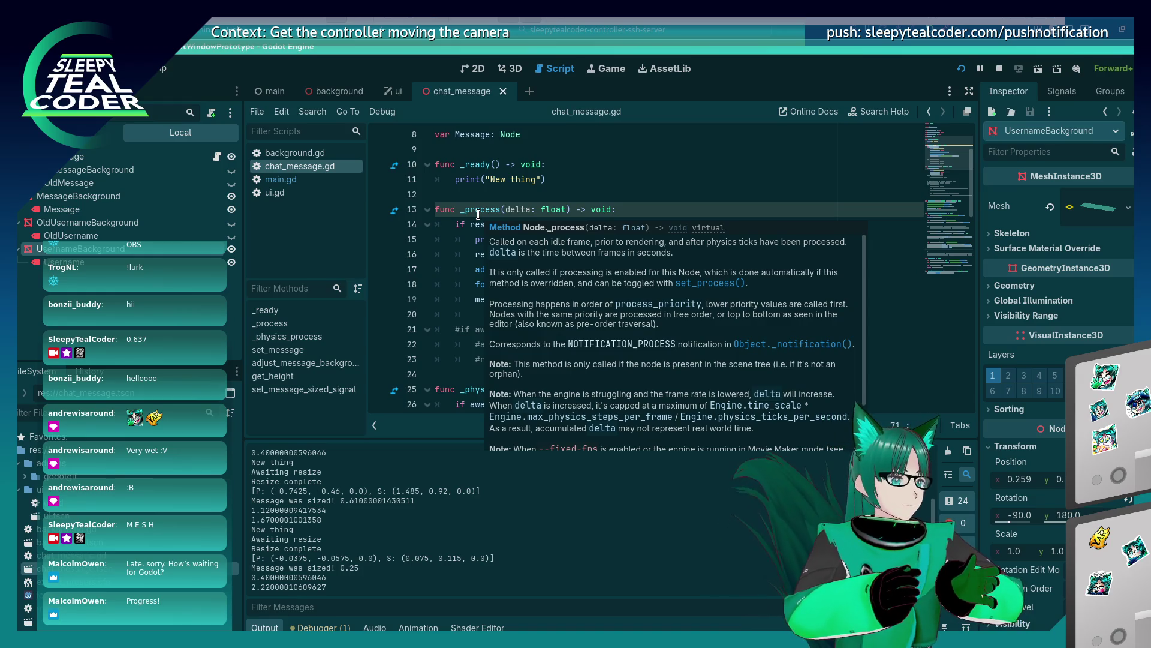
scroll(507, 234, down, 2)
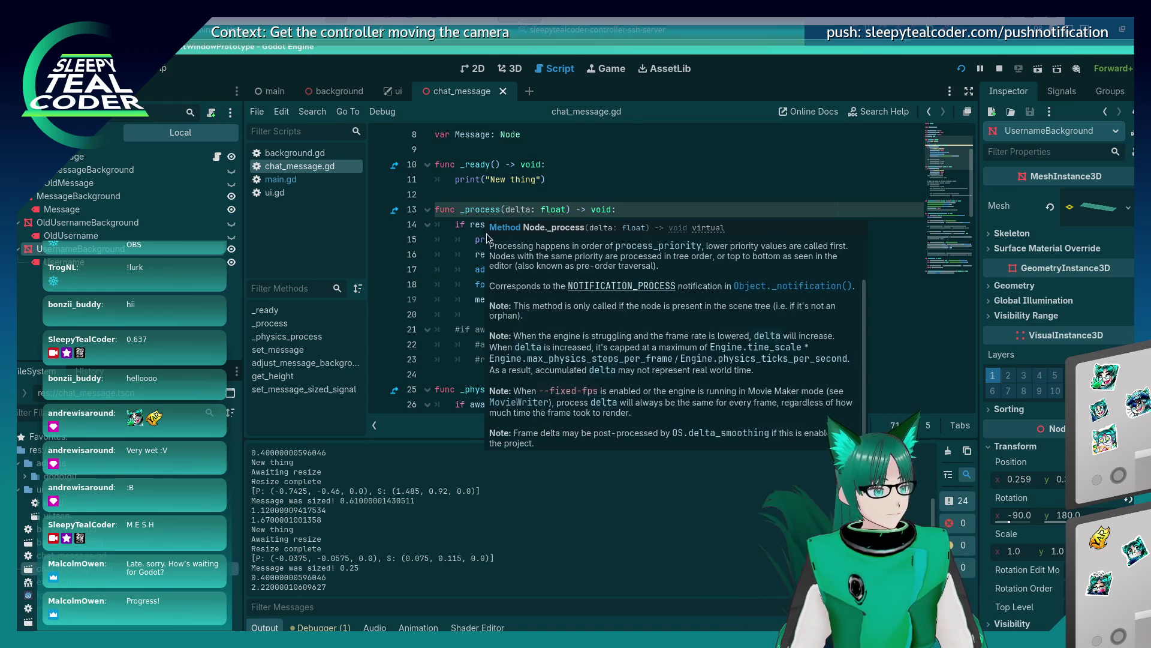
scroll(507, 246, down, 8)
scroll(507, 251, down, 11)
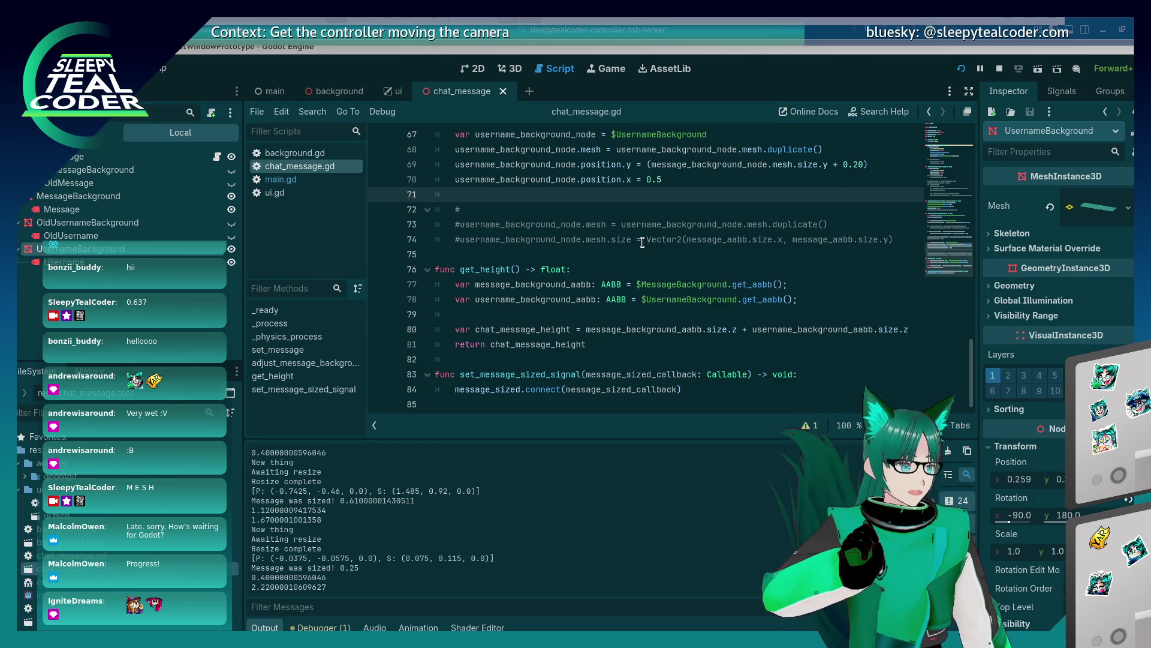
key(alt+Tab)
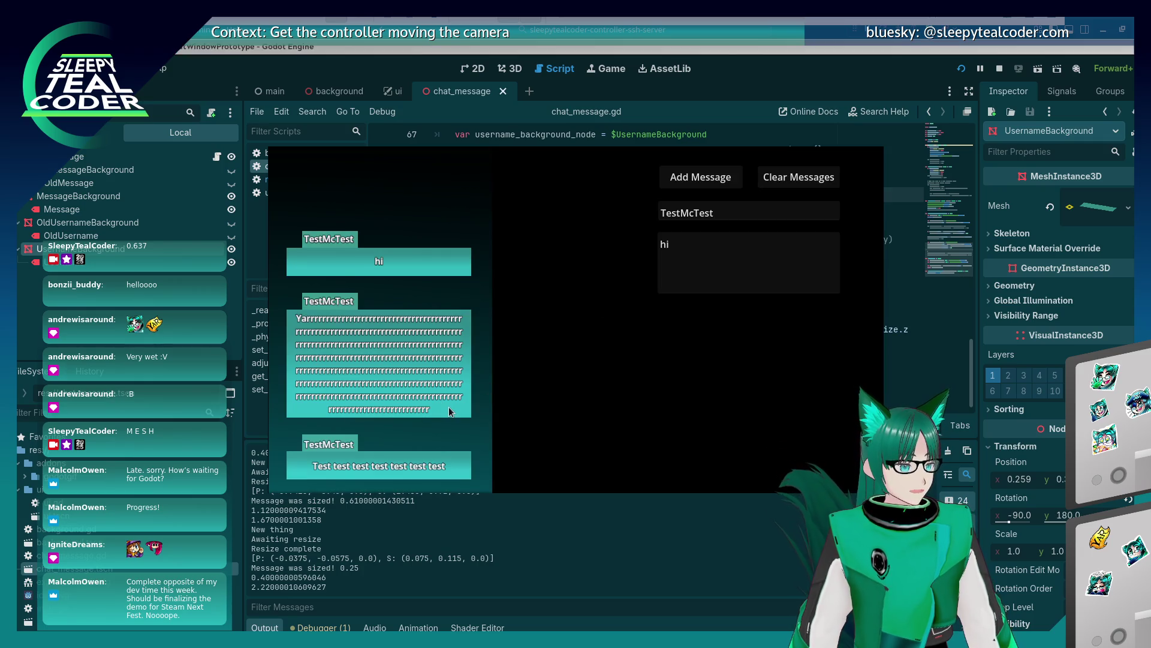
Change the username to 'LooooooooooooooooongUsername' and post a message under it
drag(750, 206, 614, 207)
text(Loooo)
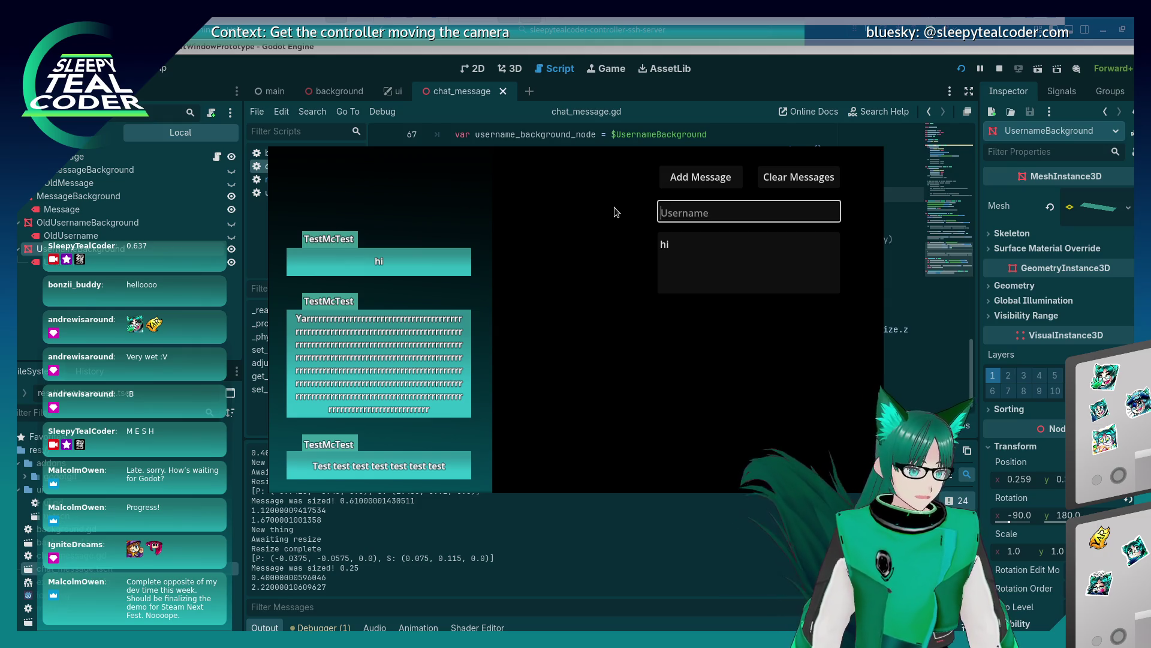
text(oooooooo)
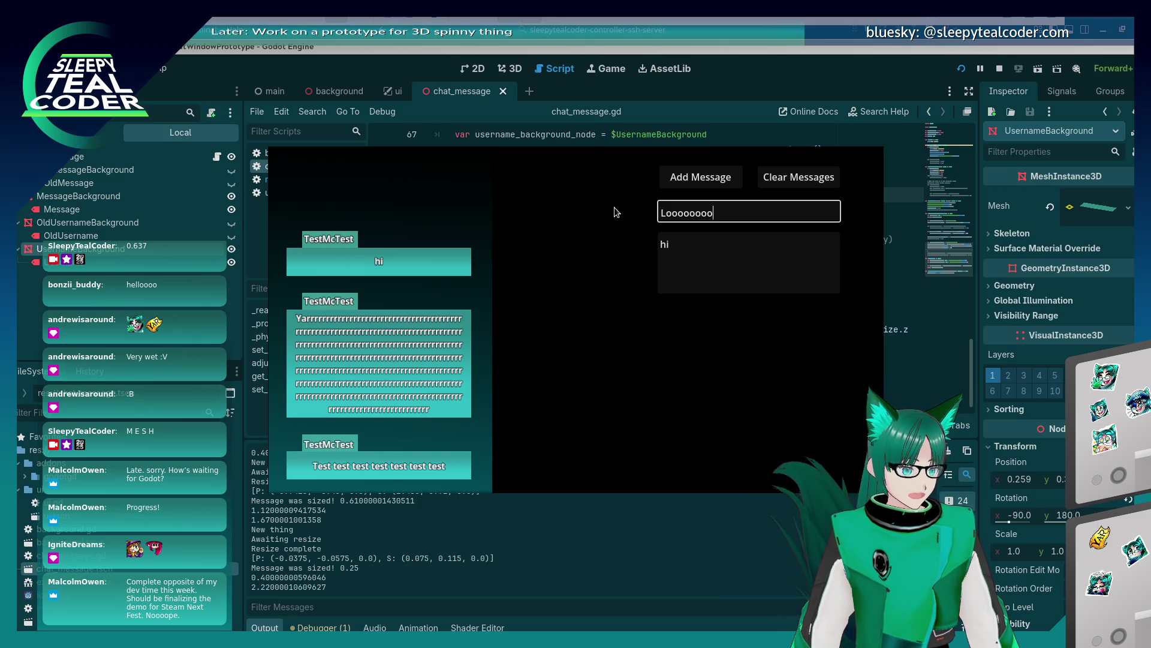
text(ooooongUsername)
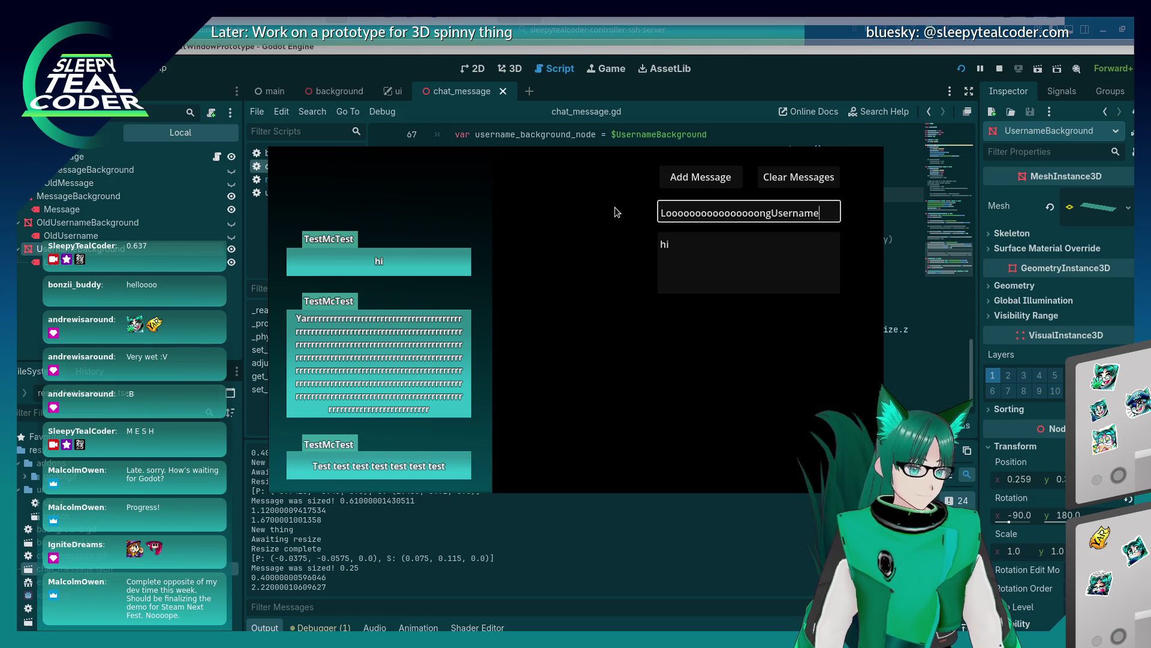
click(700, 179)
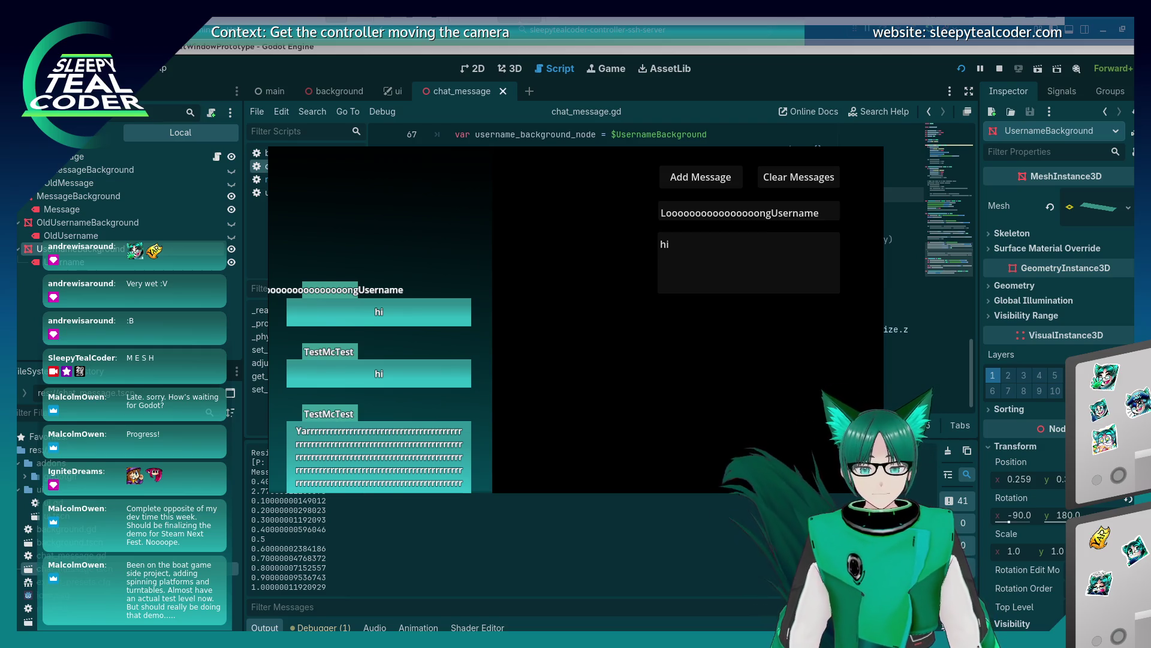
key(alt+Tab)
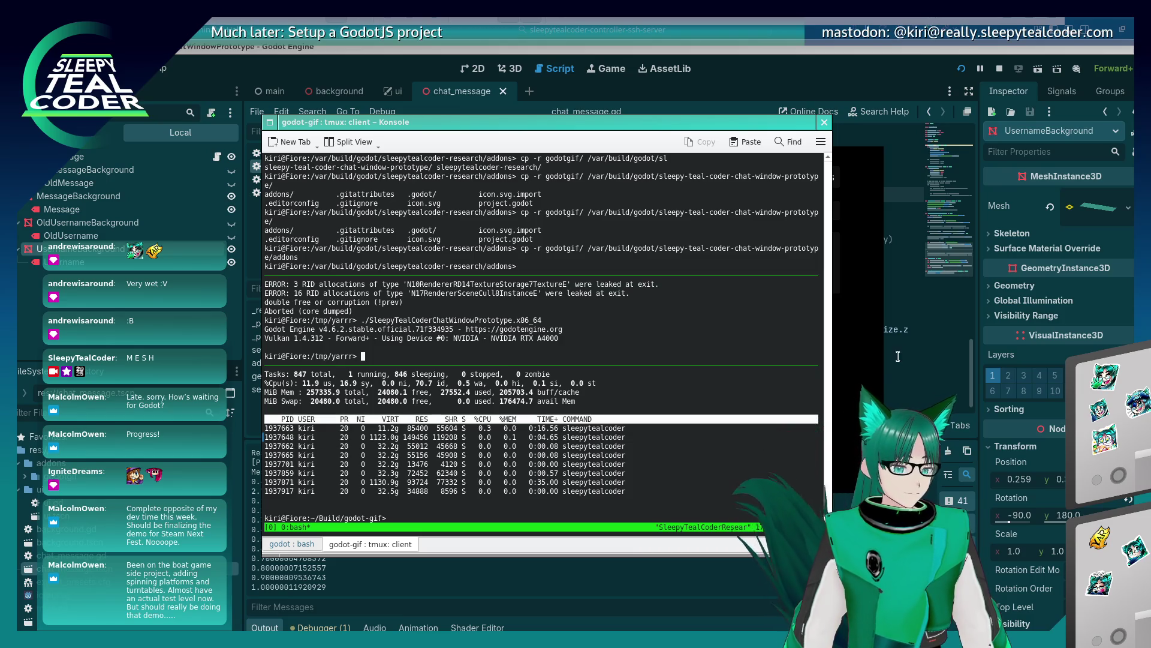
Bring the running prototype forward to view the long-username bubble, close it, and return to the editor
click(873, 366)
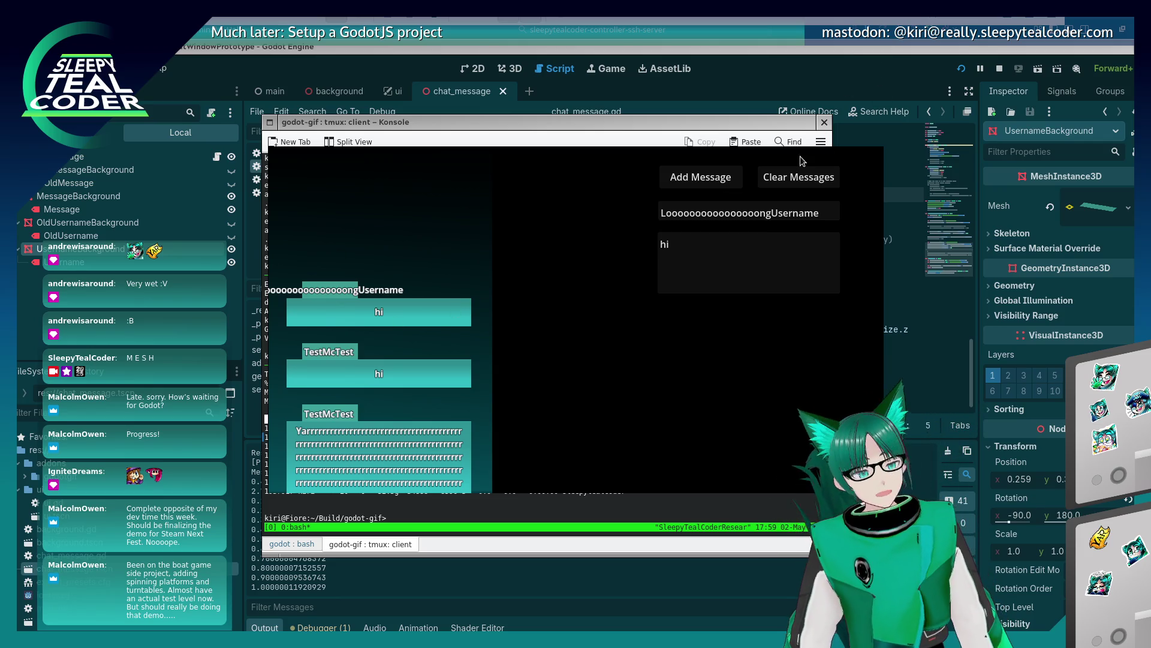
key(alt+F4)
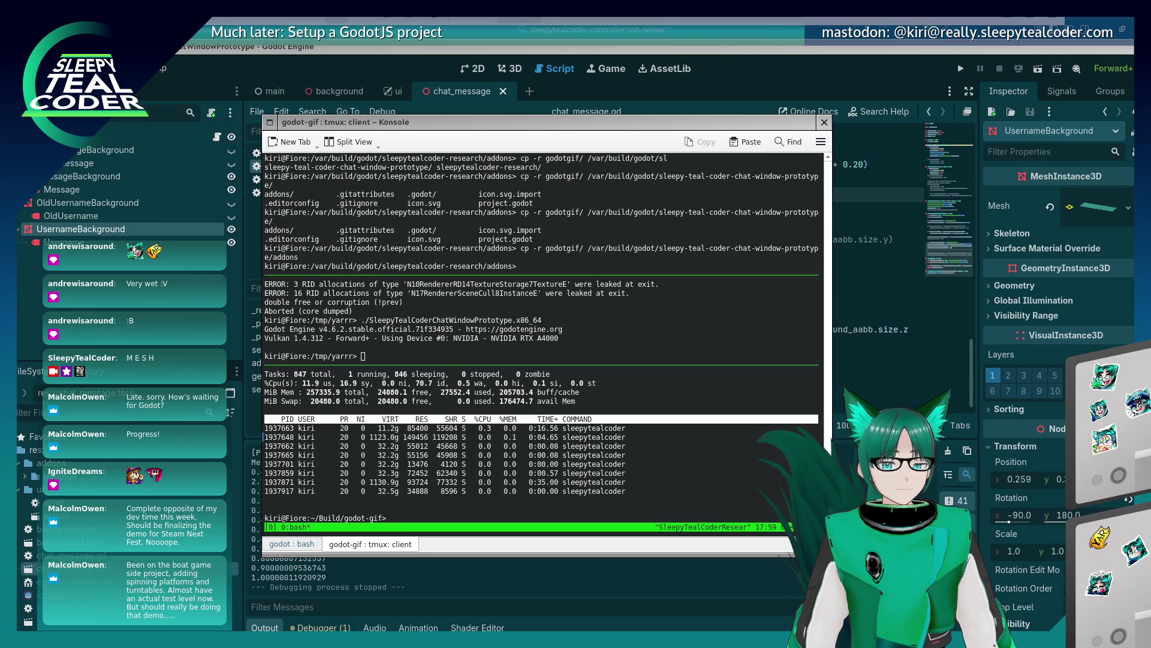
key(alt+Tab)
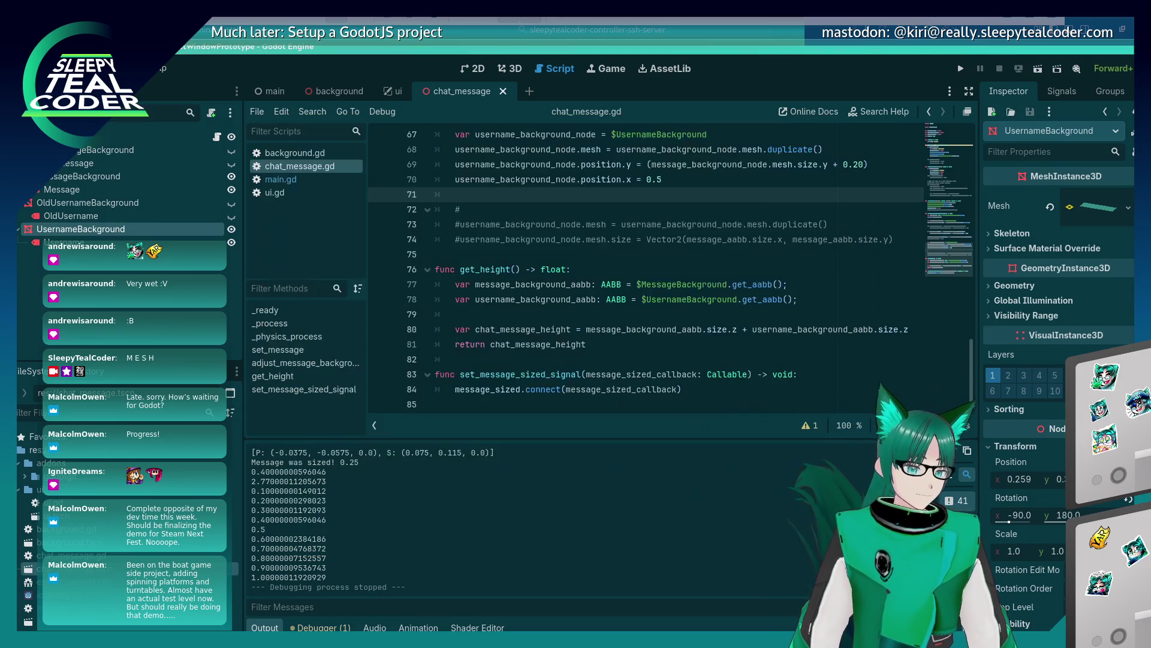
Save the script, then turn the new line into a username_background_node.mesh.size.x assignment
click(585, 178)
scroll(566, 215, up, 2)
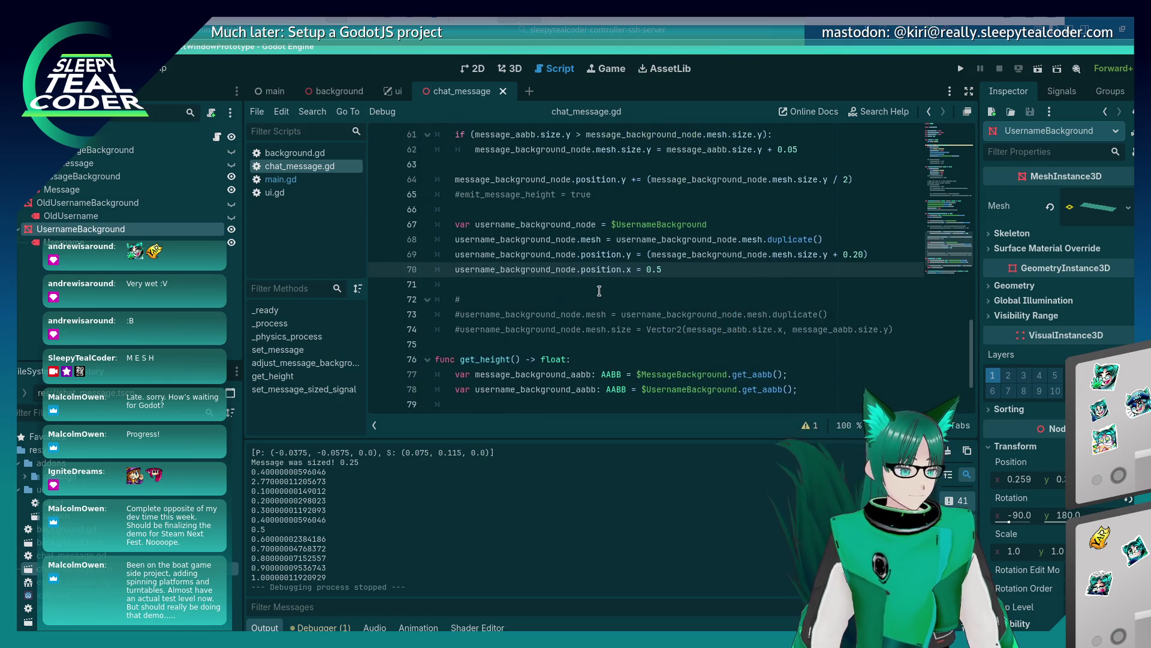
click(598, 291)
key(ctrl+s)
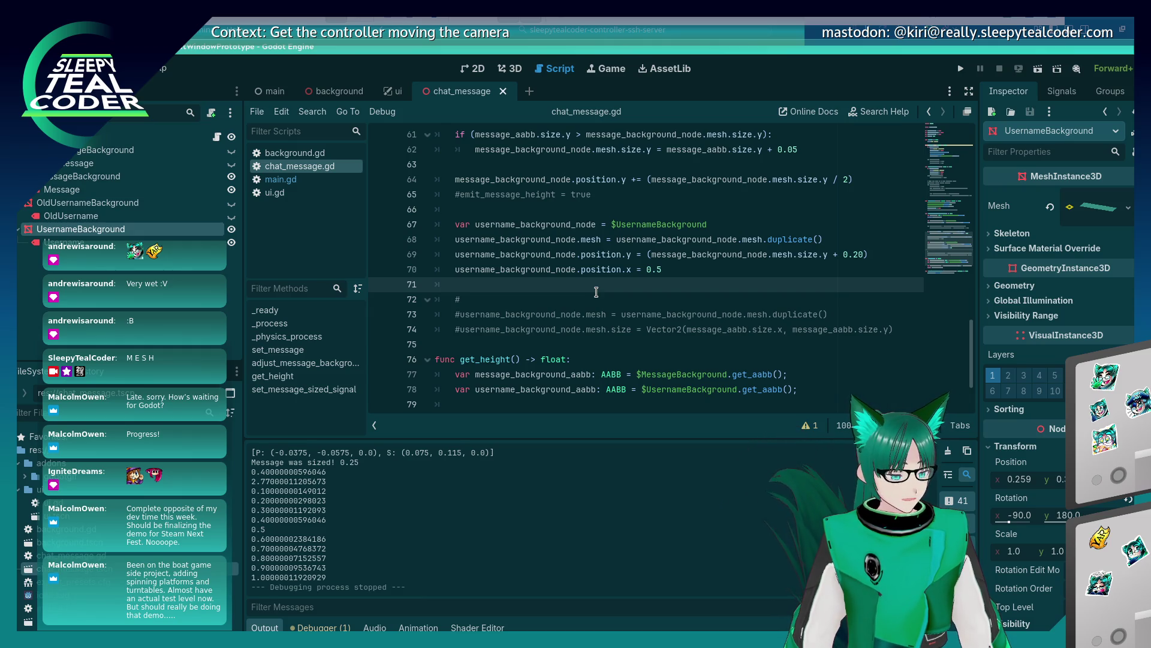
key(alt+Tab)
key(alt+shift+Tab)
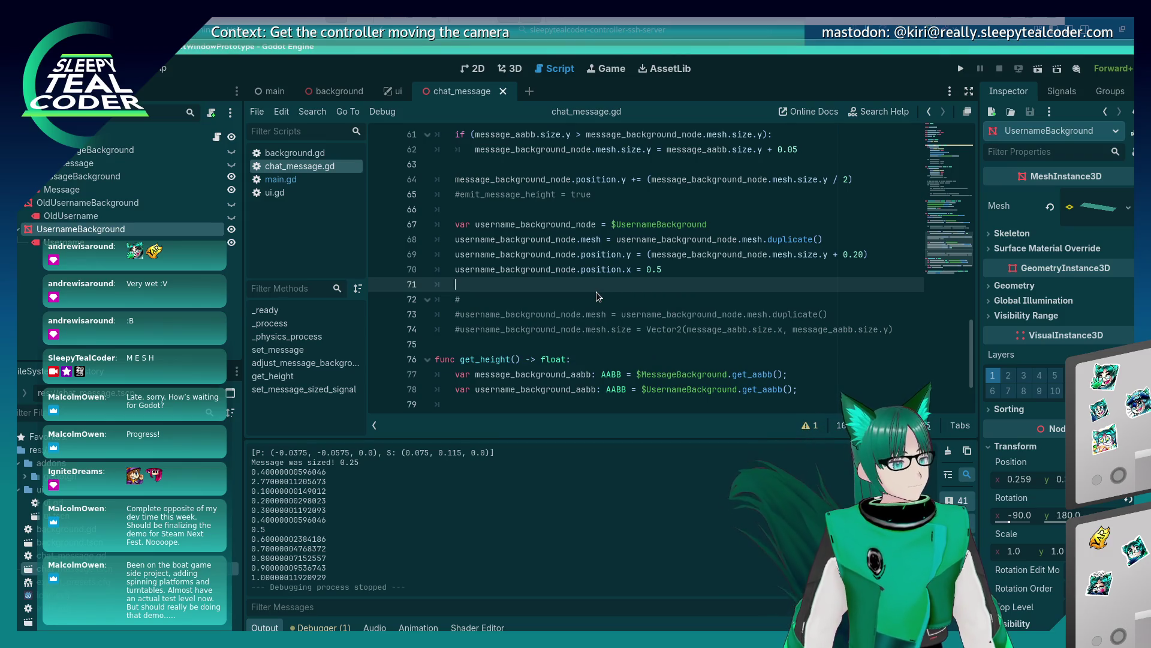
key(Up)
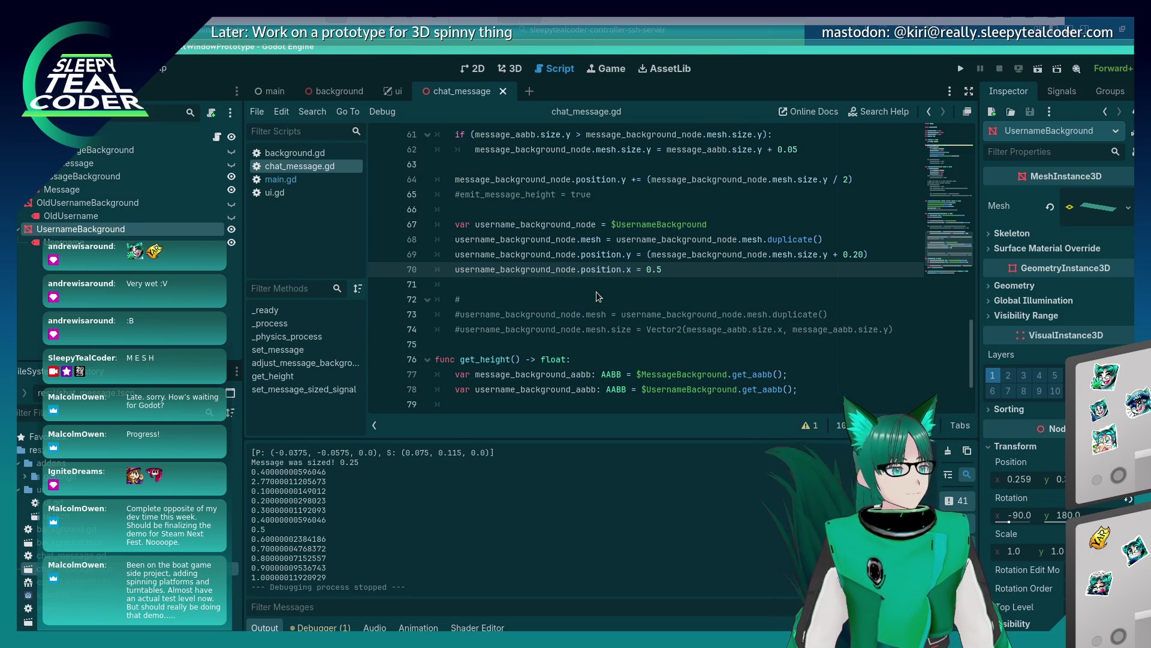
key(BackSpace)
key(BackSpace)
key(BackSpace)
key(BackSpace)
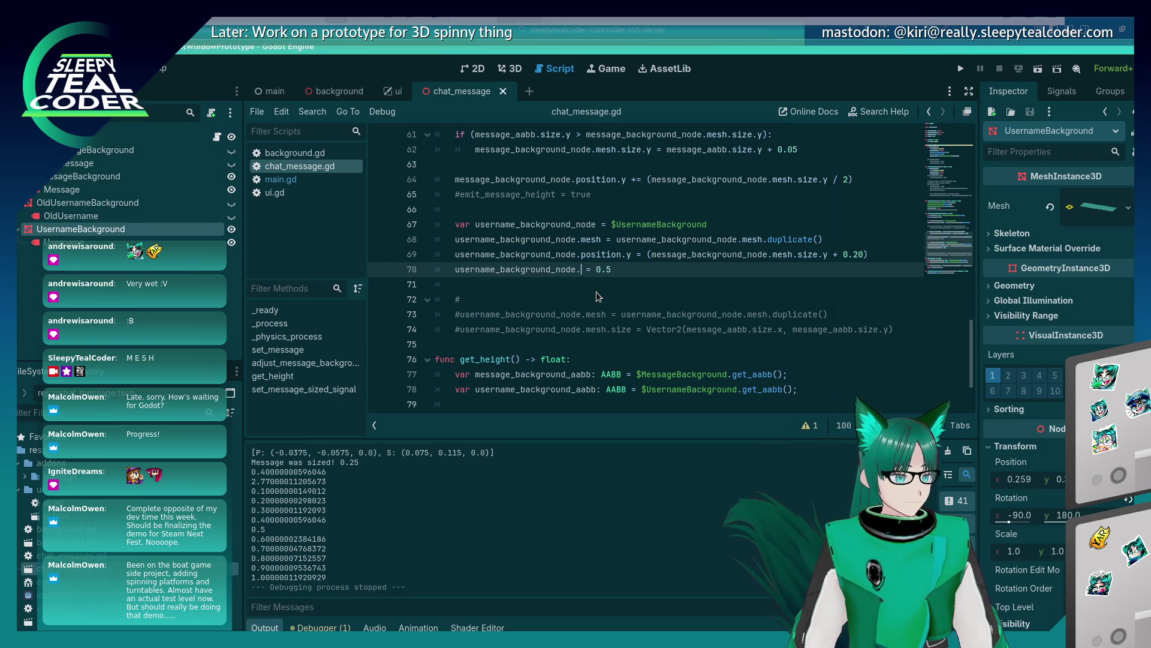
text(mesh.size.)
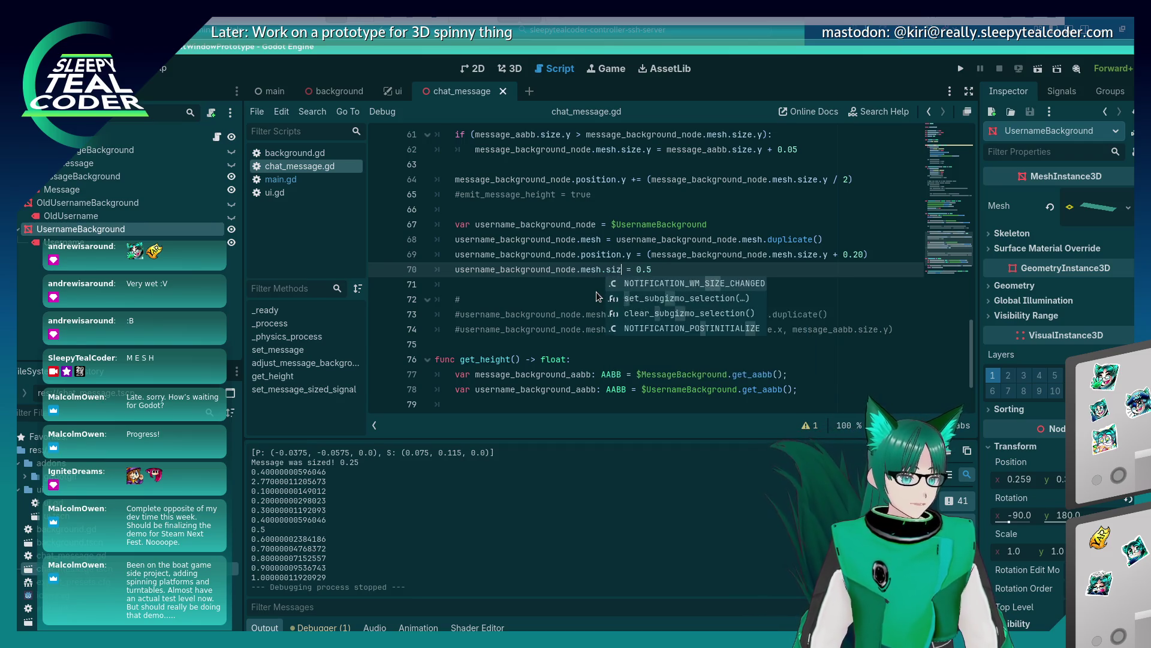
text(x)
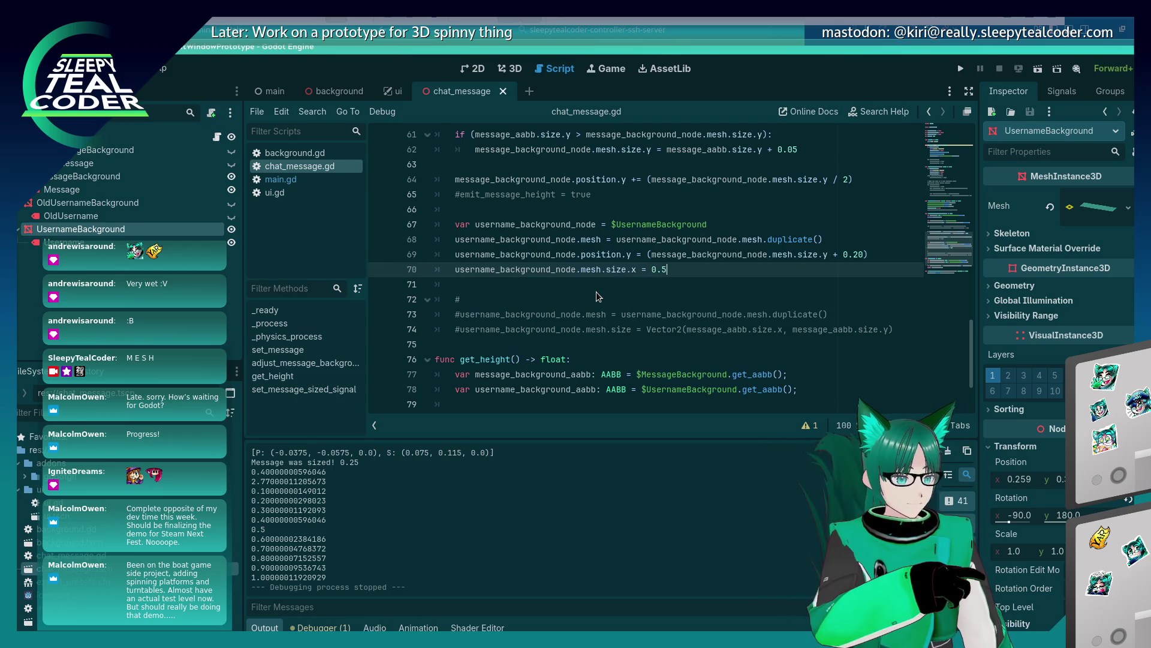
Duplicate the message_aabb line as 'var username_aabb = $UsernameBackground/Username.get_aabb()'
scroll(579, 300, up, 4)
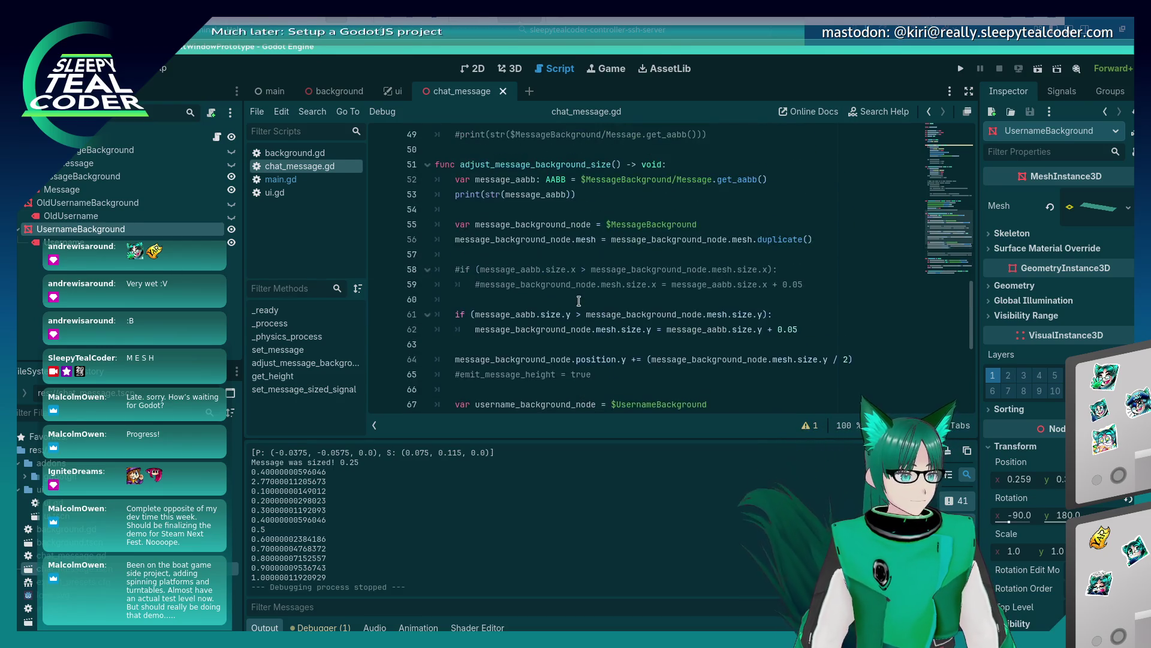
scroll(578, 301, up, 2)
click(575, 271)
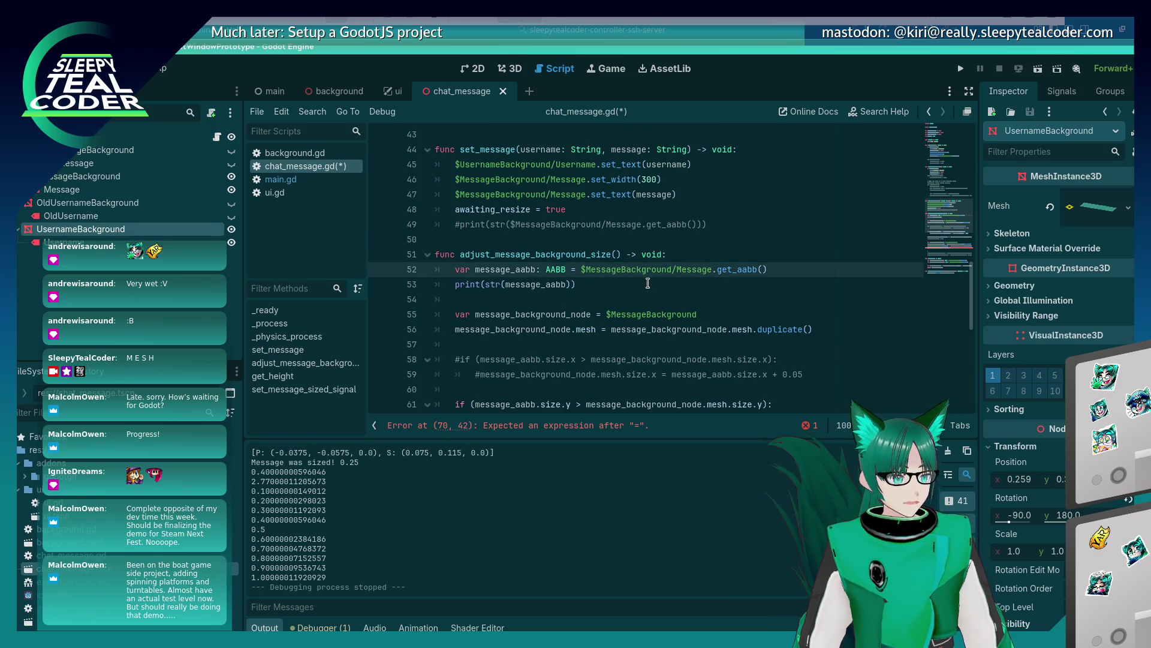
triple_click(648, 271)
key(ctrl+c)
scroll(725, 234, down, 7)
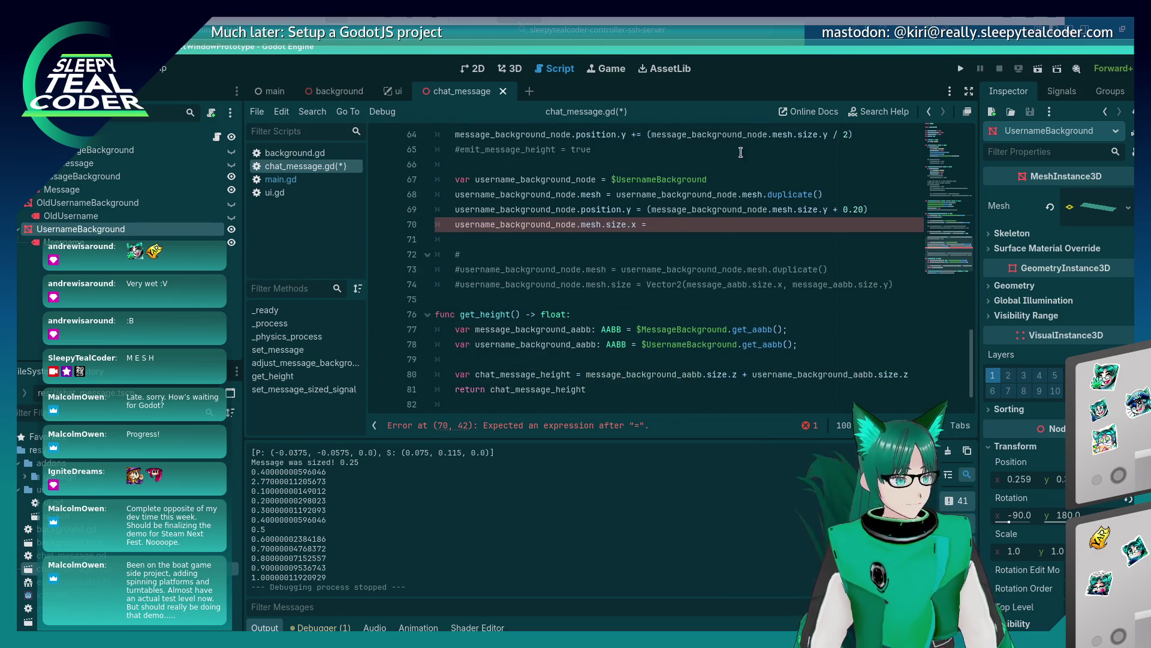
click(731, 180)
key(ctrl+v)
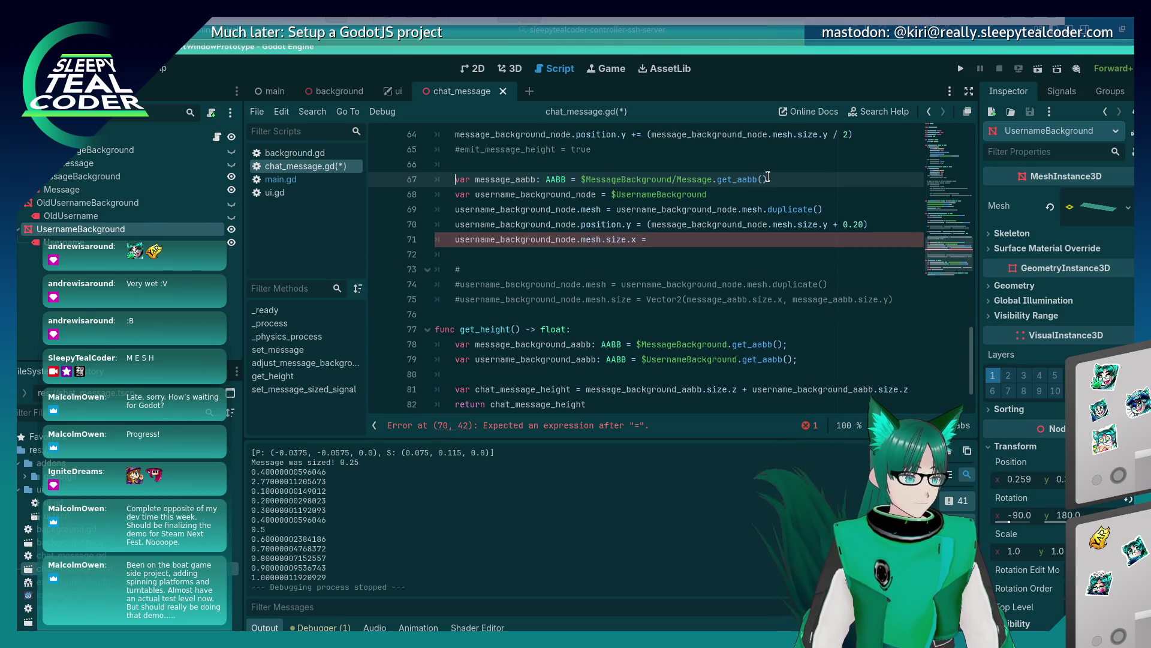
key(ctrl+Right)
key(Right)
key(Delete)
key(Delete)
key(Delete)
text(username)
key(End)
key(Left)
key(Left)
key(Left)
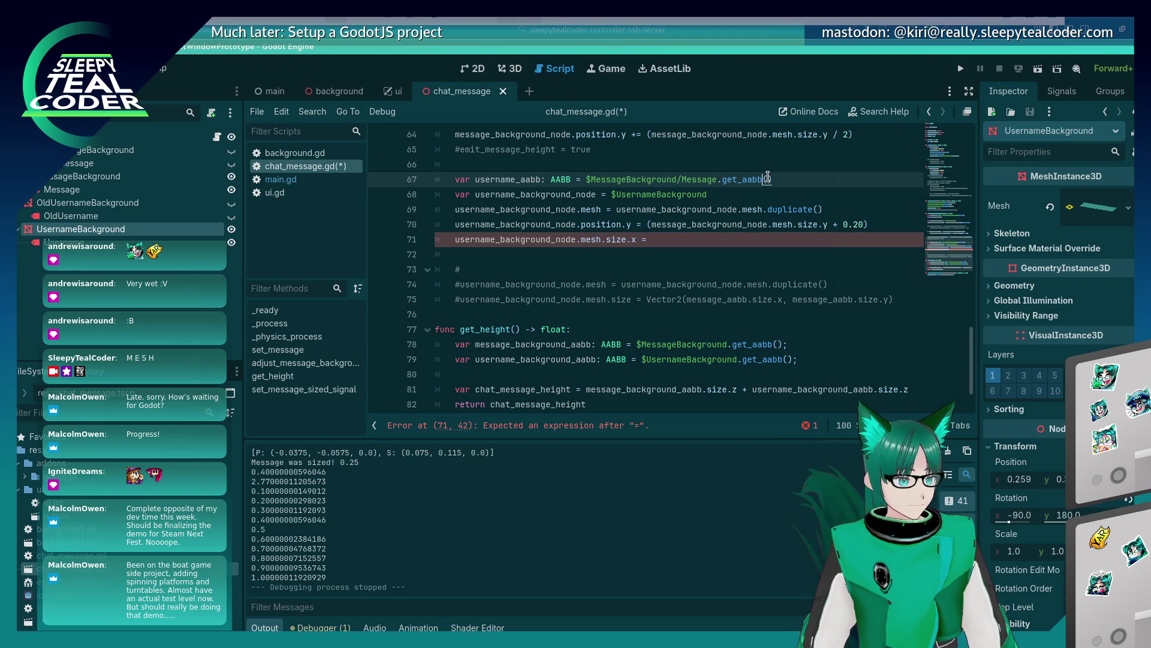
key(Left)
key(BackSpace)
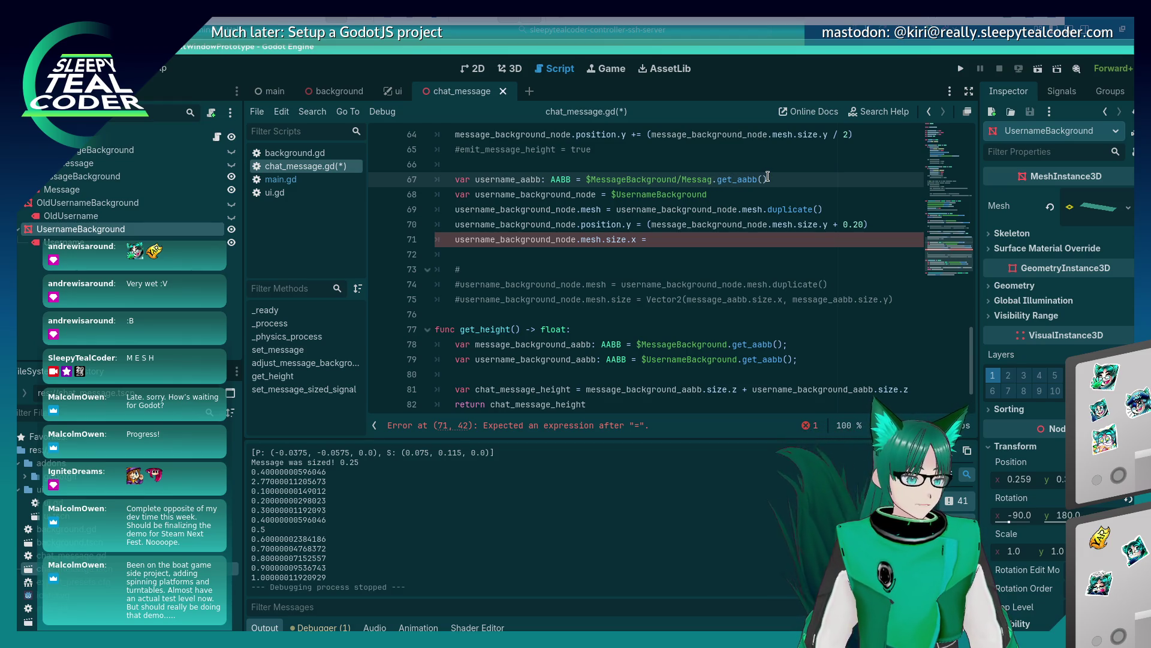
key(BackSpace)
key(BackSpace)
key(BackSpace)
text(Usern)
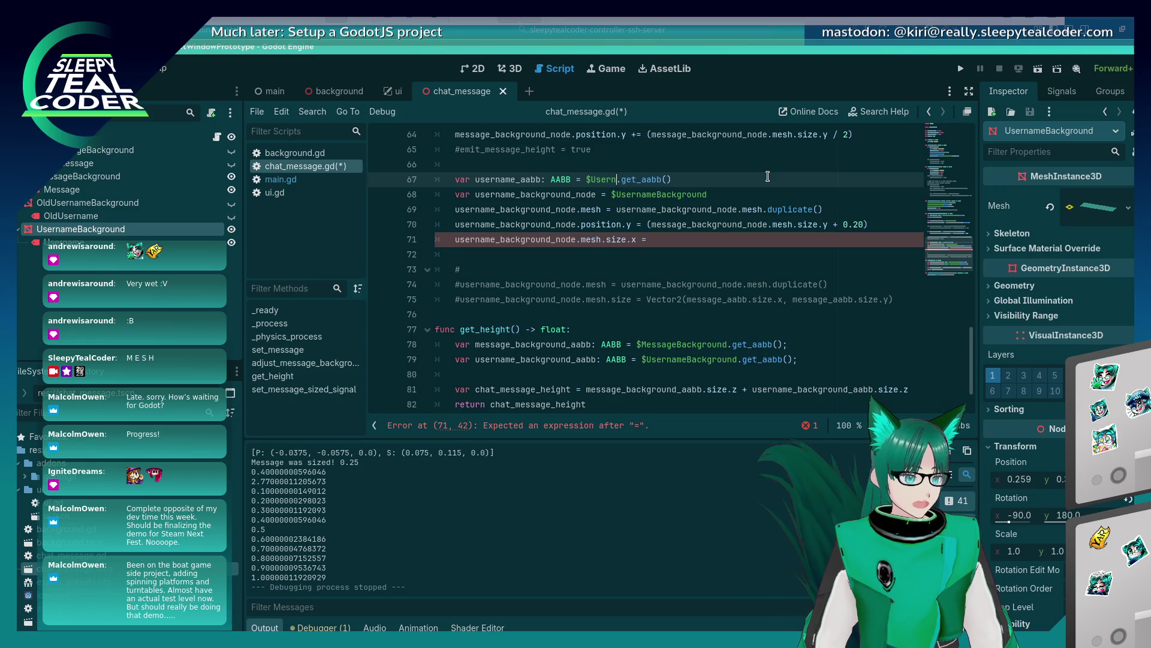
text(ameBackground/)
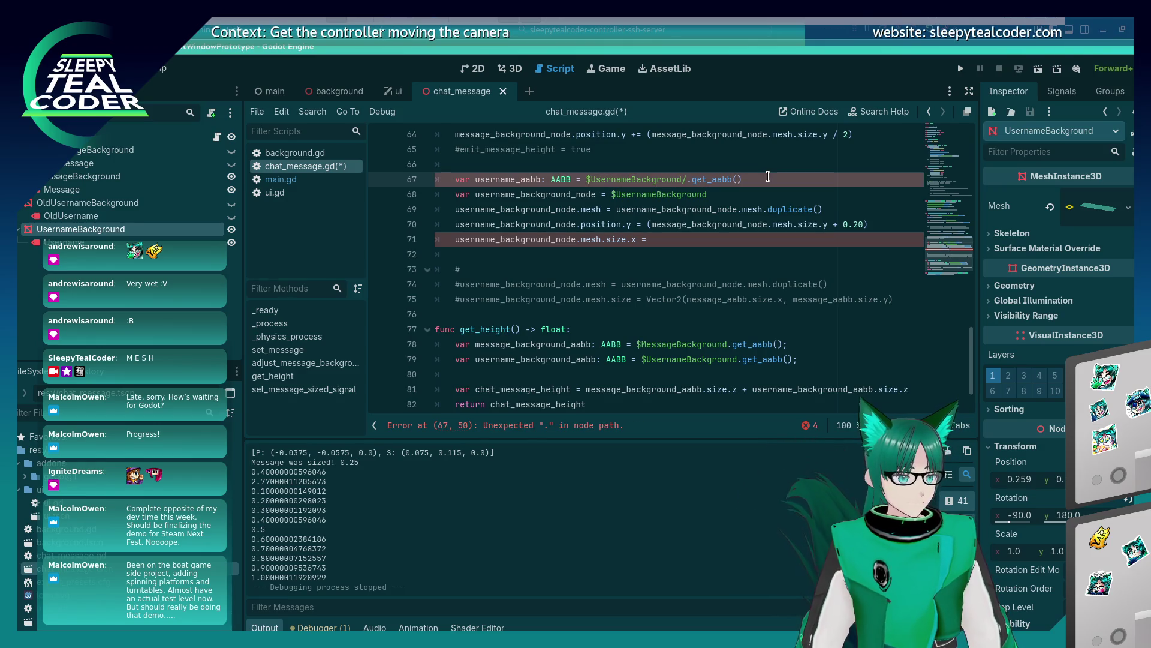
text(Username)
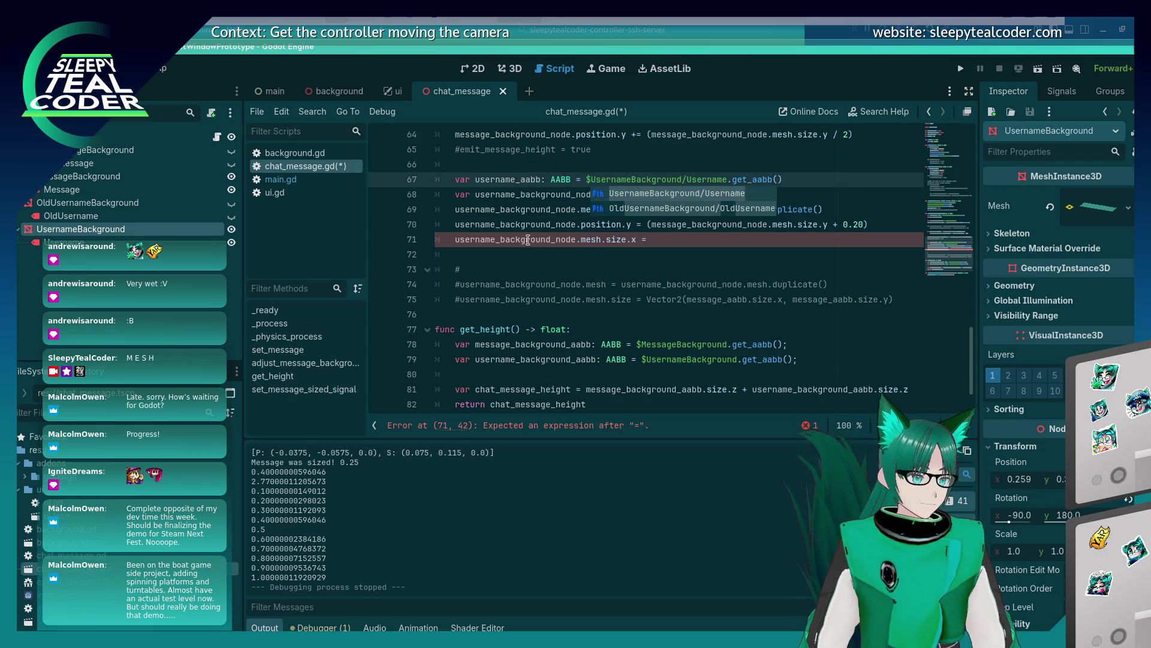
Set the background mesh width to username_aabb.size.x, save, and run the game
scroll(539, 217, up, 3)
click(529, 225)
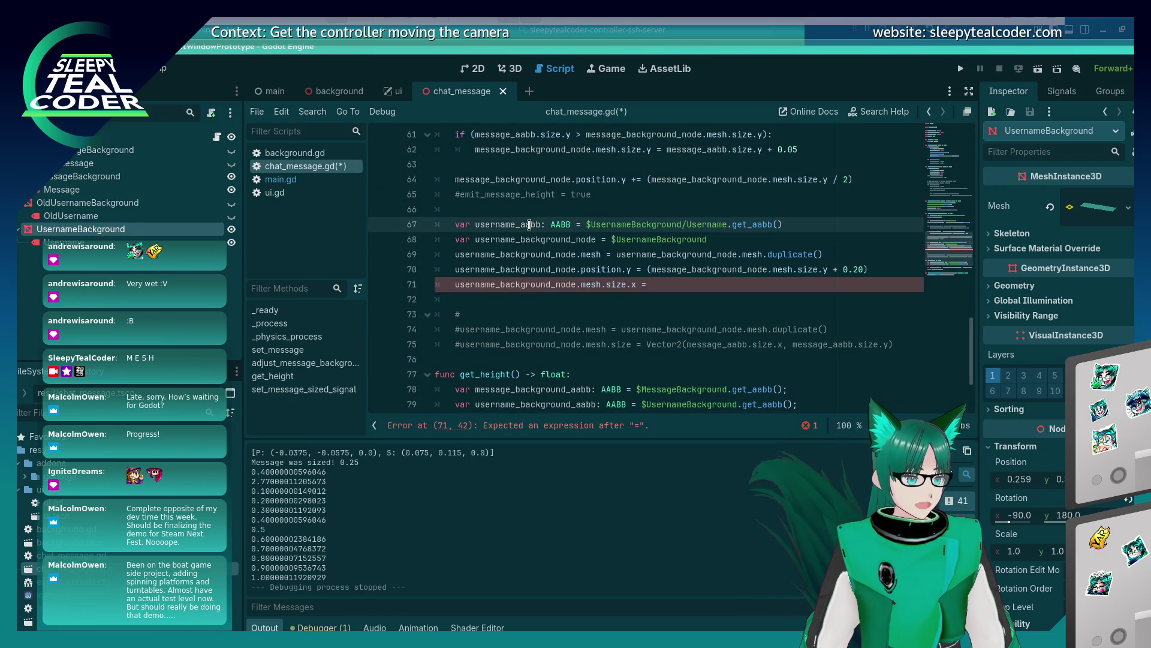
click(683, 285)
text(username_aabb.)
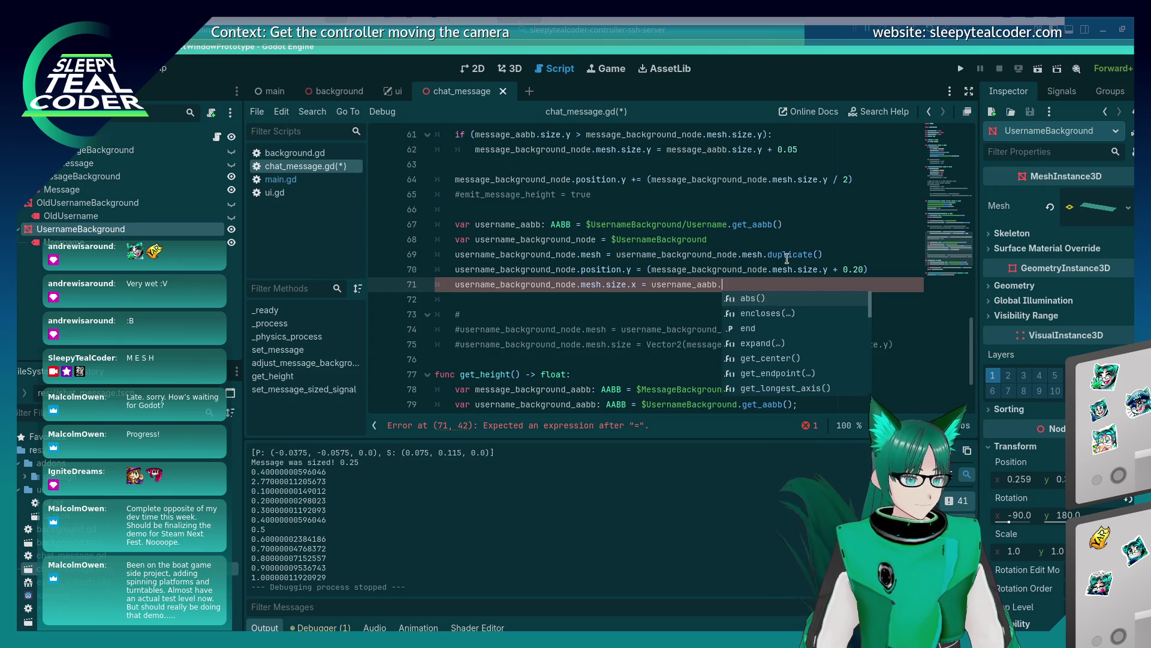
text(size.)
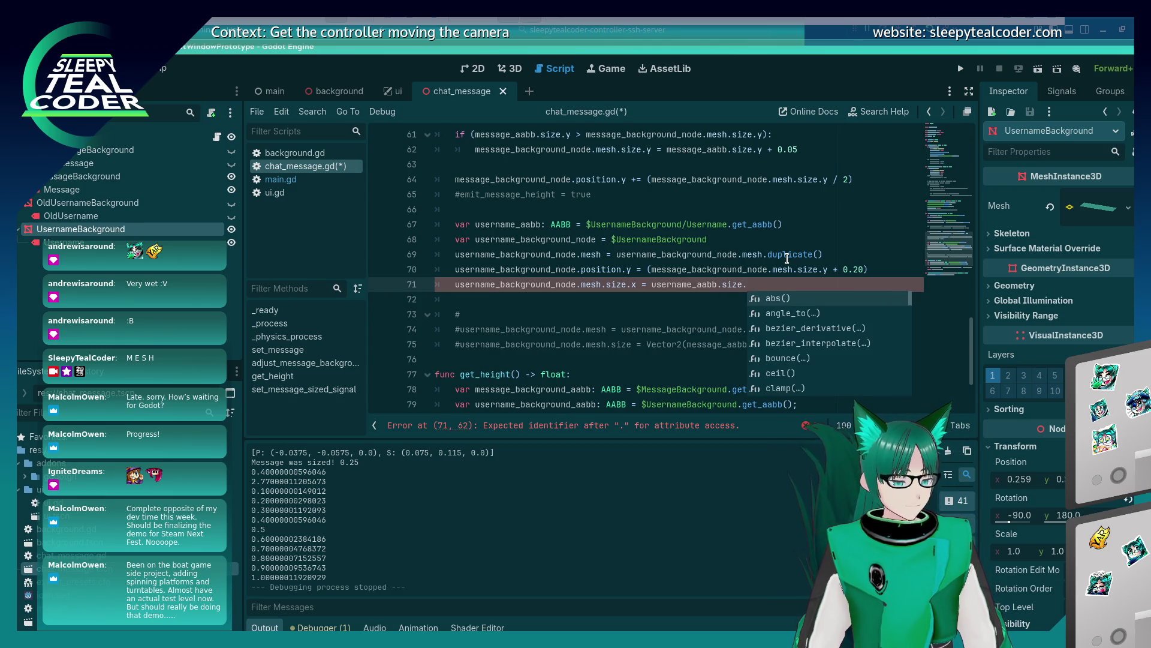
text(x)
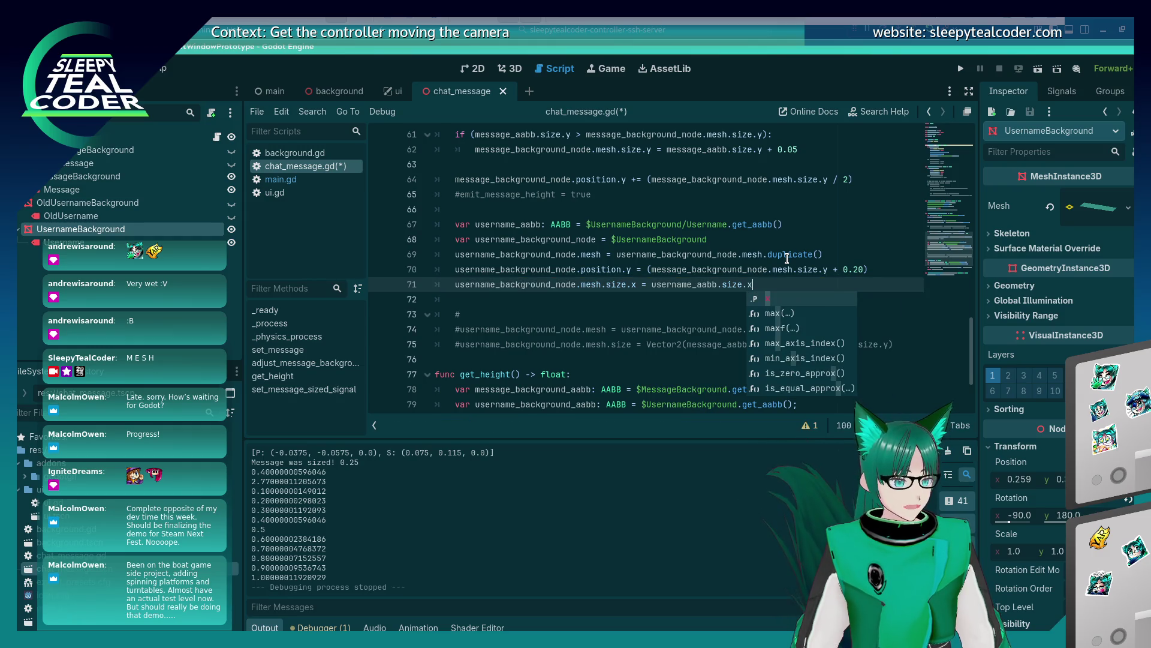
key(Escape)
key(Up)
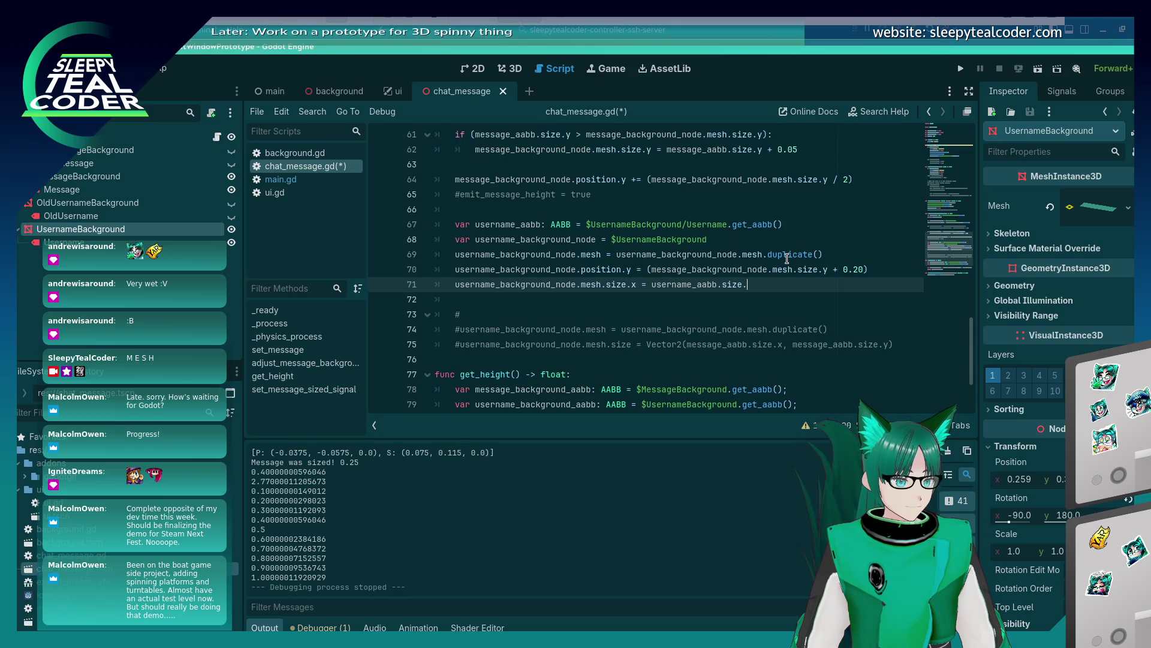
key(ctrl+space)
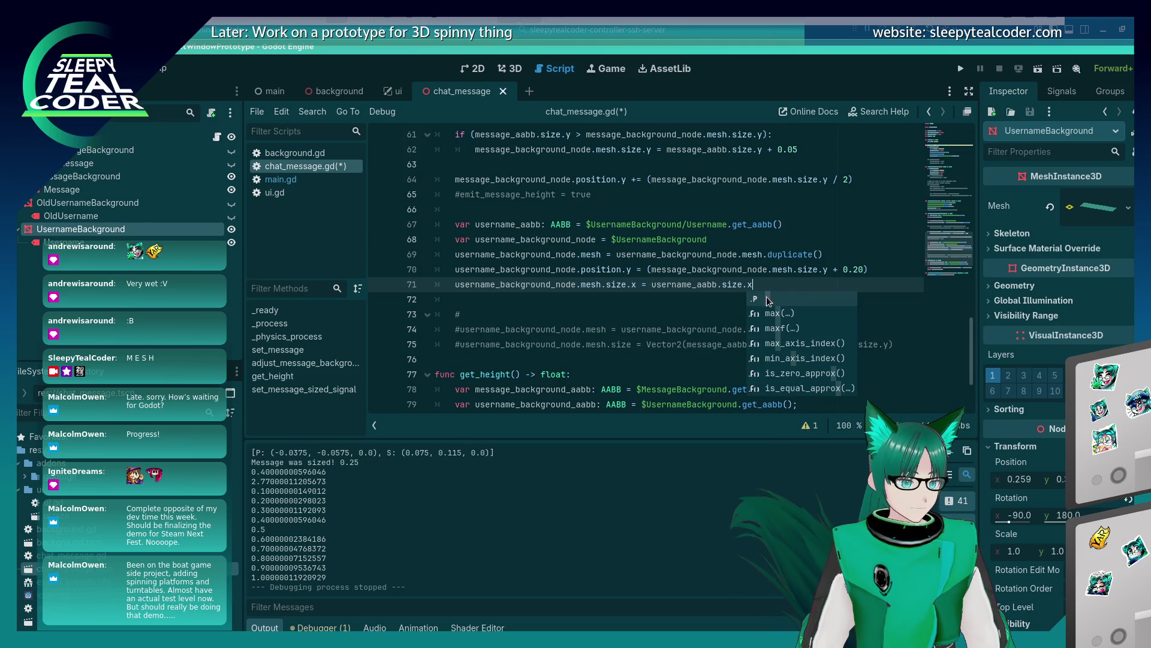
key(Escape)
click(771, 265)
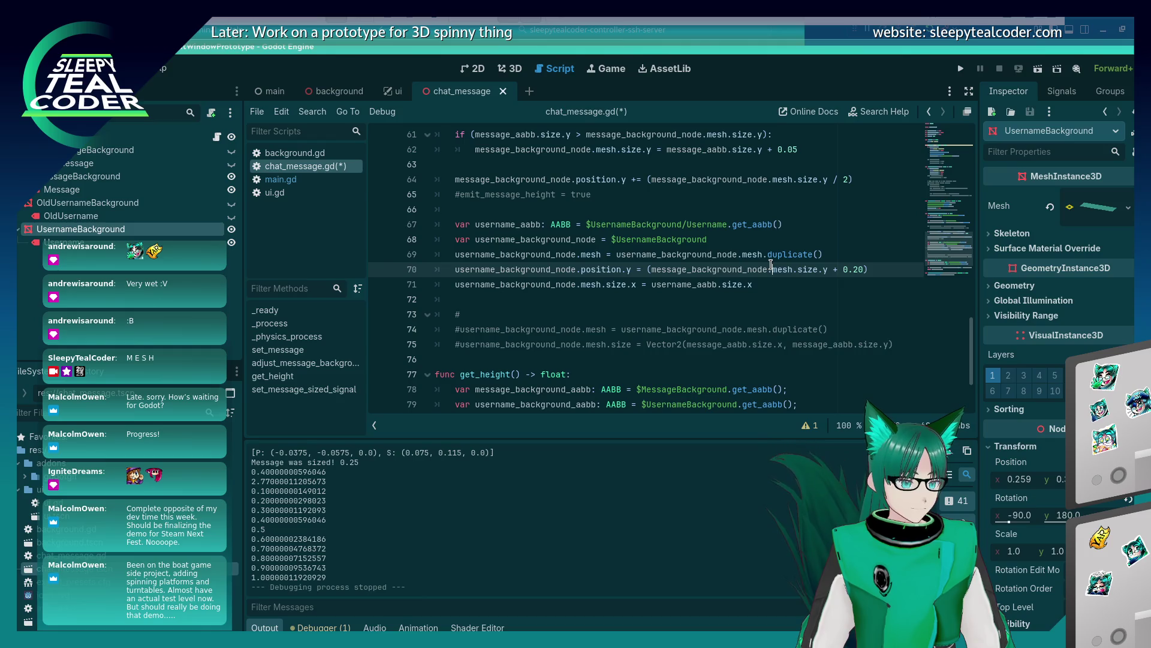
key(ctrl+s)
click(772, 290)
click(960, 69)
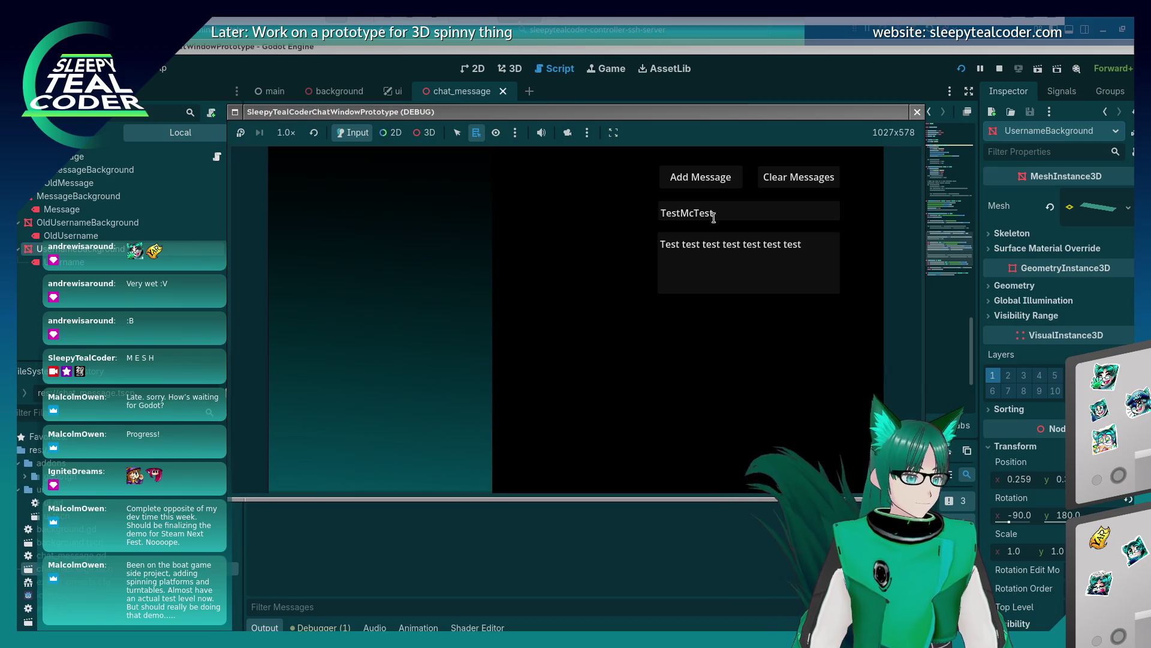
Add a TestMcTest message, then one under the username 'LoooooooooooooooooooongUsername'
click(704, 180)
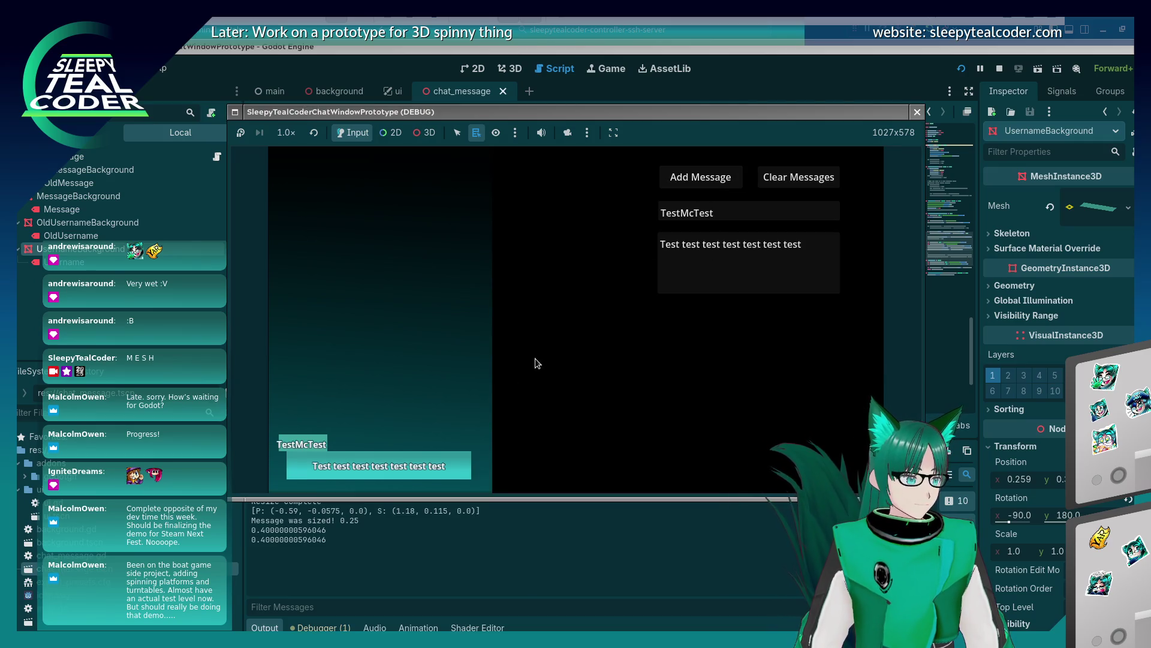
click(754, 213)
key(ctrl+a)
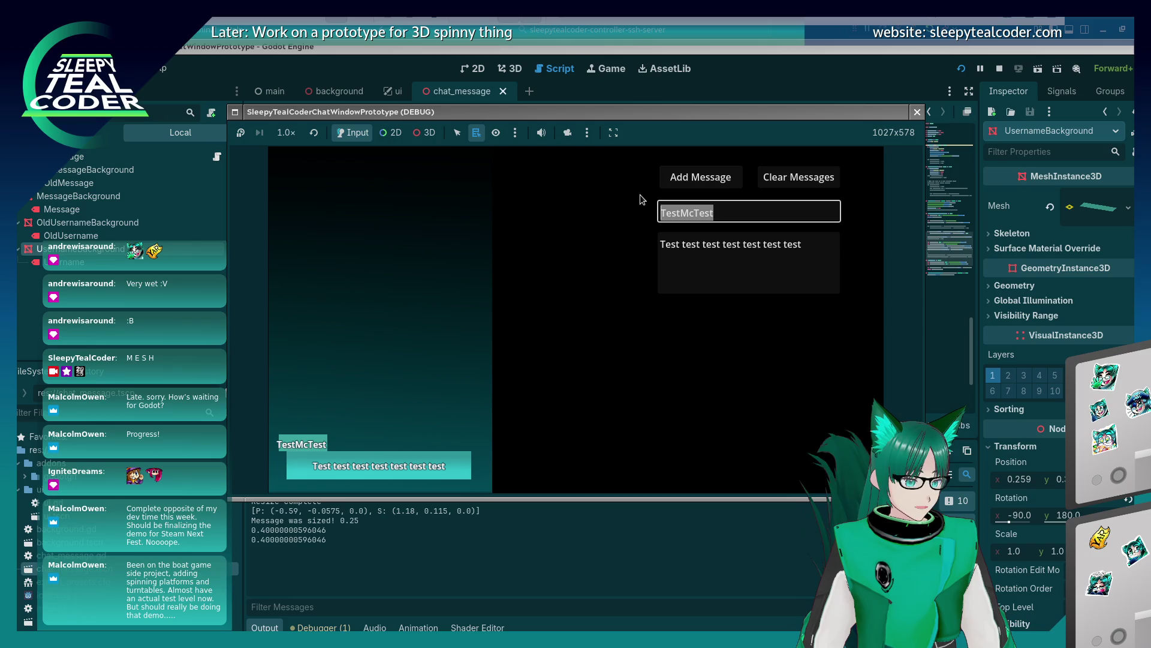
text(LoooooooooooooooooooongUser)
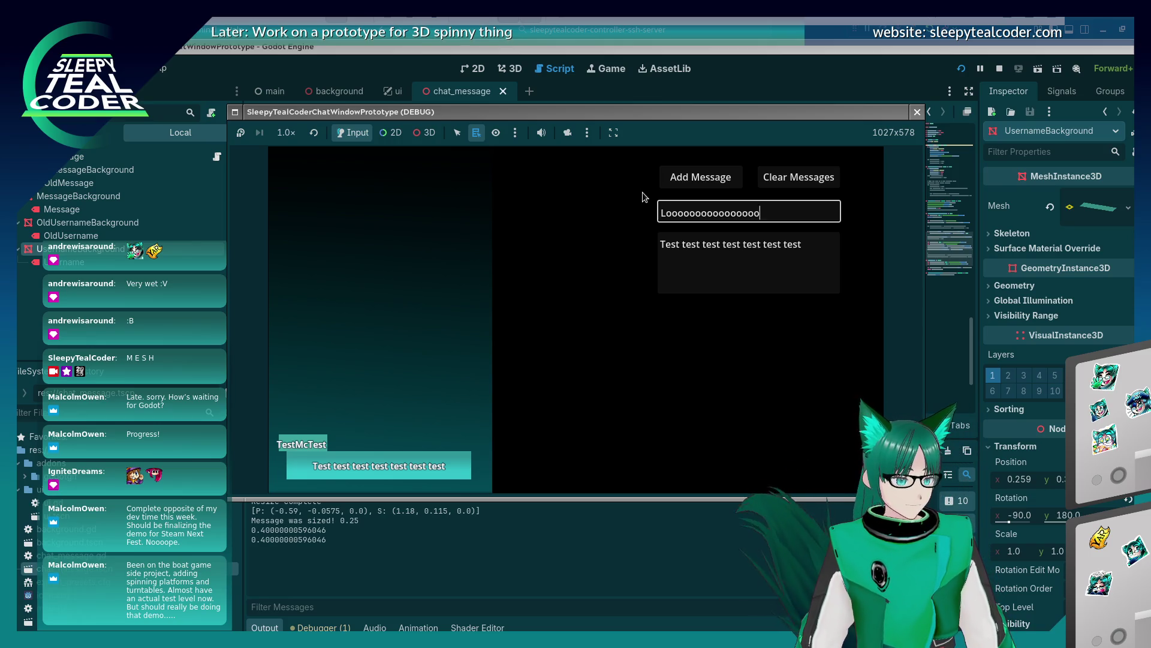
text(name)
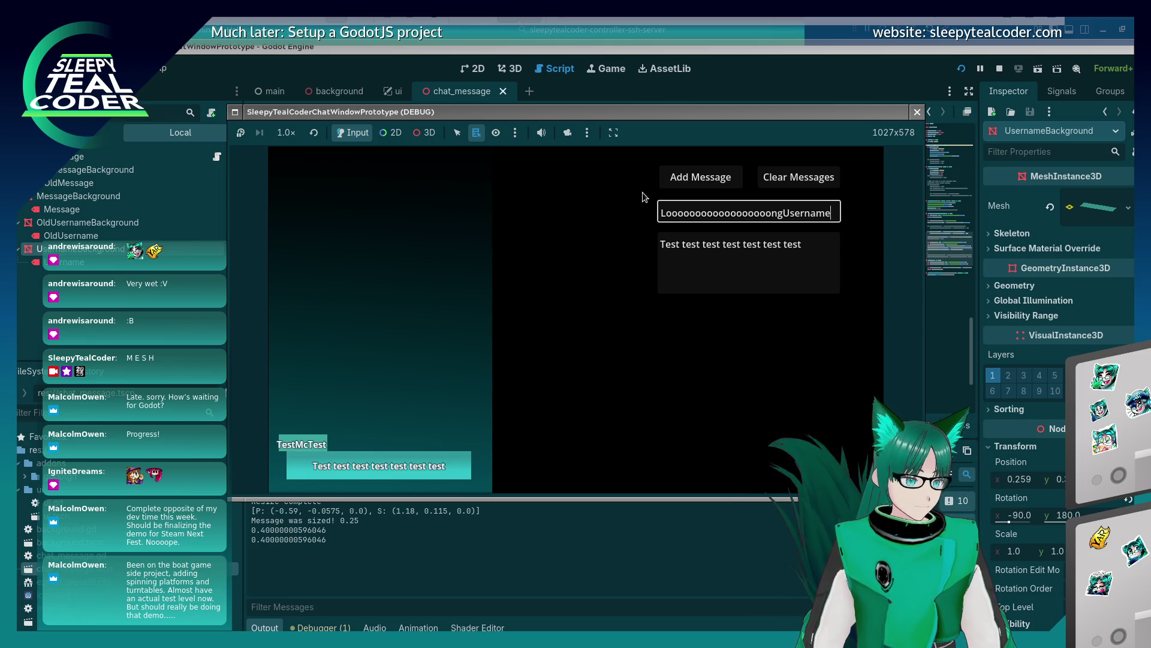
click(701, 177)
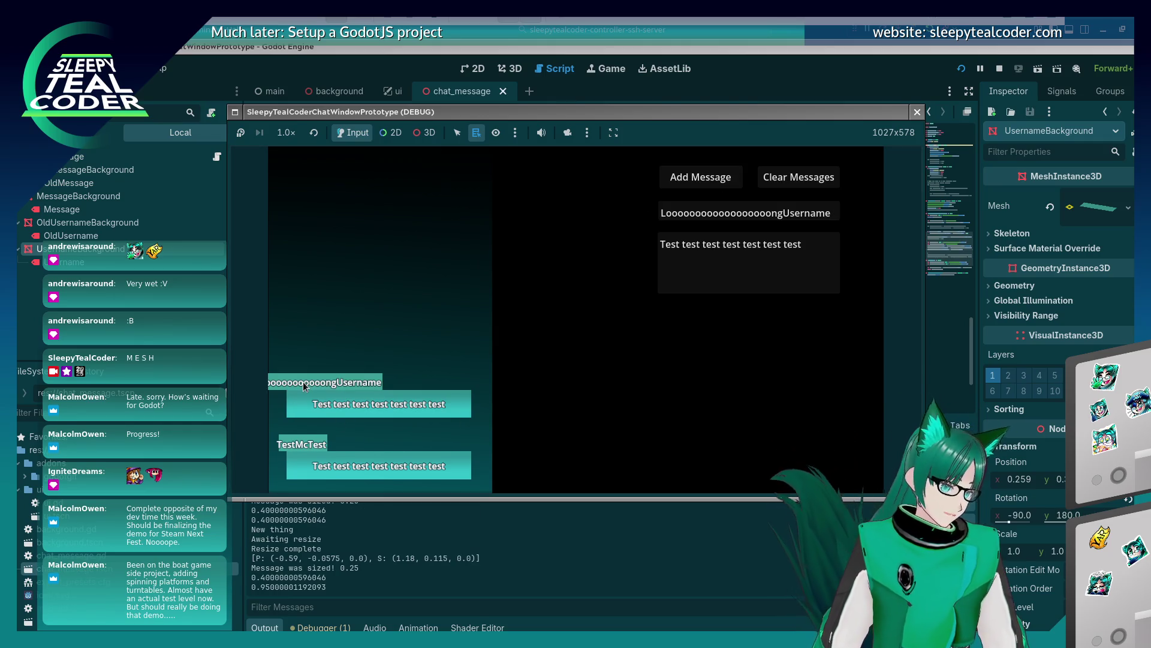
Inspect the stretched username tags from different angles with the 3D camera override, then return to the editor
click(567, 132)
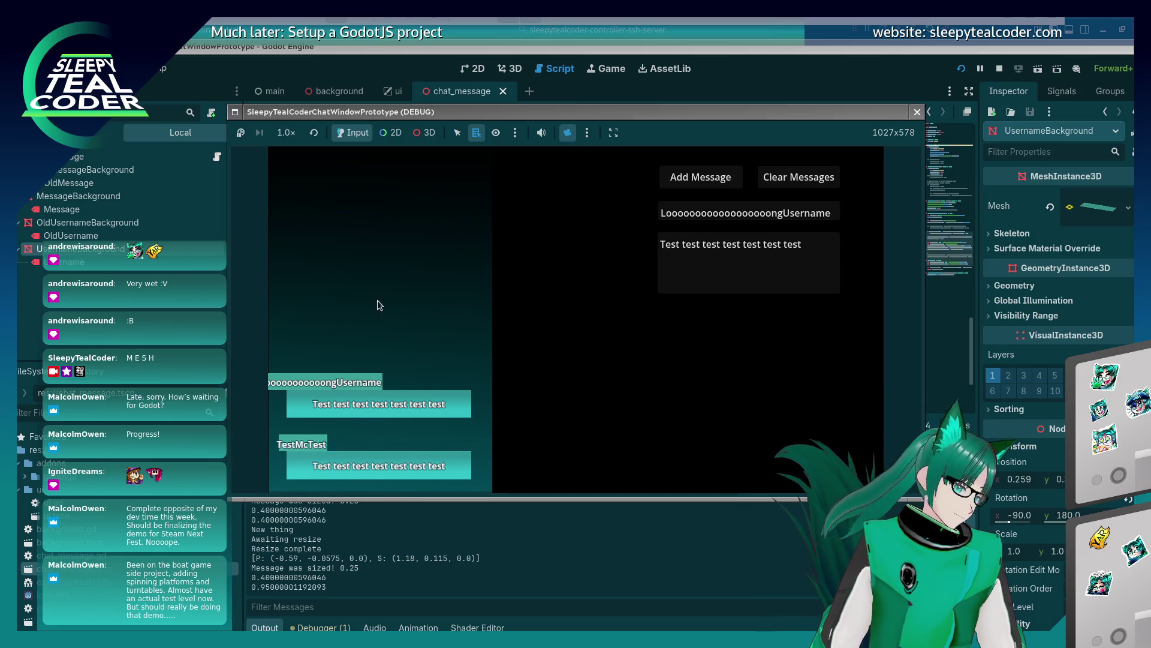
click(431, 134)
mouse_move(383, 372)
mouse_down()
mouse_move(407, 355)
mouse_move(400, 363)
mouse_move(392, 313)
mouse_move(365, 340)
mouse_up()
scroll(406, 351, down, 3)
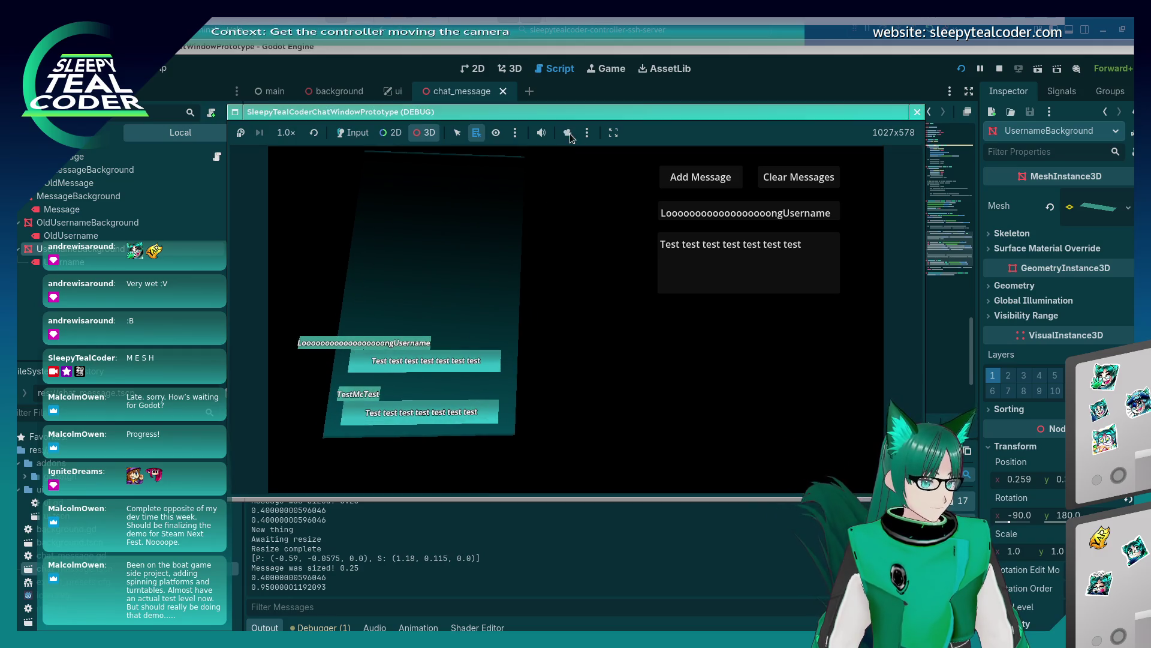
click(567, 133)
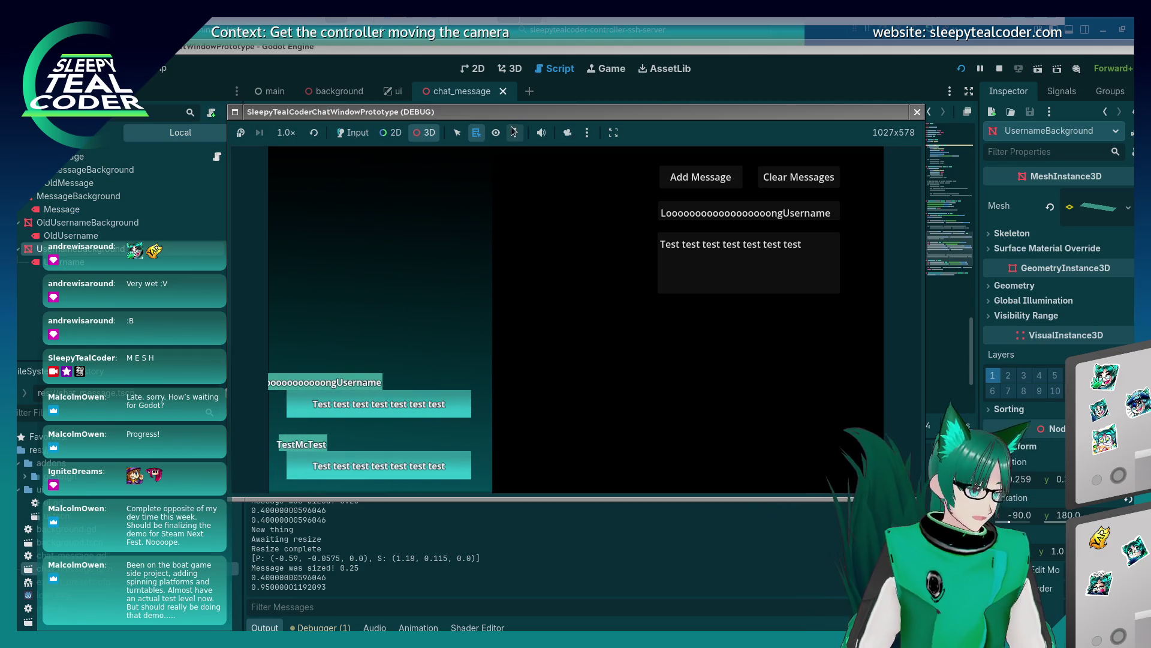
click(563, 134)
mouse_move(411, 403)
mouse_down()
mouse_move(656, 387)
mouse_move(598, 401)
mouse_move(656, 390)
mouse_move(592, 390)
mouse_move(653, 395)
mouse_move(671, 384)
mouse_move(556, 393)
mouse_move(535, 369)
mouse_move(546, 381)
mouse_move(531, 398)
mouse_move(591, 376)
mouse_move(555, 359)
mouse_move(517, 375)
mouse_move(545, 391)
mouse_up()
click(569, 138)
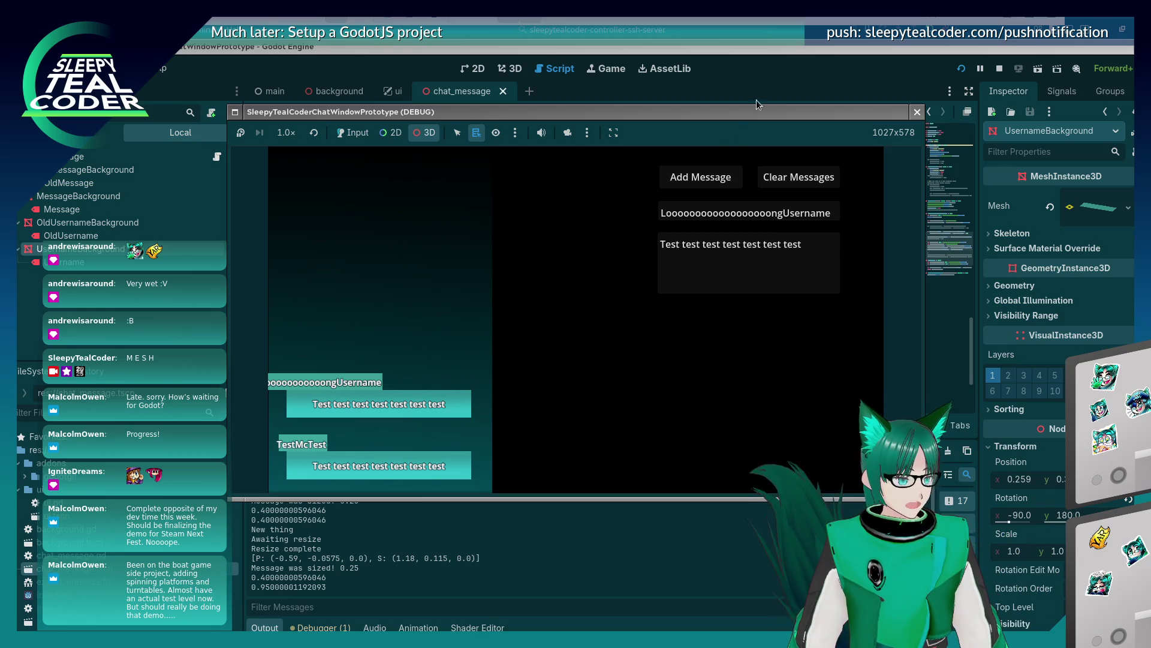
click(757, 65)
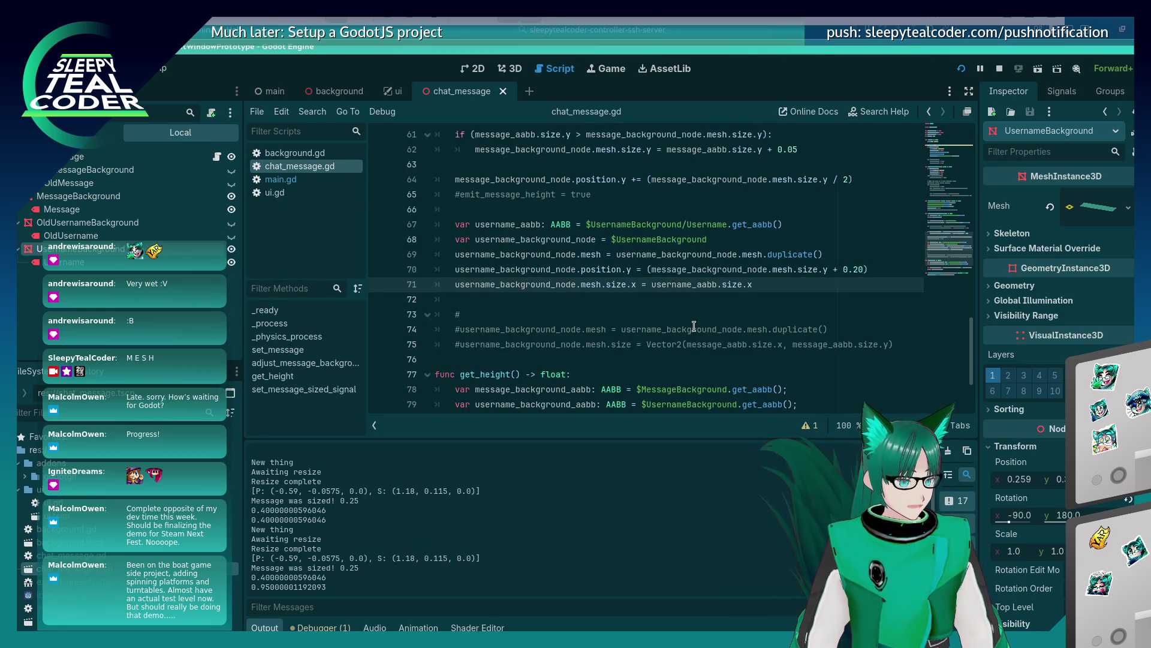
Add line 71 'username_background_node.position.x = username_aabb.size.x', save, and run the game
click(893, 267)
key(Return)
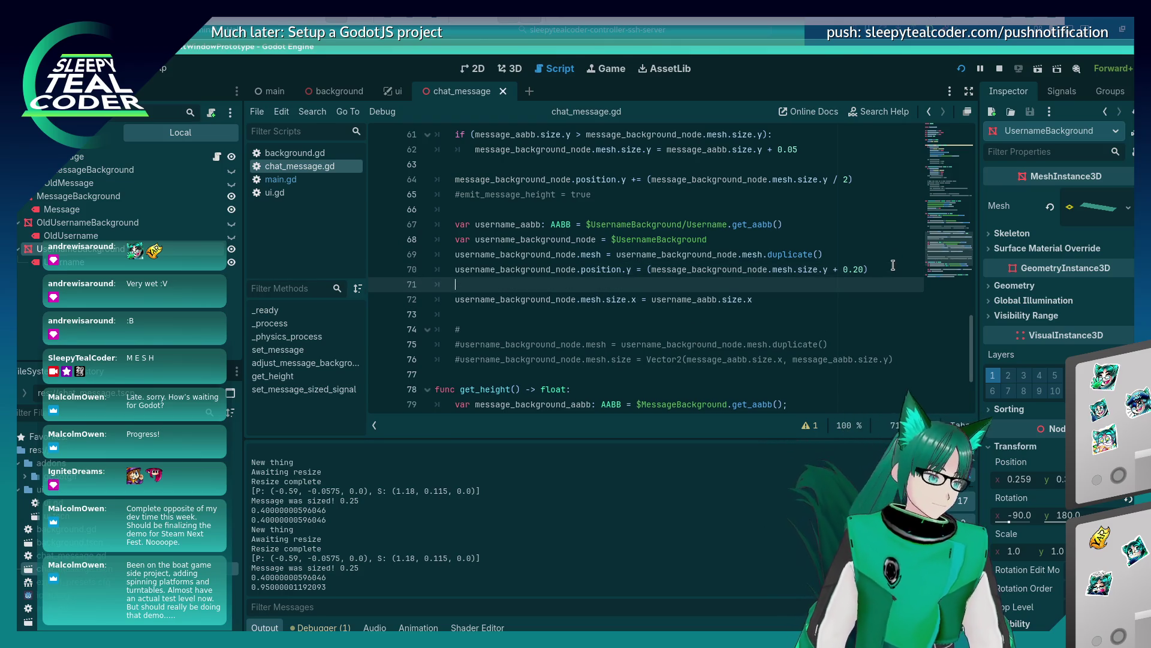
text(username_background_)
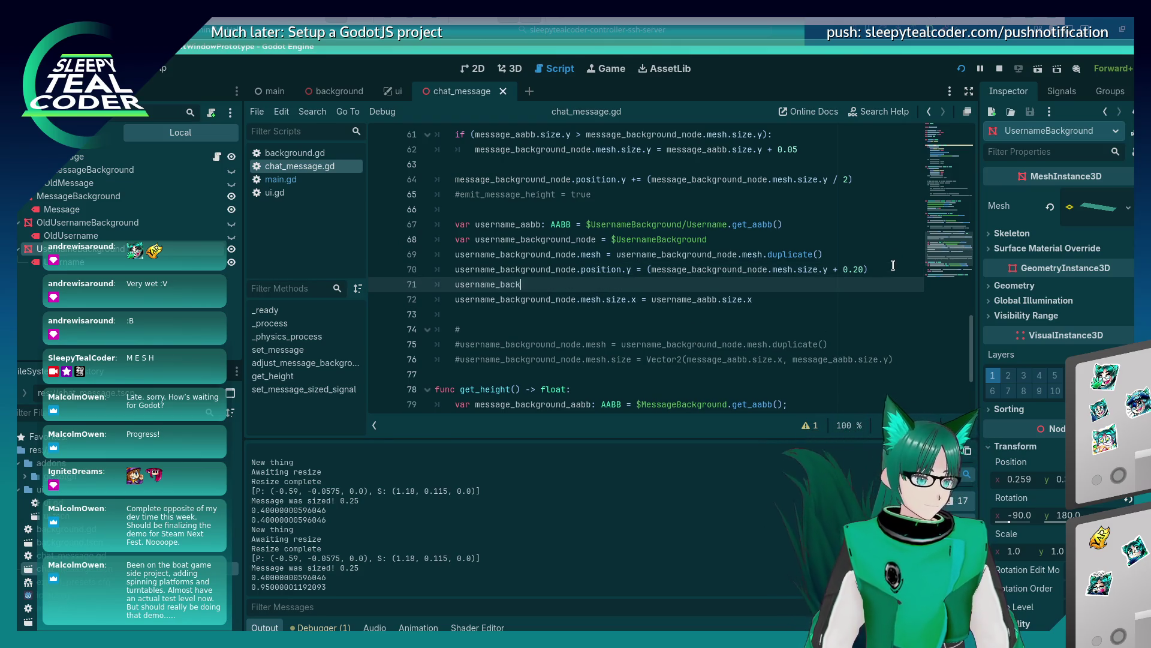
text(node.pos)
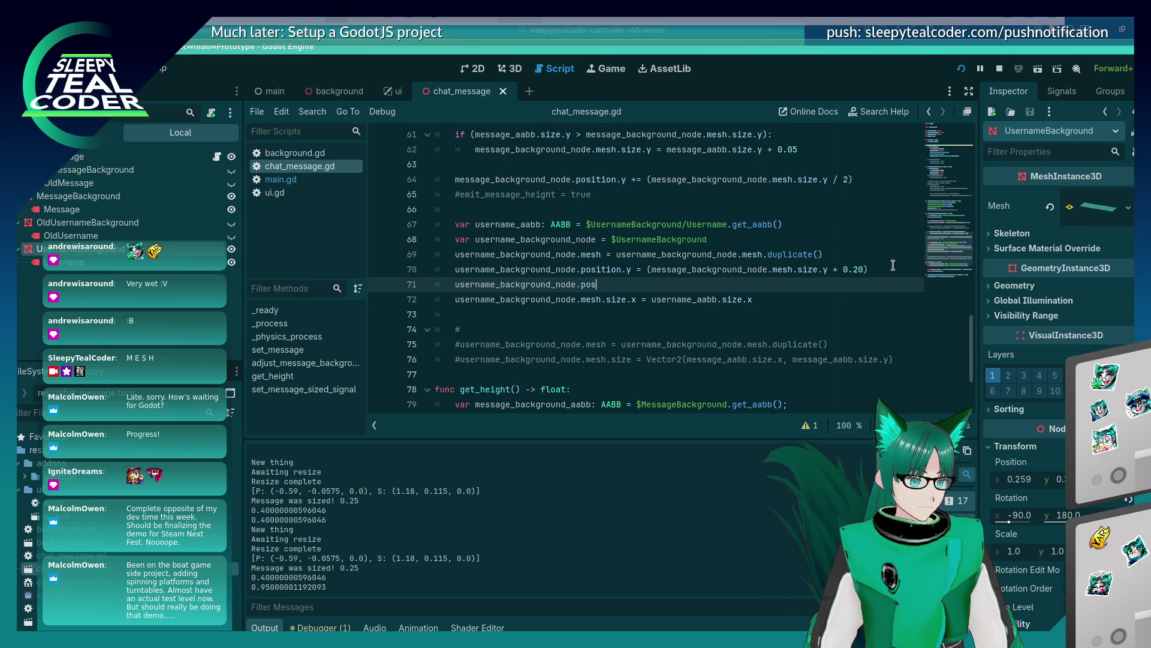
text(ition.x = )
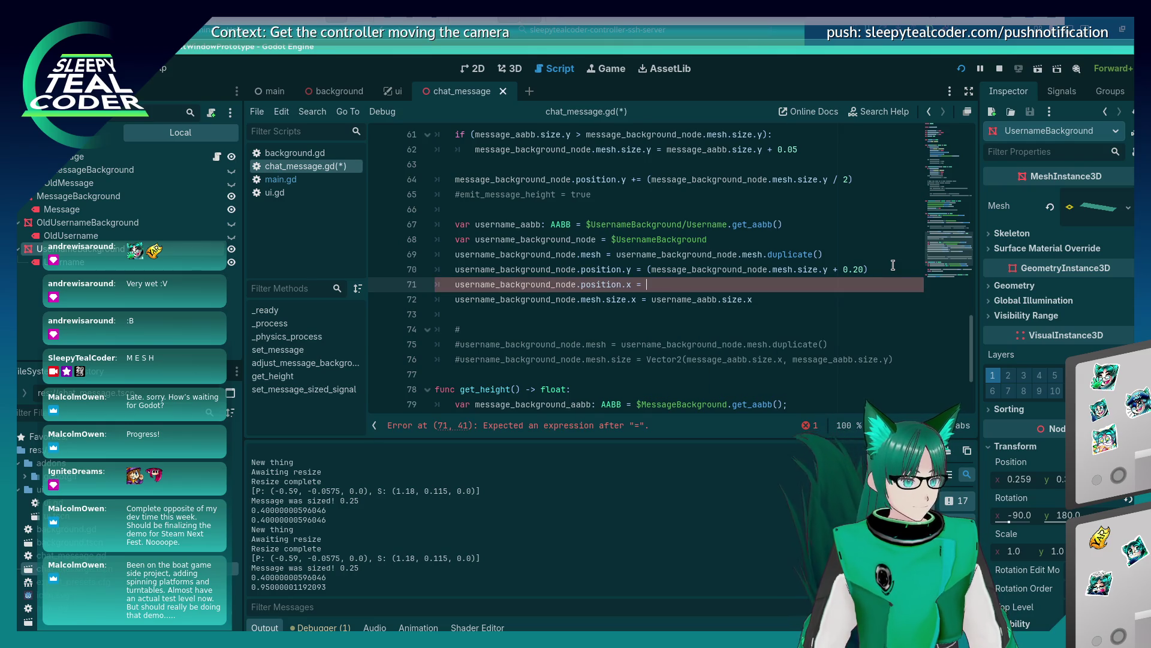
text(username.)
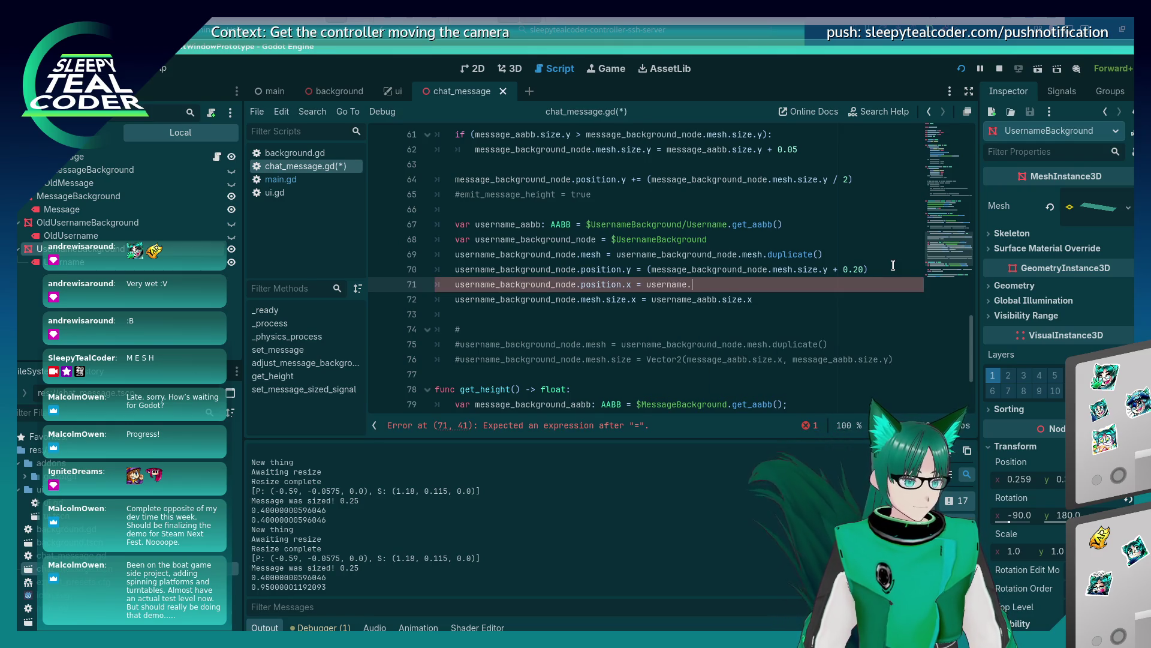
key(BackSpace)
text(_aabb.size.x)
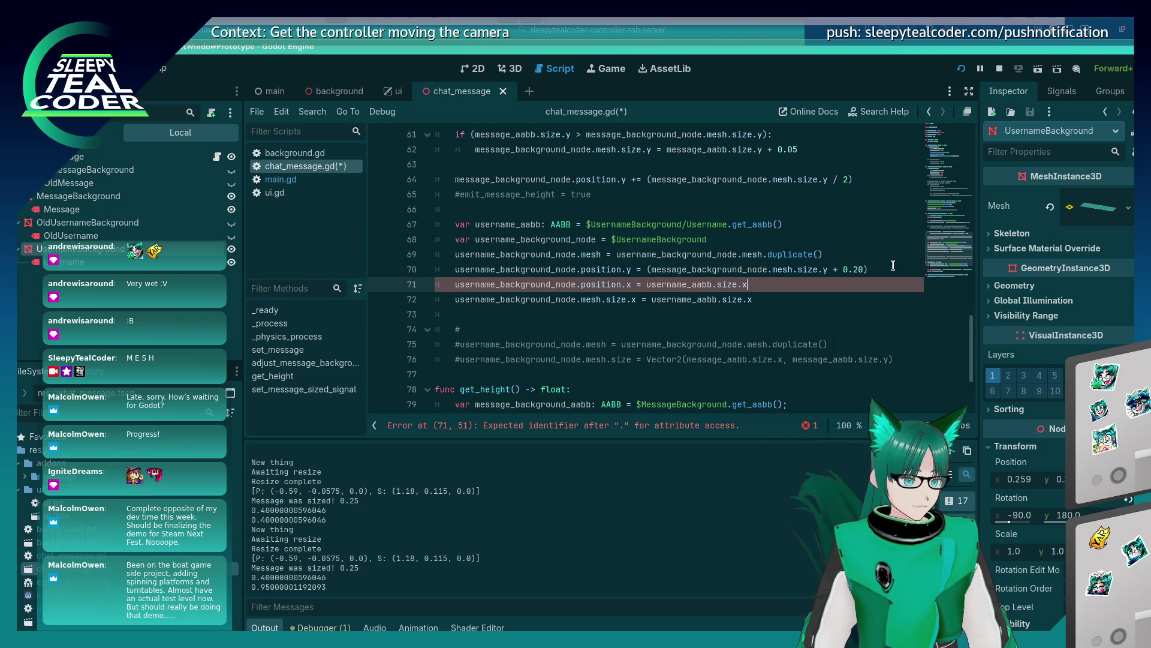
key(ctrl+s)
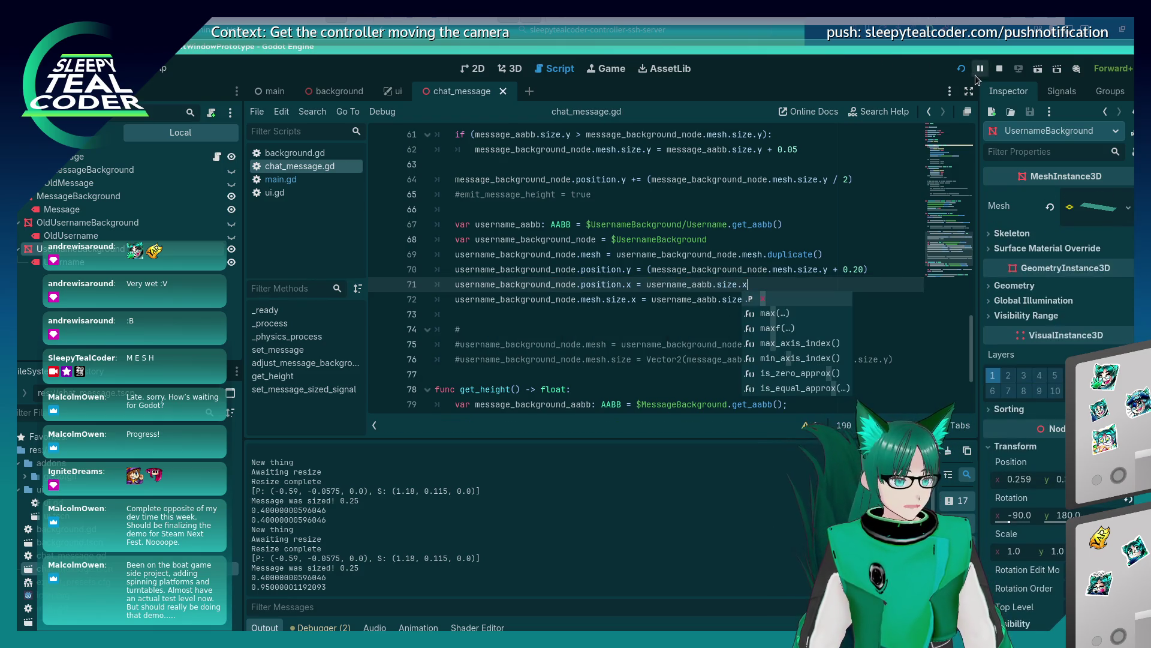
click(961, 72)
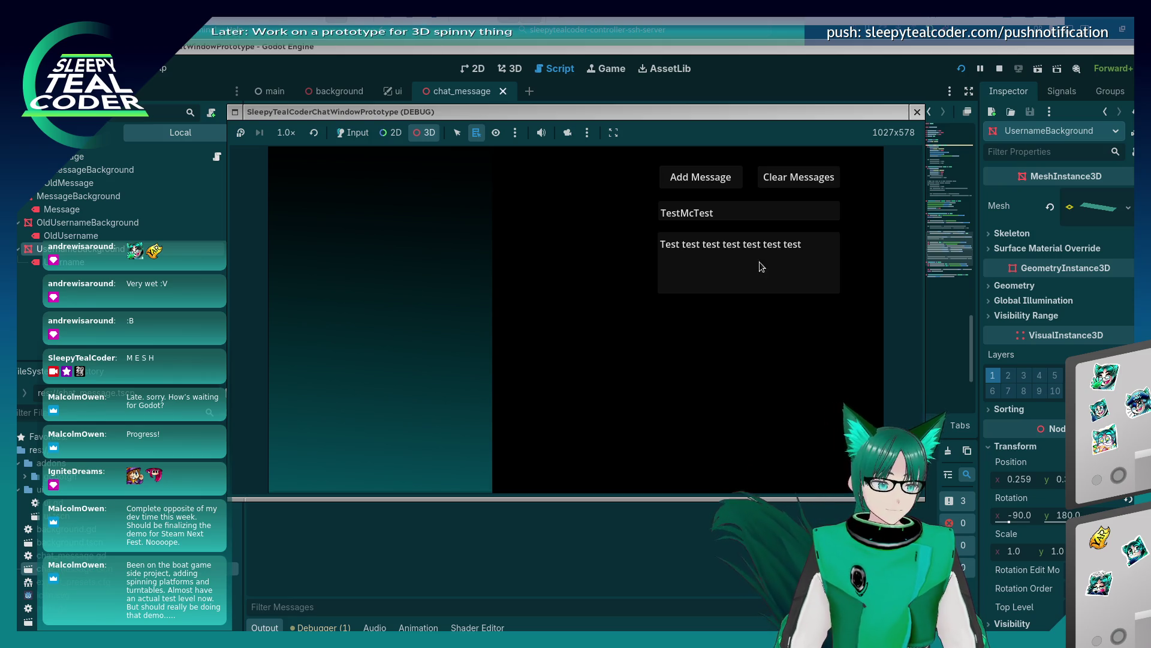
Enable input mode for the running game and add four TestMcTest messages
click(352, 133)
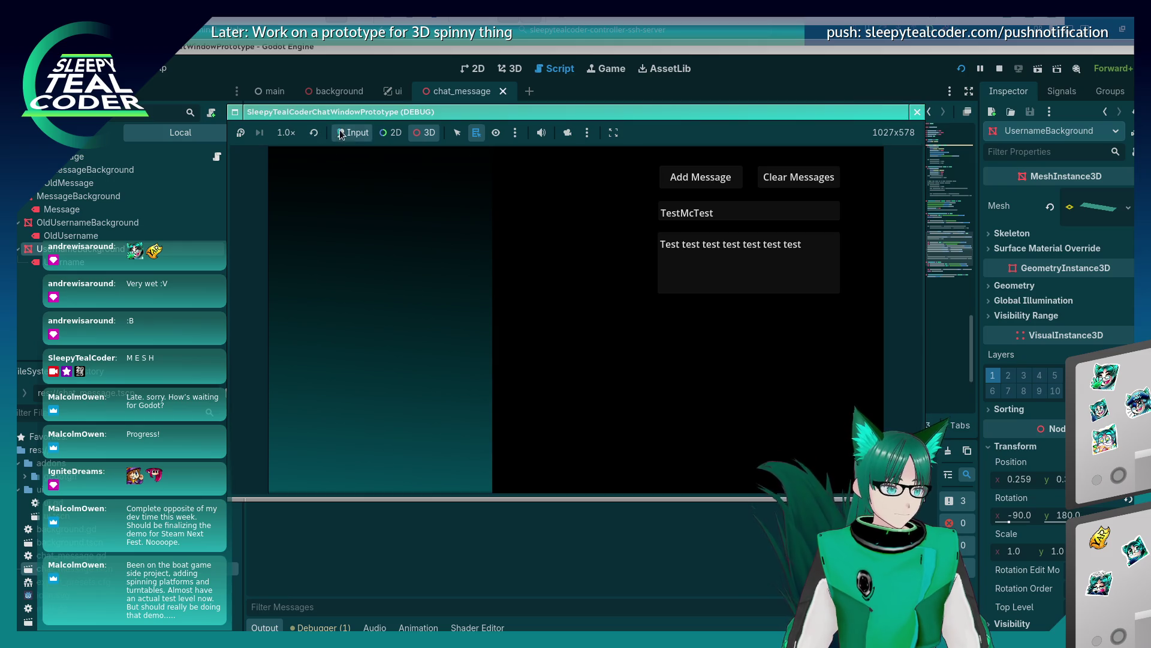
click(694, 176)
click(694, 177)
click(694, 177)
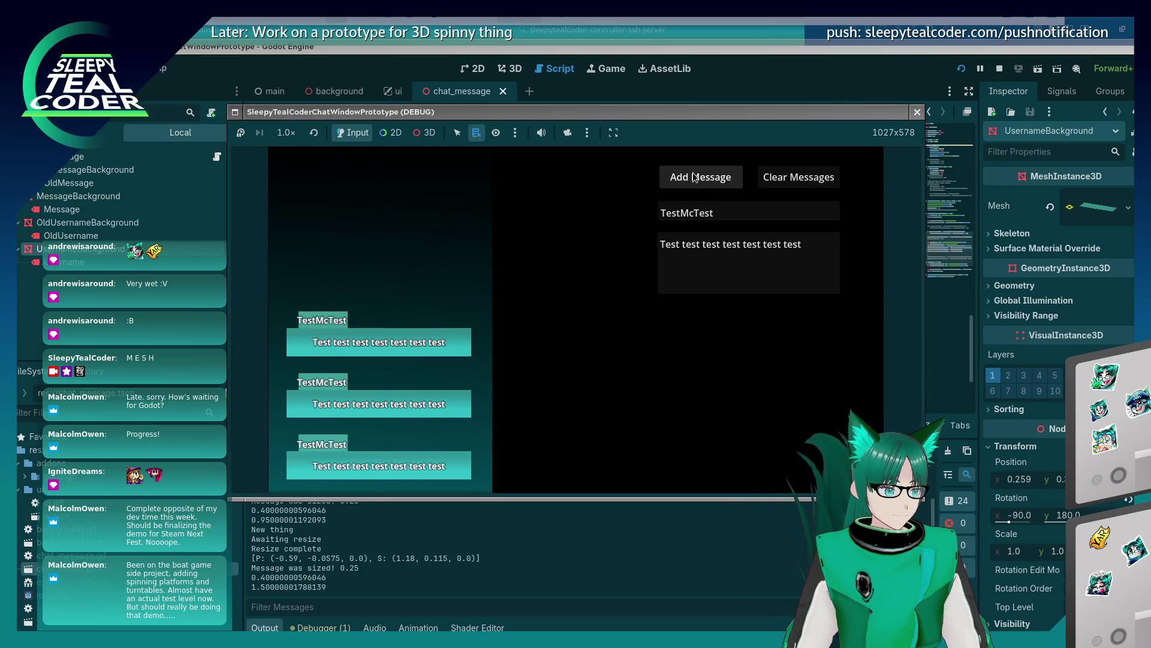
click(693, 177)
Post messages as 'Looooooooooooong' and then 'LooooooooooooongUsername', then stop the game
double_click(720, 213)
text(L)
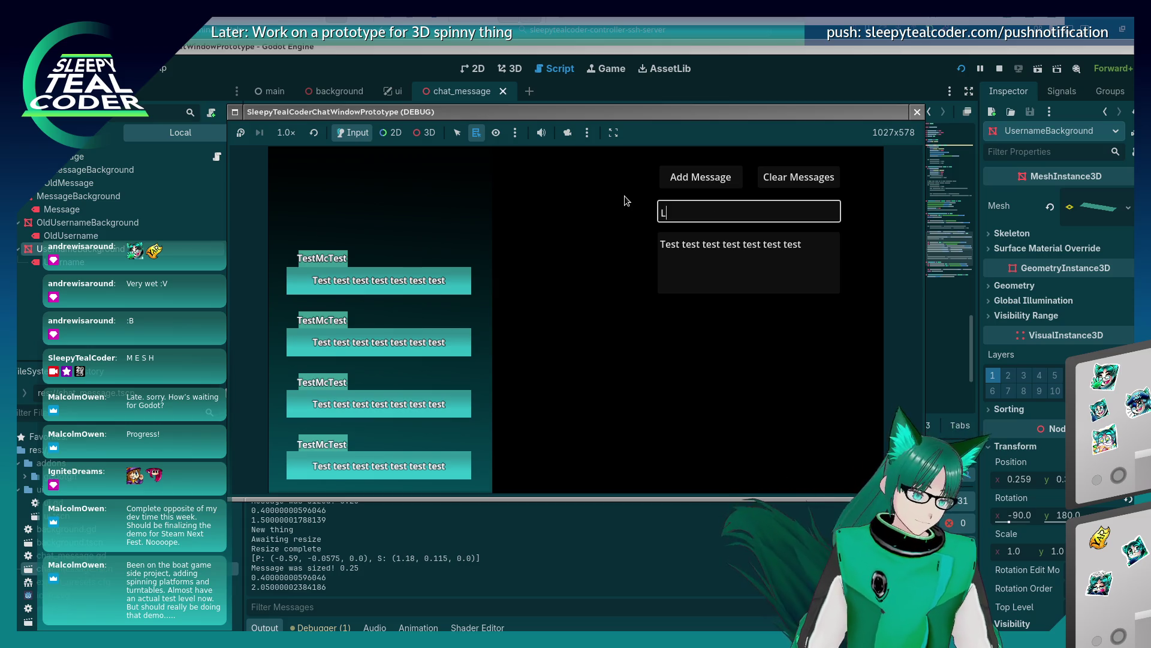
text(ooooooooooooong)
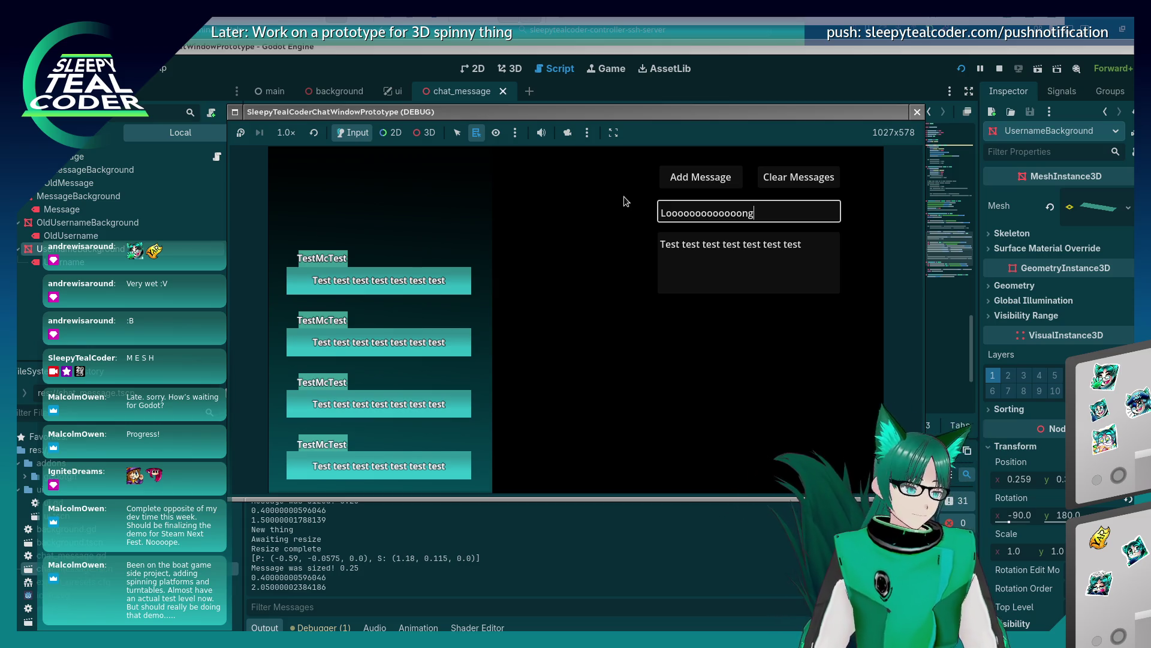
click(716, 175)
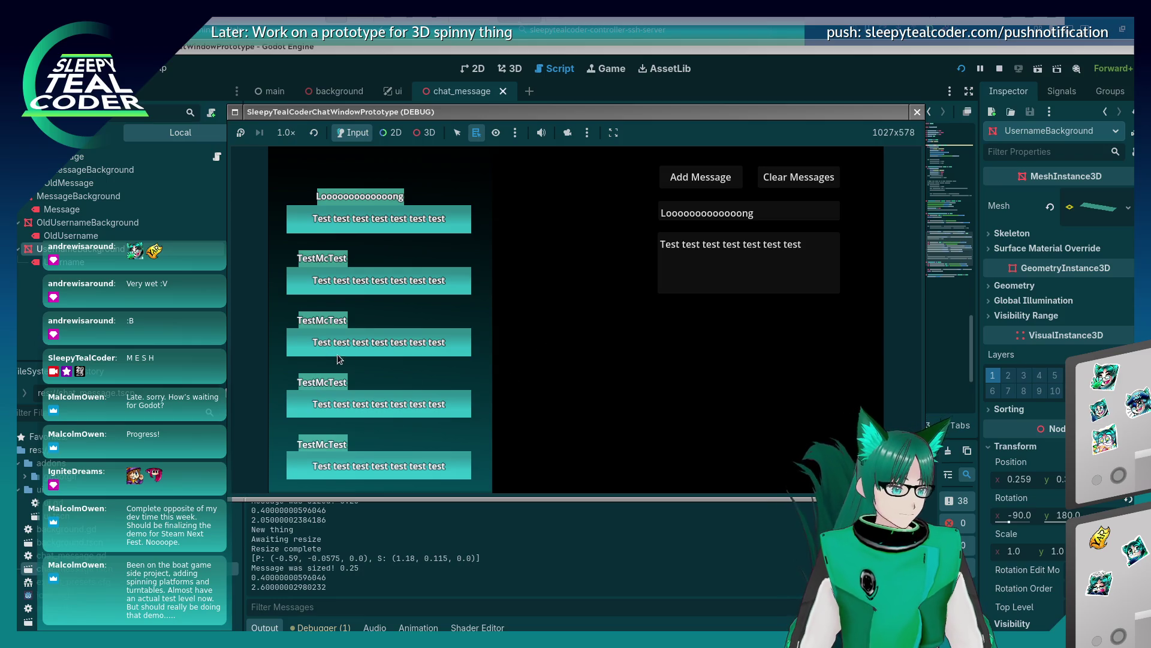
click(767, 210)
text(Username)
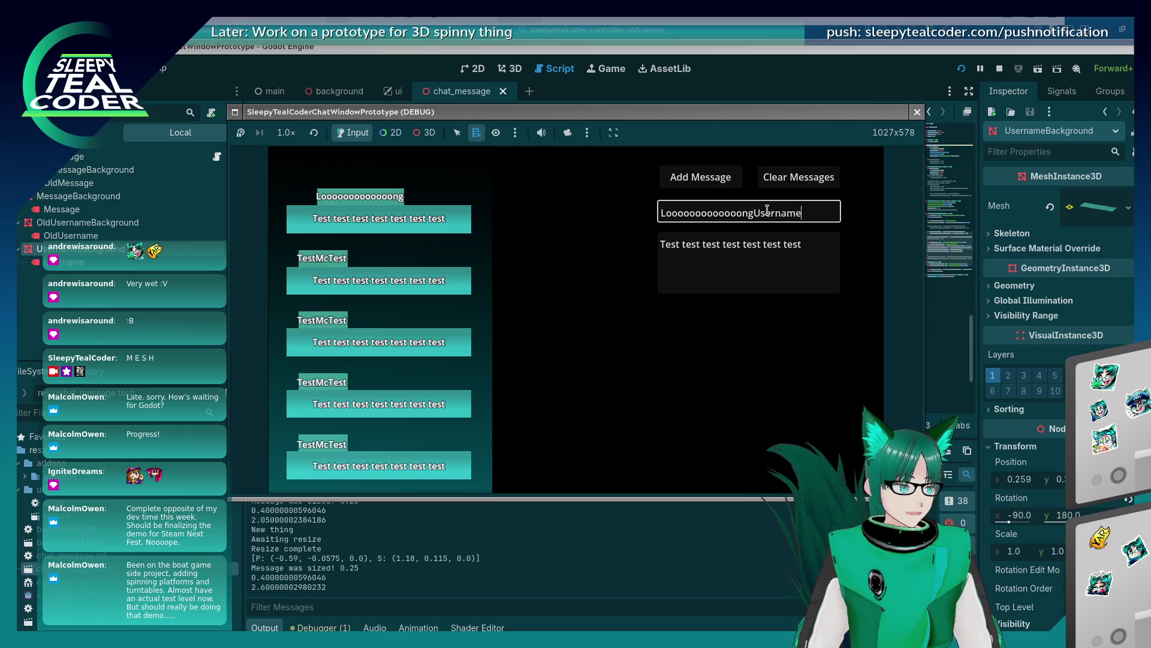
click(714, 183)
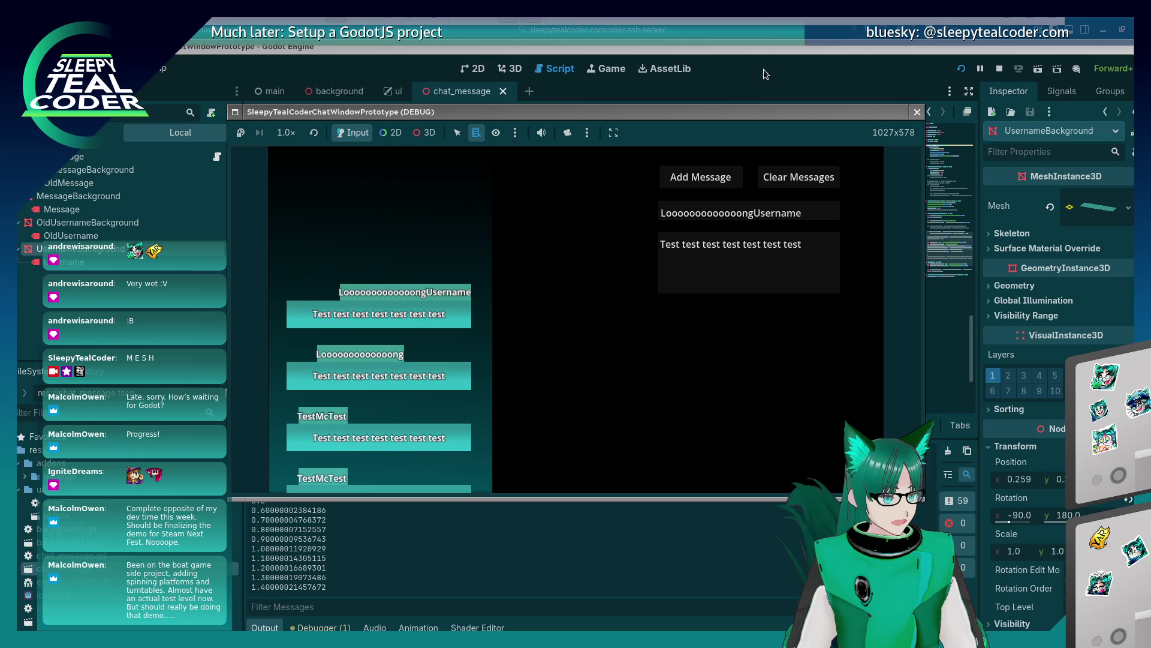
key(F8)
Append ' / 2' to line 71 so the tag's x offset is half the username width, then rerun
click(727, 271)
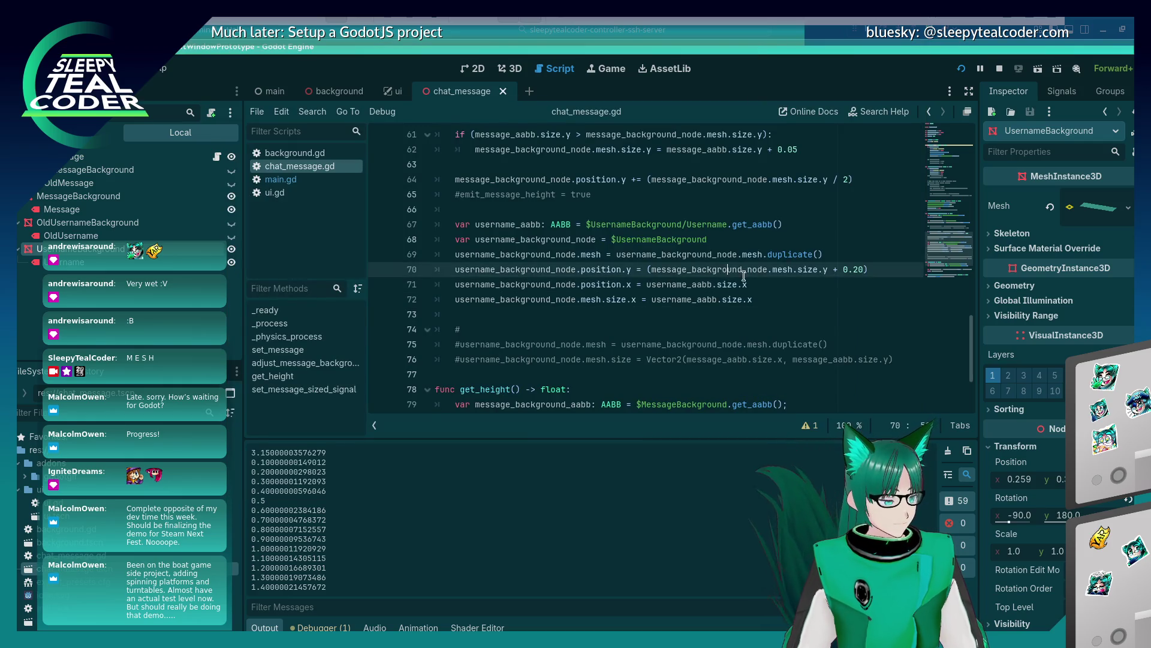
click(758, 279)
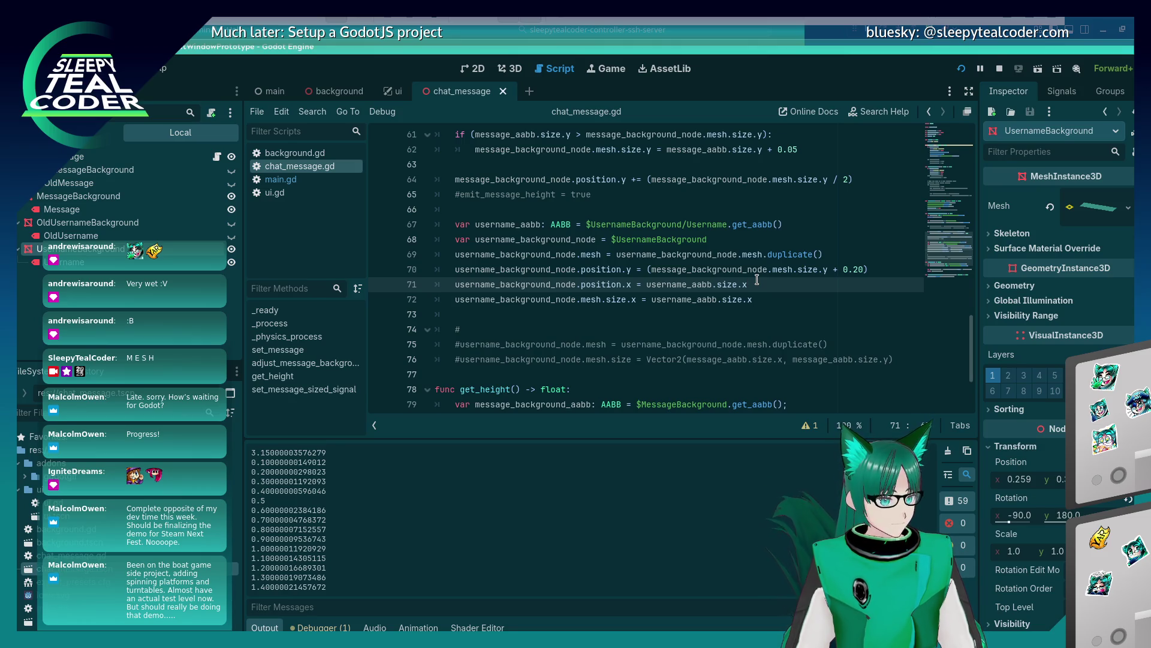
text( /)
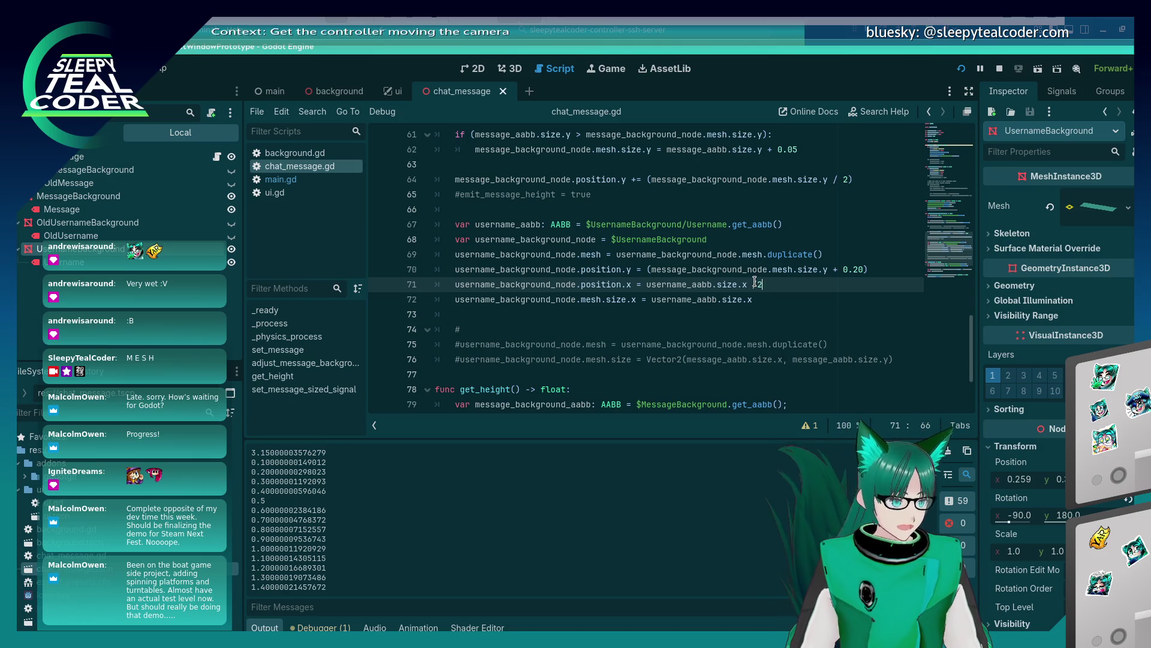
text( 2)
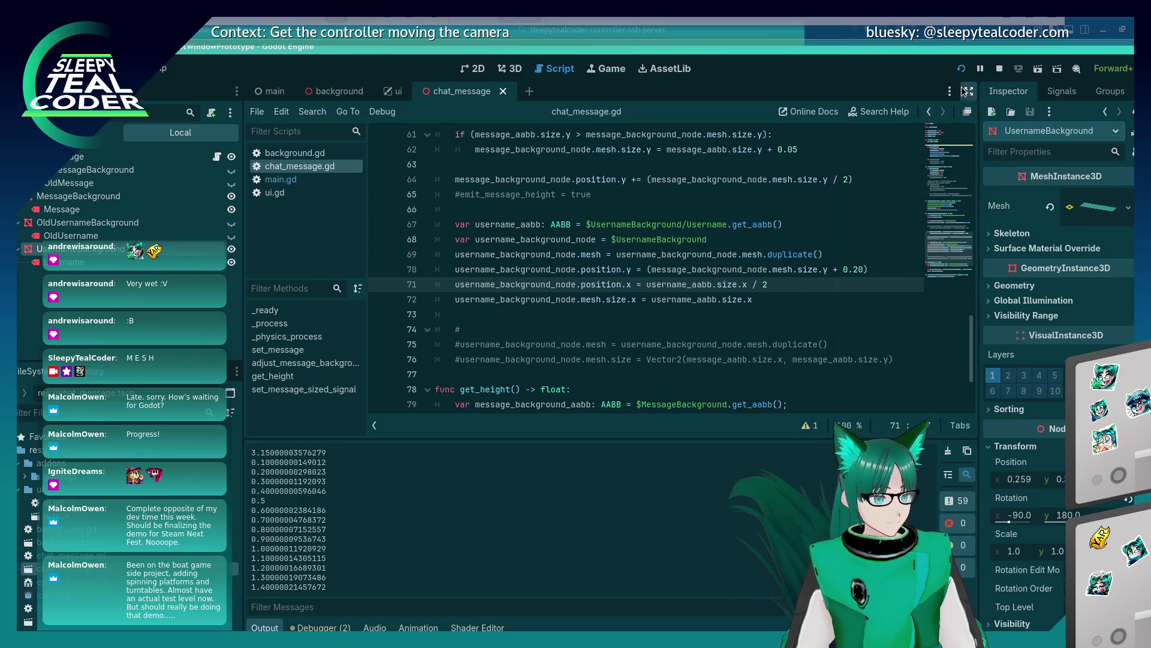
click(961, 72)
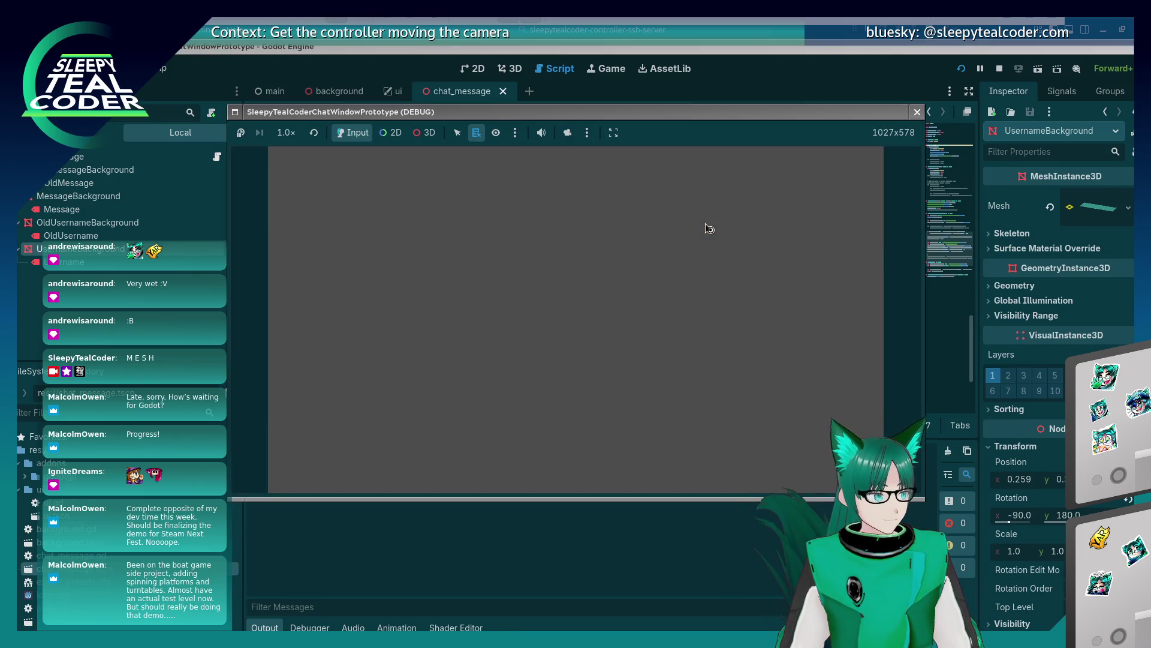
Add two TestMcTest messages and a third under the username 'Loooooooong'
click(704, 178)
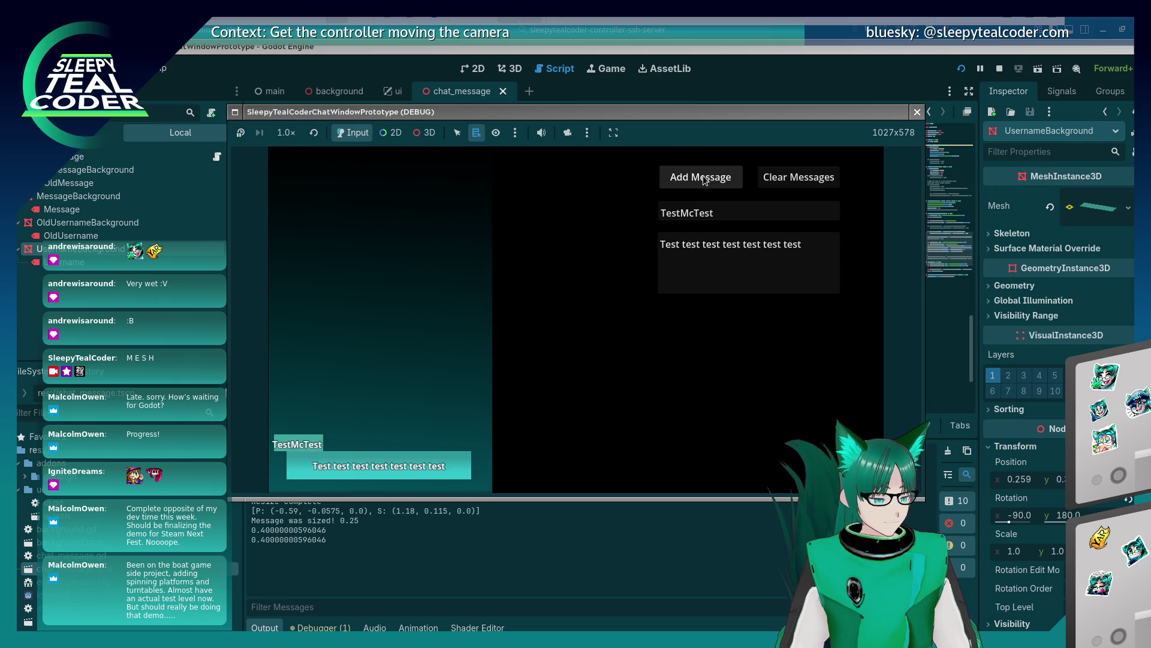
click(704, 179)
double_click(671, 209)
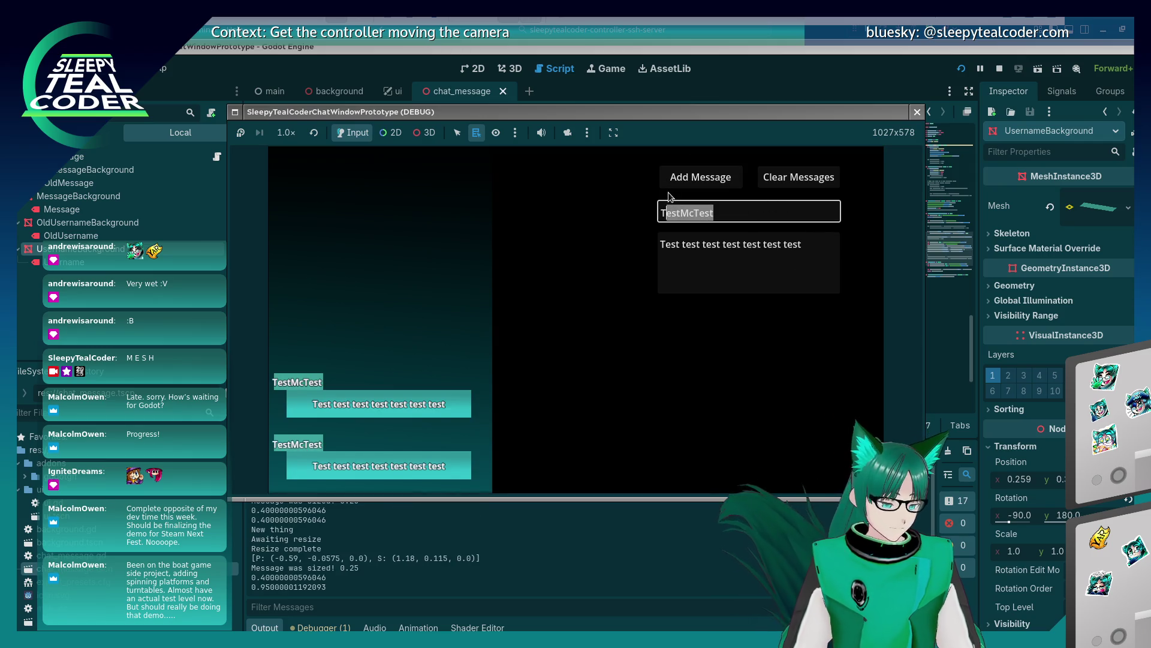
key(BackSpace)
text(Loooooooong)
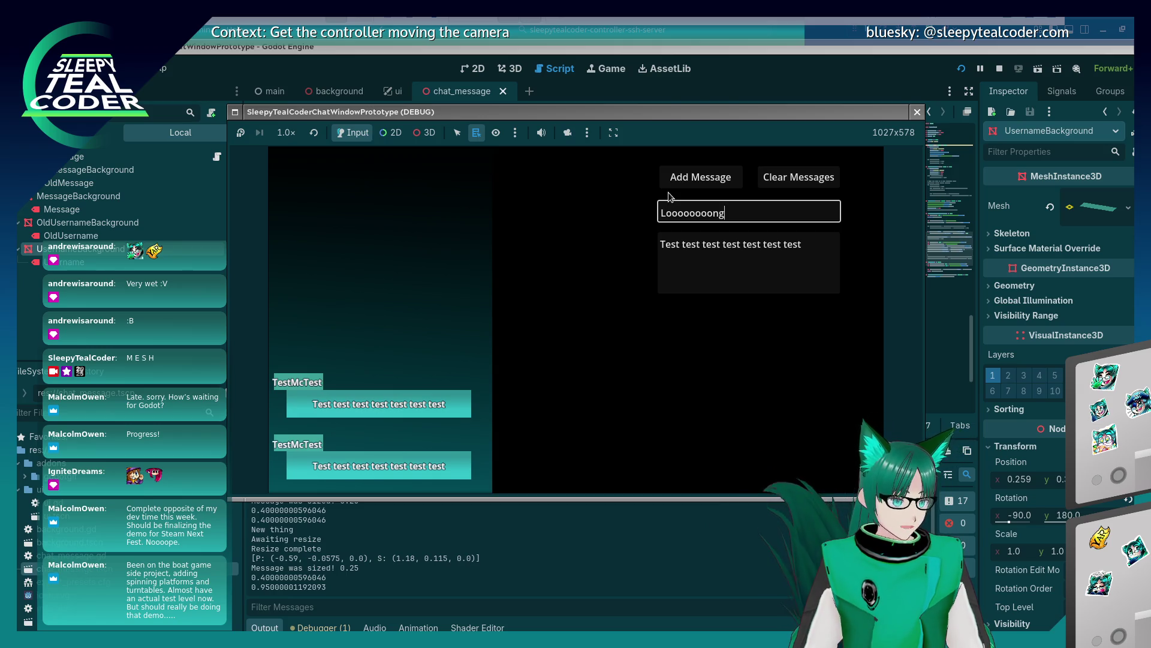
click(696, 182)
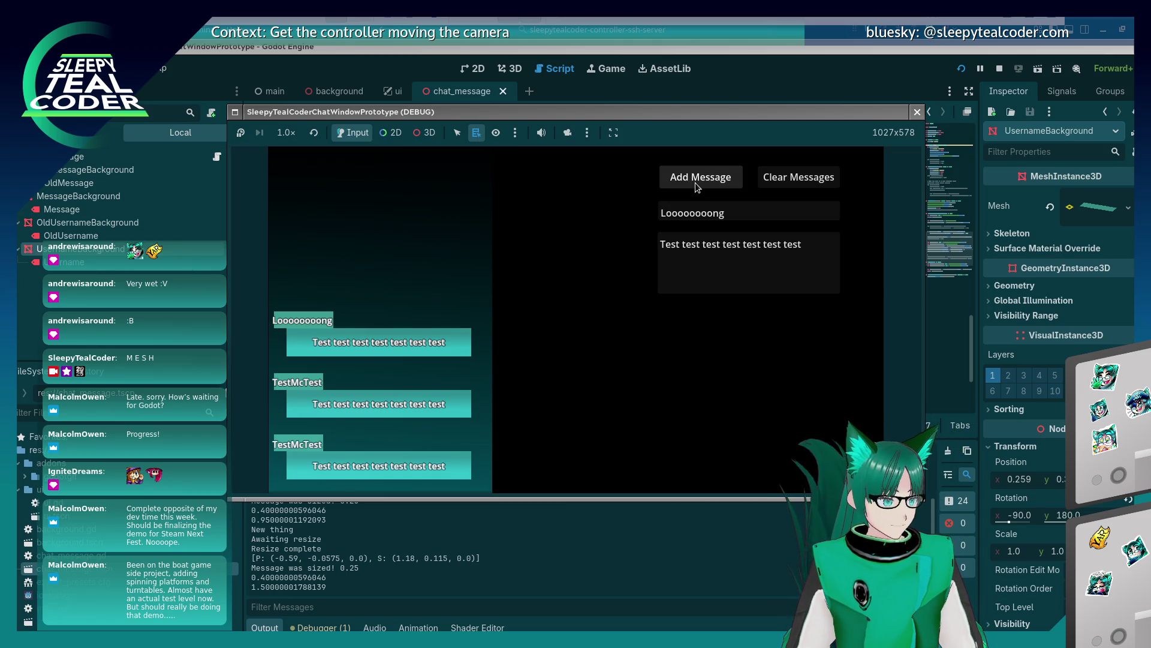
Post a message as 'LoooooooooooooongUsername' and enable the camera override
double_click(678, 212)
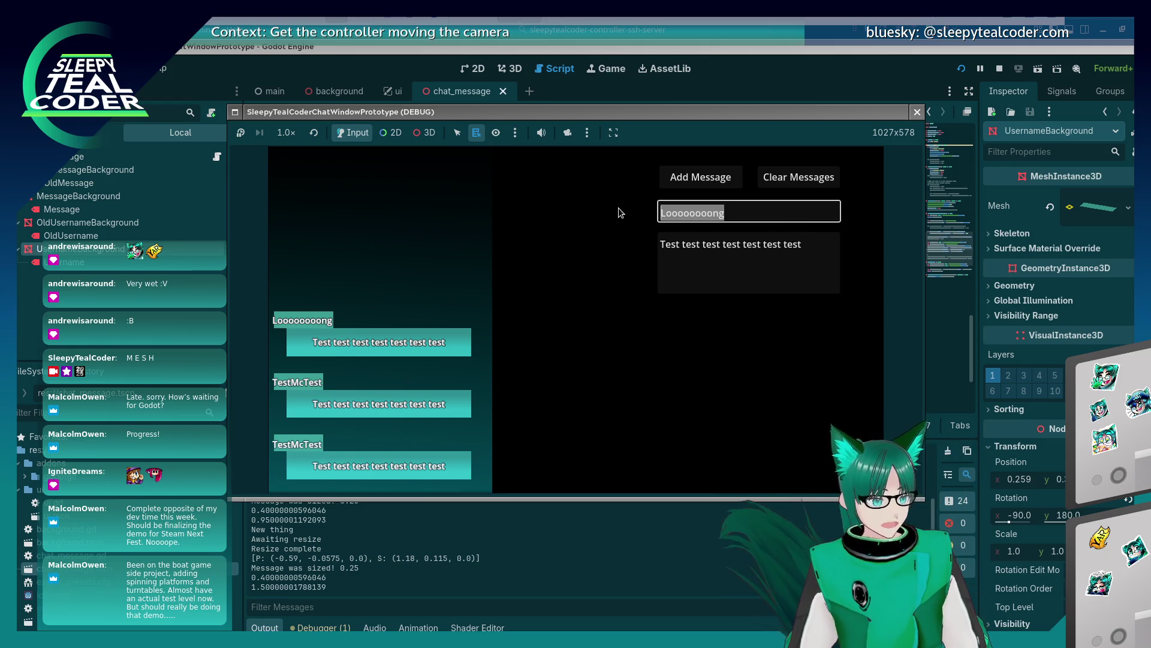
text(LoooooooooooooongUsername)
click(687, 183)
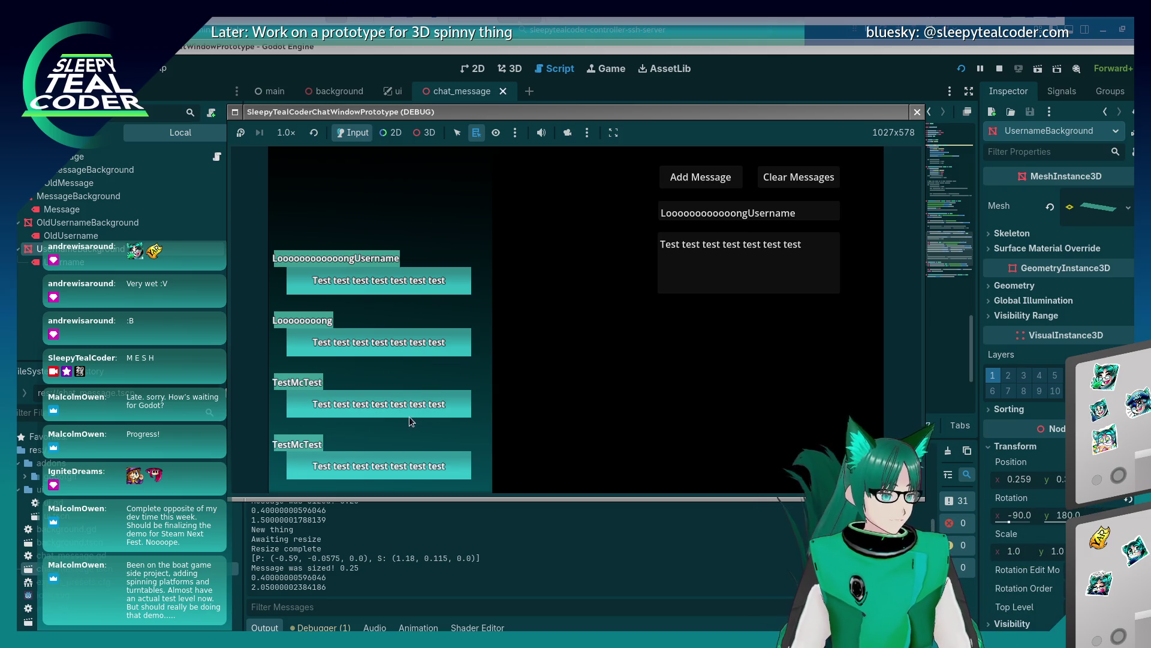
click(567, 132)
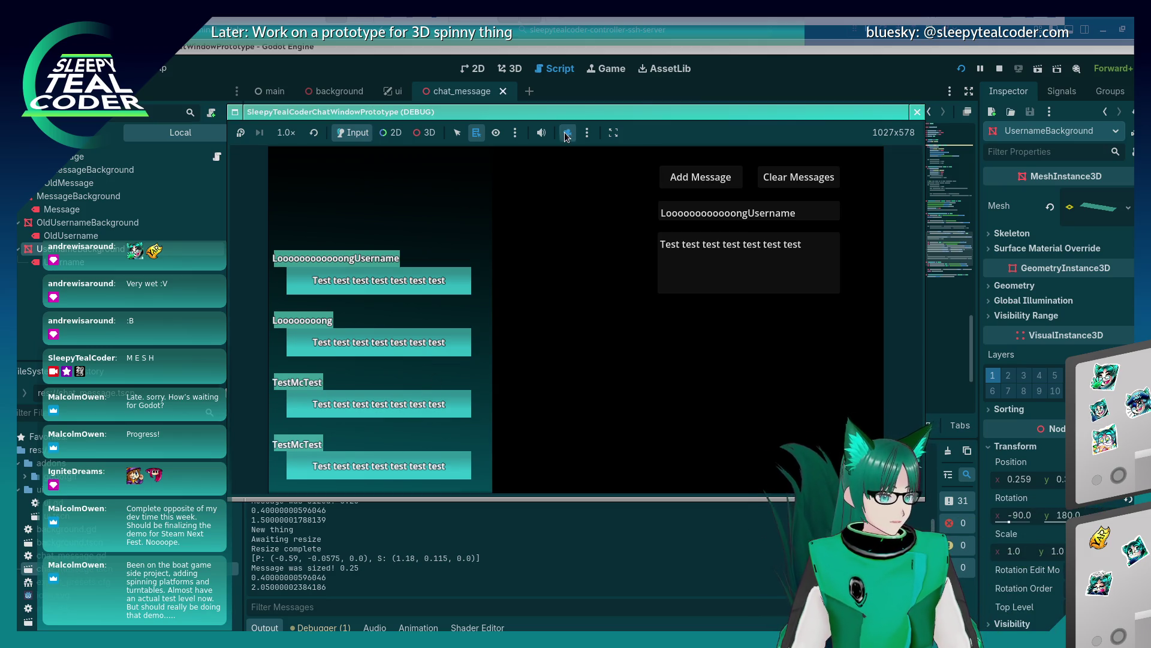
Switch the game view to 3D mode and orbit around the four message cards
click(425, 134)
mouse_move(361, 333)
mouse_down()
mouse_move(481, 331)
mouse_move(557, 370)
mouse_move(533, 369)
mouse_move(468, 326)
mouse_move(526, 330)
mouse_up()
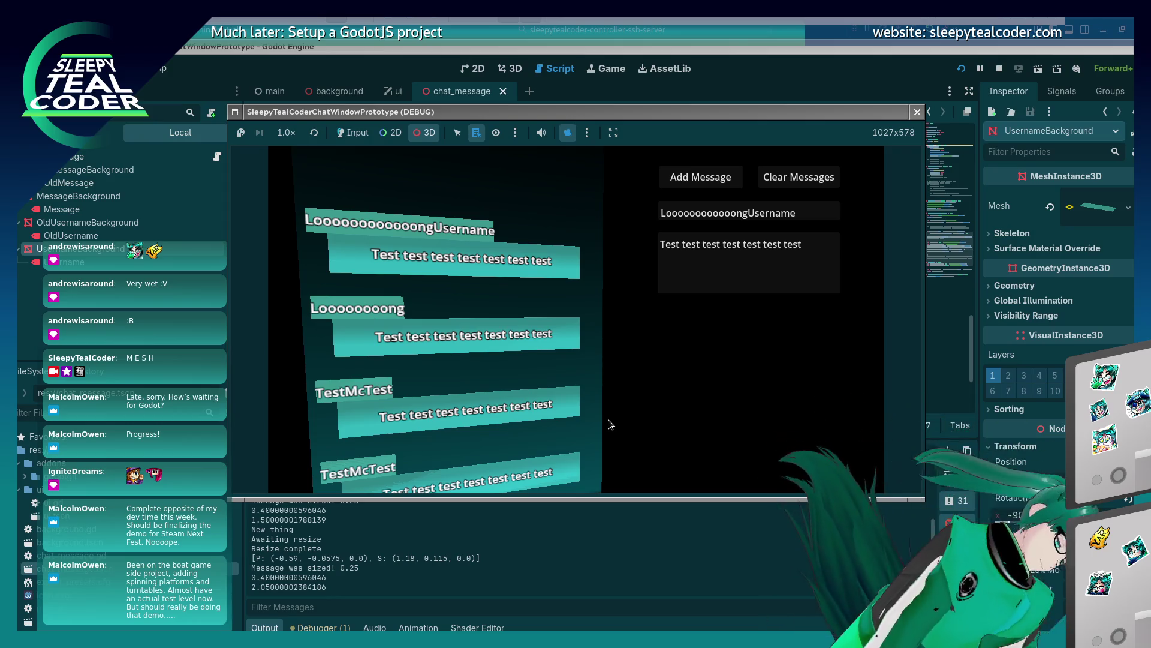
Rotate the view to face the chat cards, then turn off camera override for the game camera
click(596, 261)
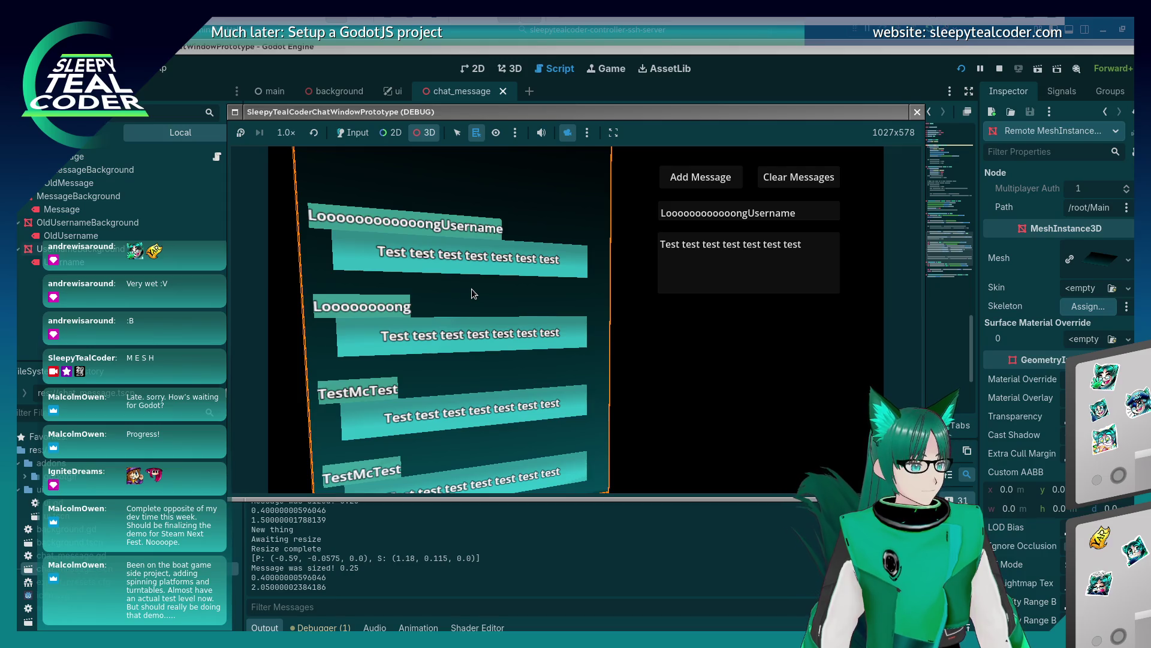
click(353, 132)
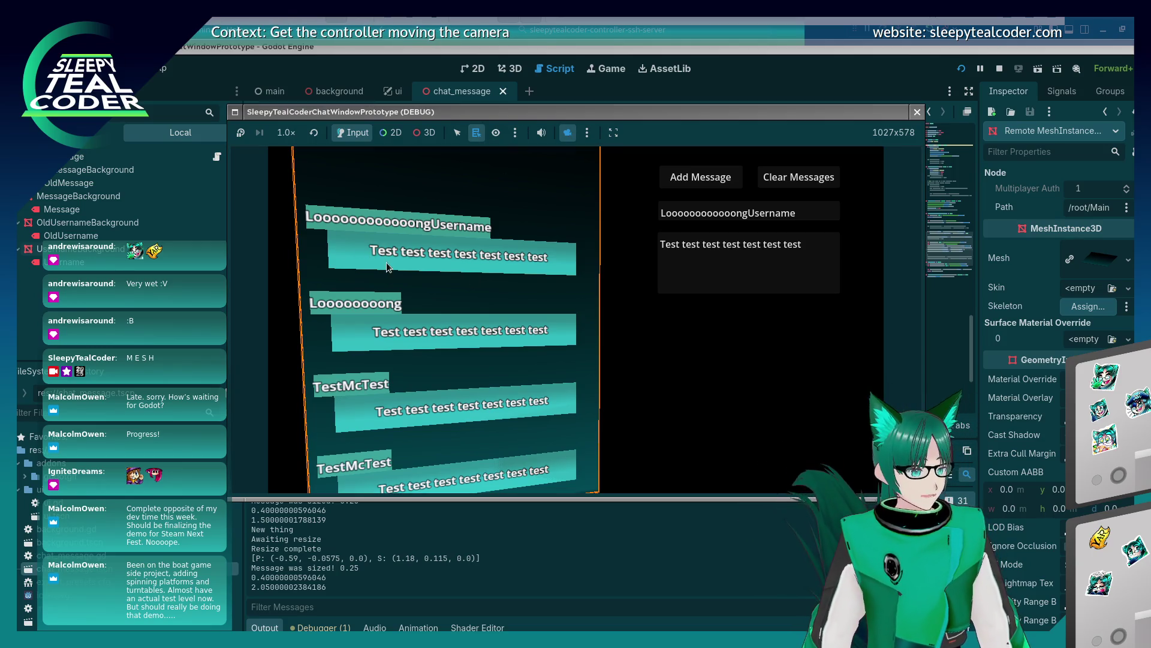
click(439, 130)
scroll(462, 304, up, 3)
mouse_move(498, 300)
mouse_down()
mouse_move(495, 312)
mouse_move(431, 291)
mouse_move(482, 292)
mouse_up()
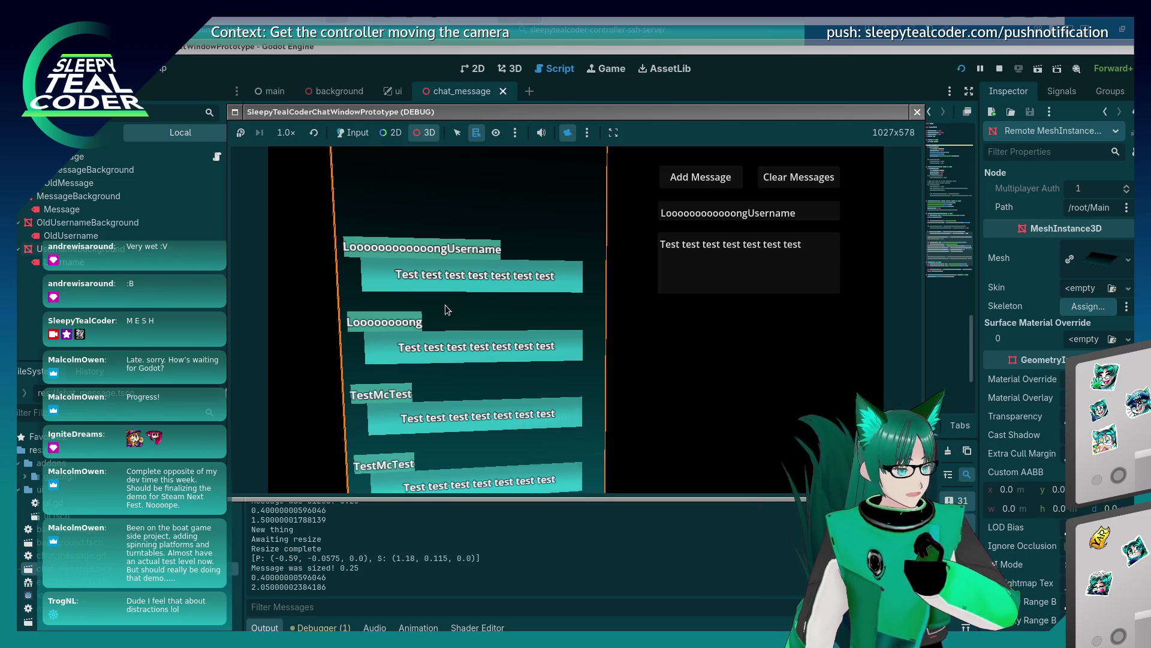
click(567, 134)
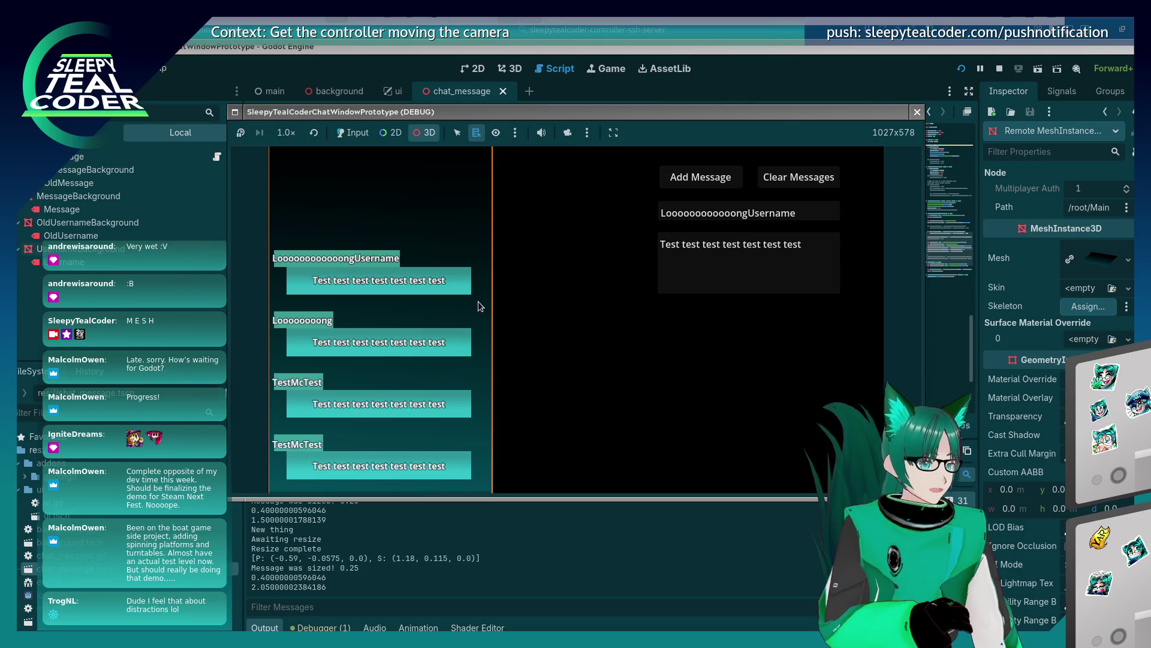
Append '+ 0.5' to lines 71 and 72 of chat_message.gd, save, and rerun the project
click(772, 61)
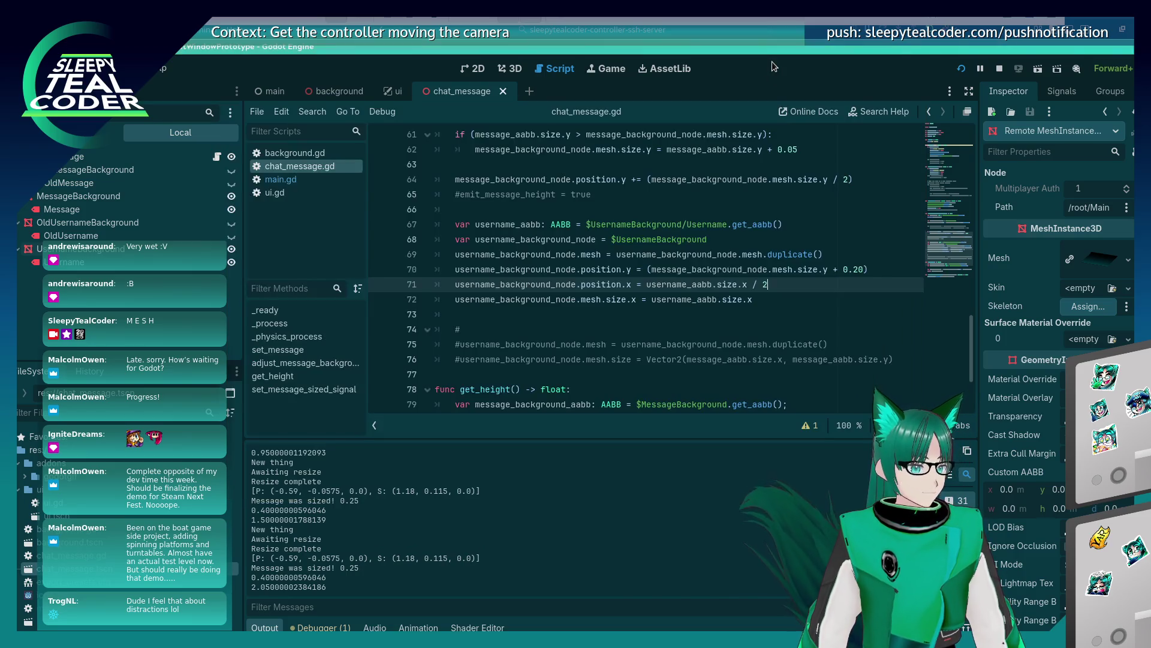
click(777, 298)
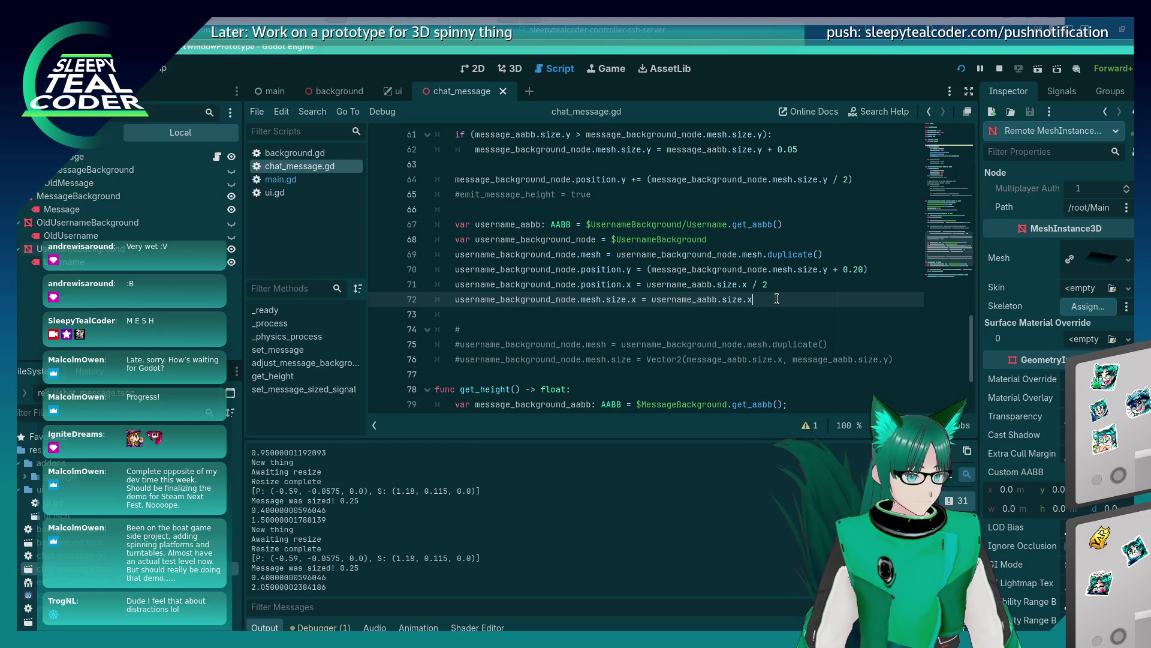
click(784, 284)
key(Down)
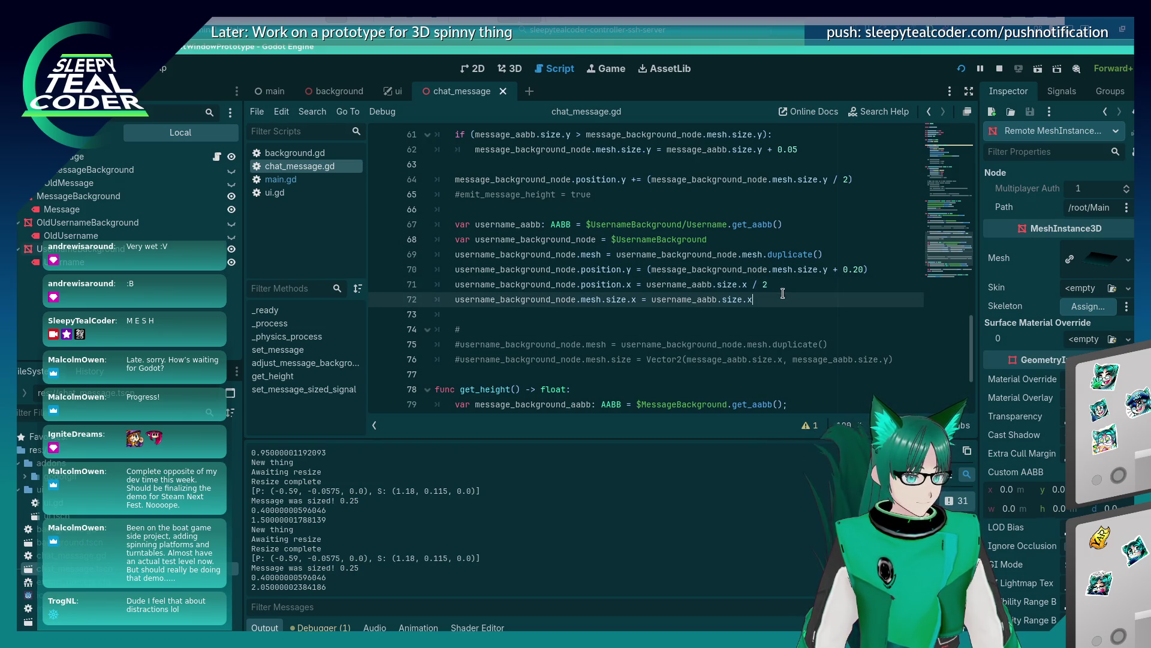
text( + )
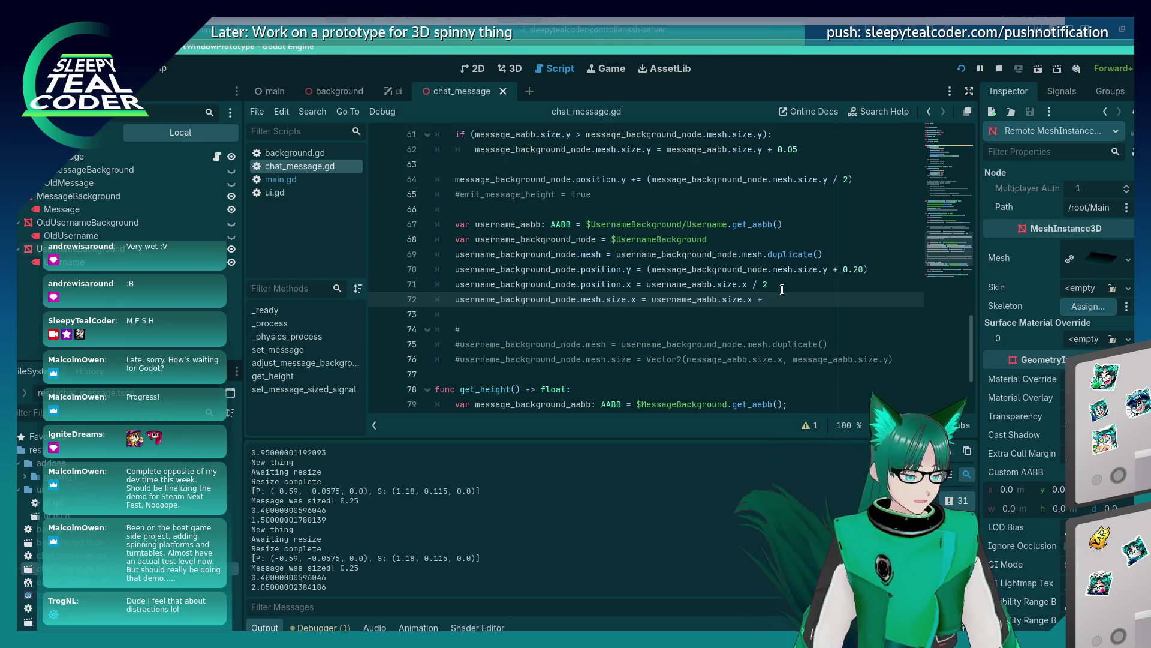
text(0.5)
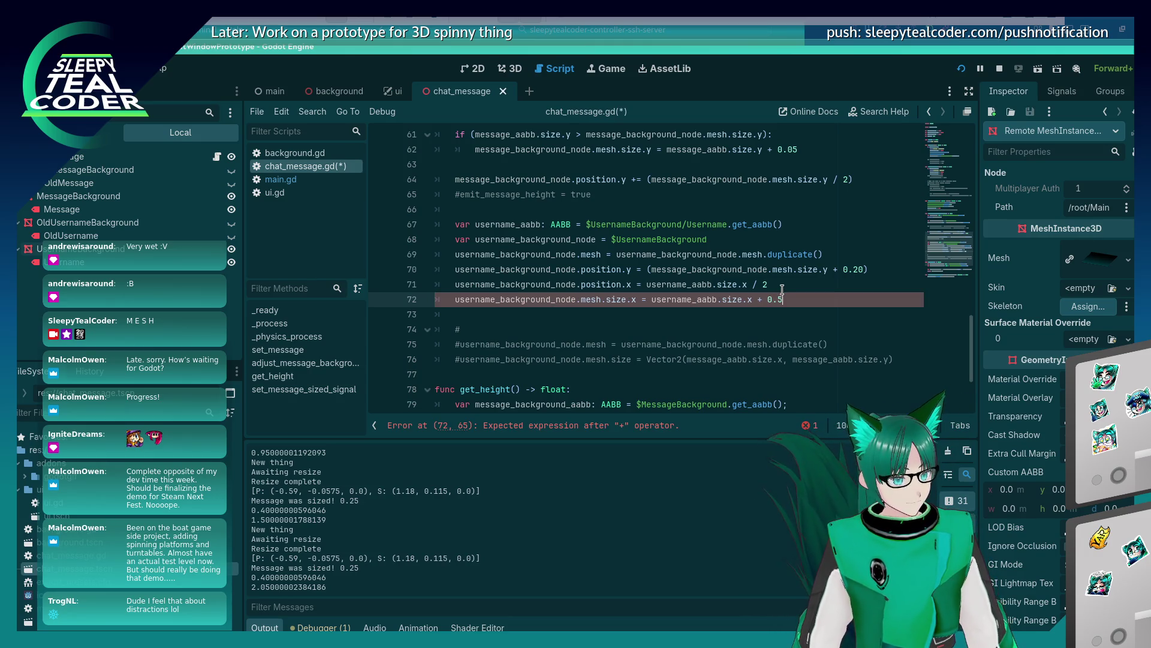
key(Up)
text(0.5)
key(ctrl+s)
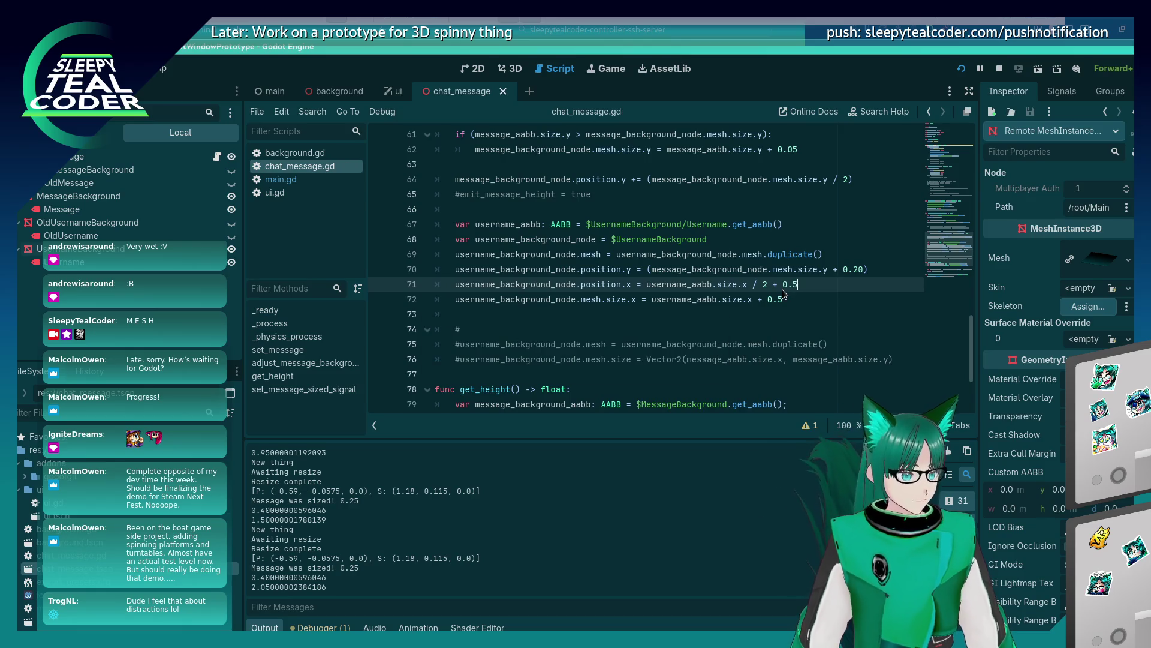
click(968, 72)
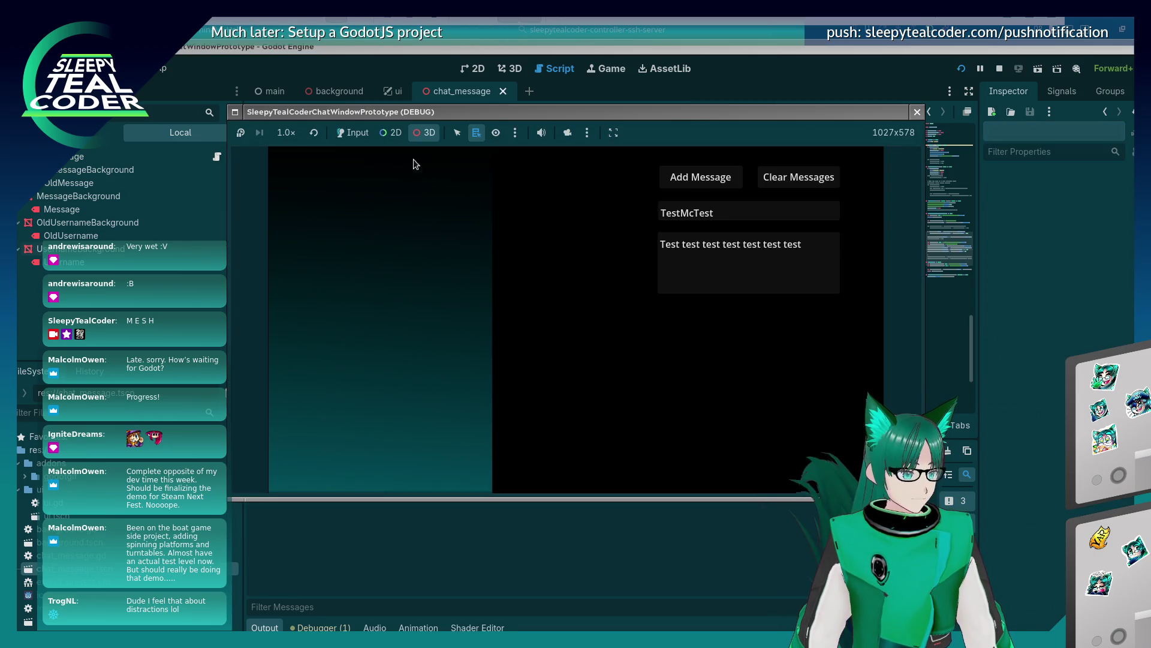
Add four TestMcTest test messages in the running prototype
click(353, 132)
double_click(700, 178)
click(701, 178)
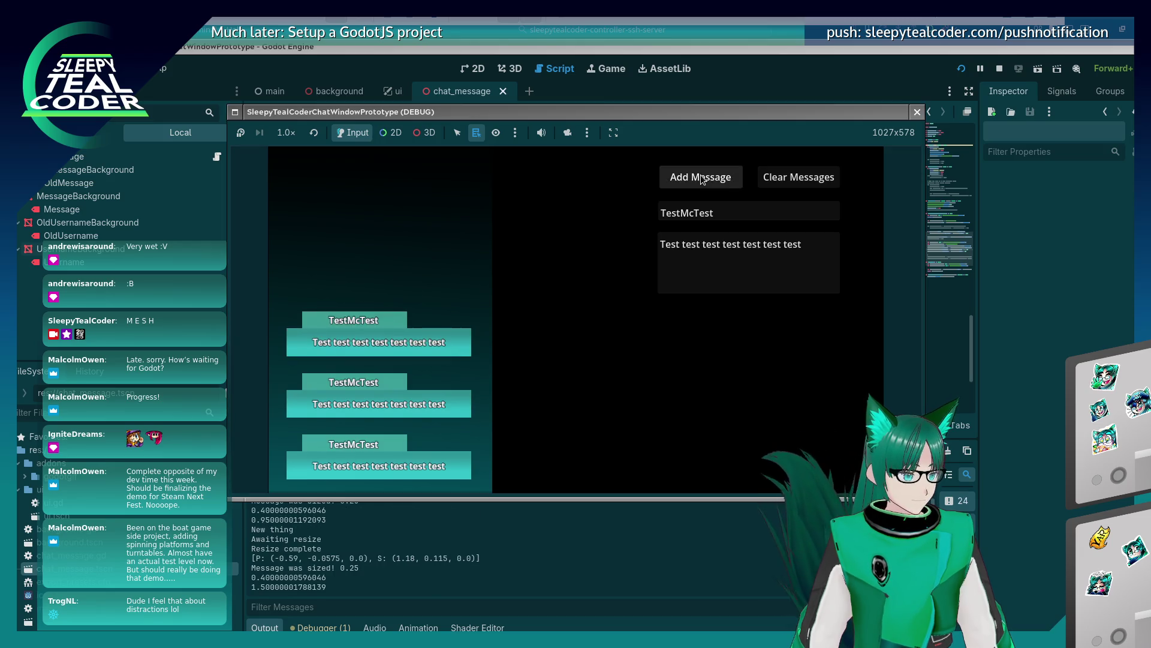
click(702, 178)
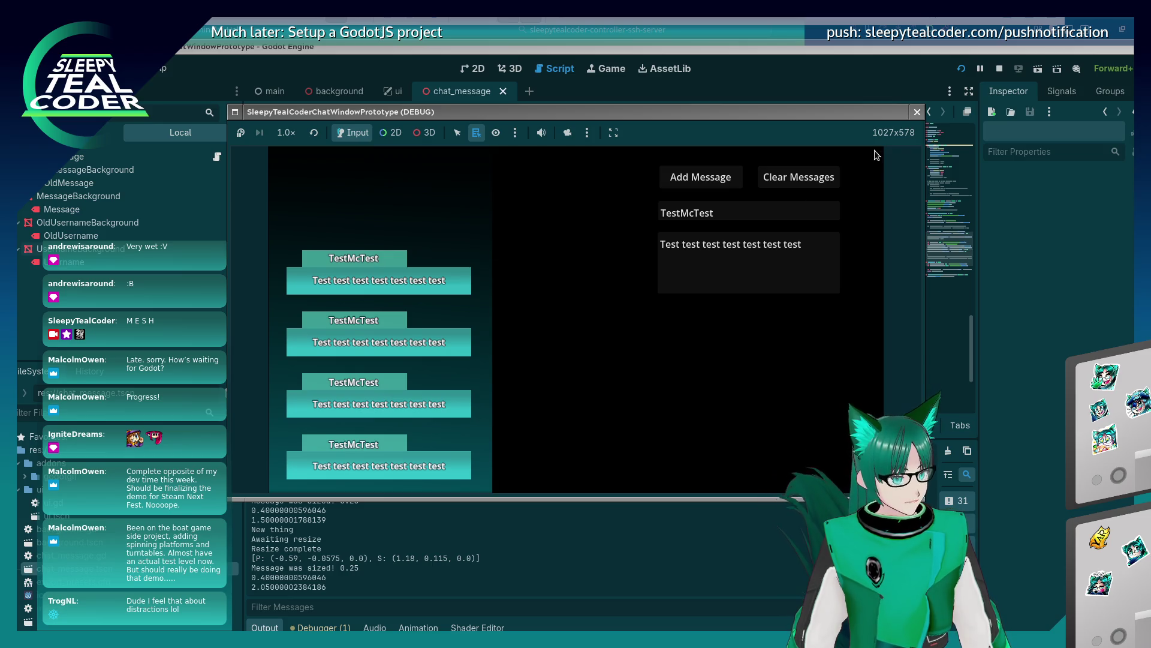
Stop the game, change both '+ 0.5' paddings on lines 71–72 to '+ 0.05', and rerun
key(F8)
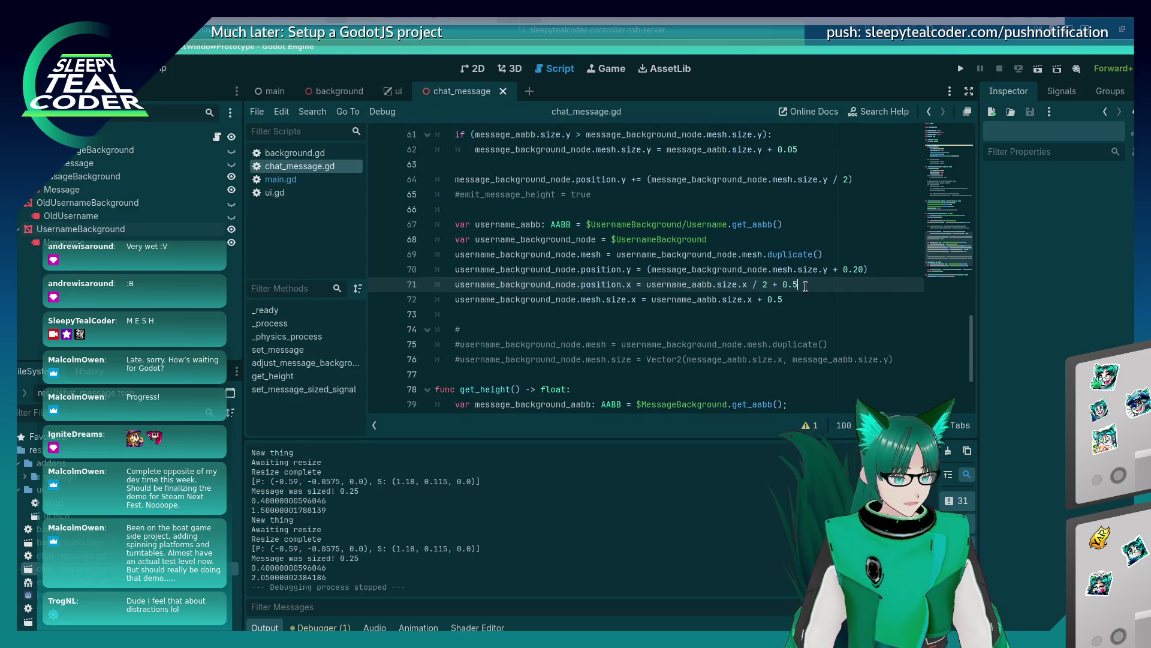
key(BackSpace)
text(05)
key(Down)
key(BackSpace)
text(05)
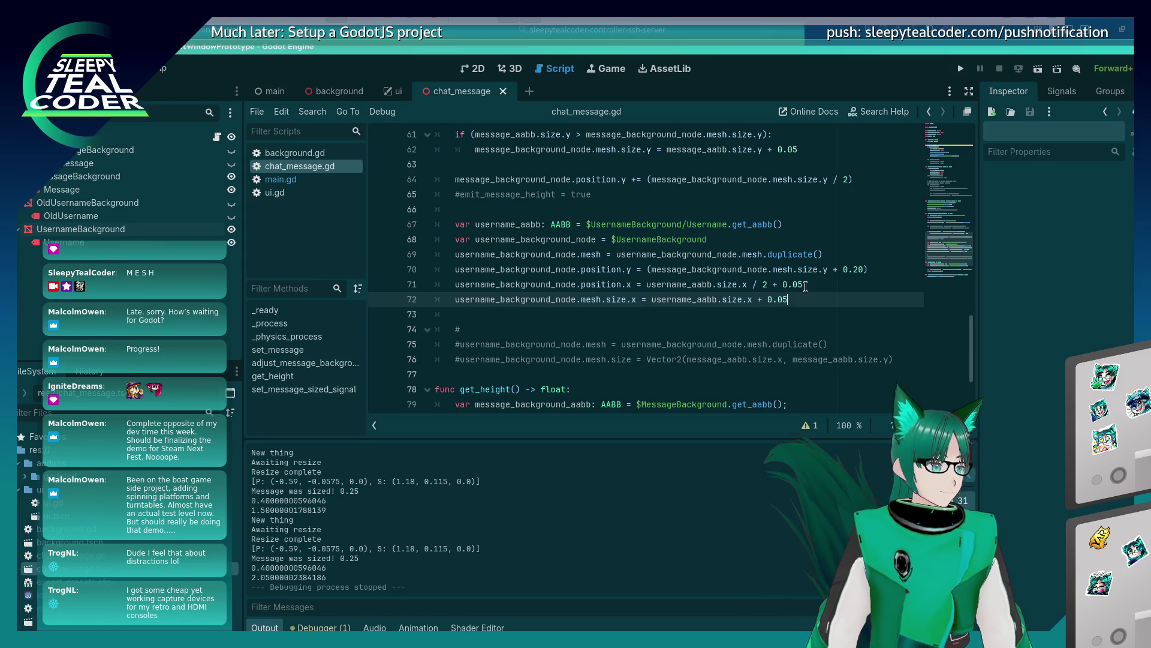
click(960, 69)
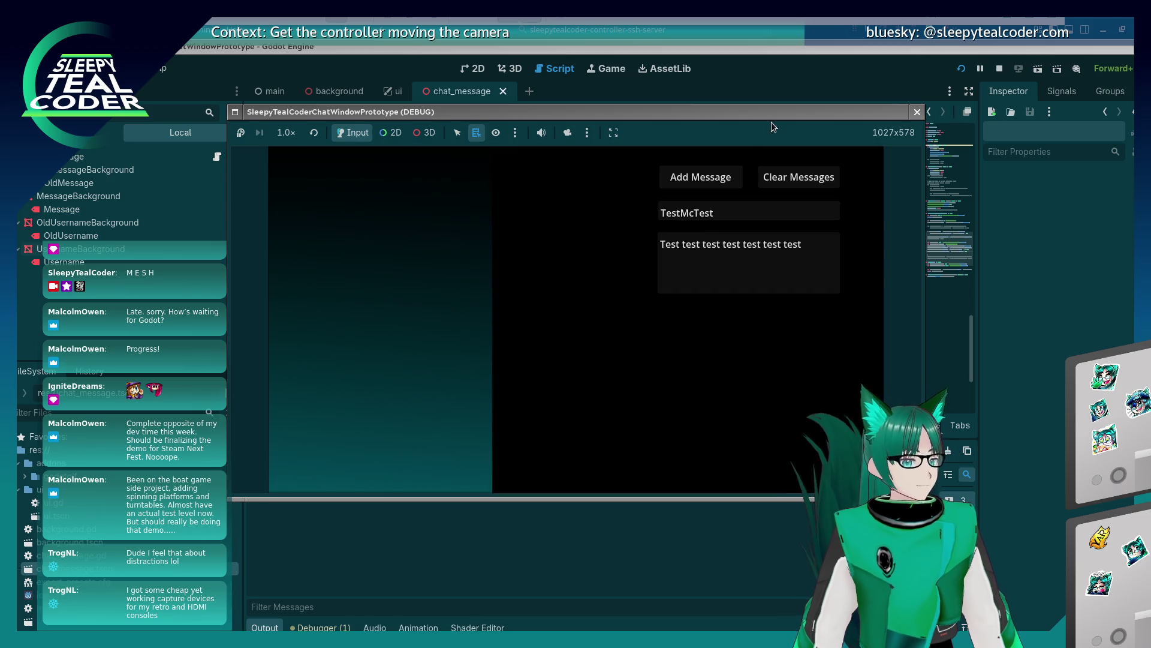
Post two TestMcTest messages, then two messages under the username 'Long username'
click(705, 179)
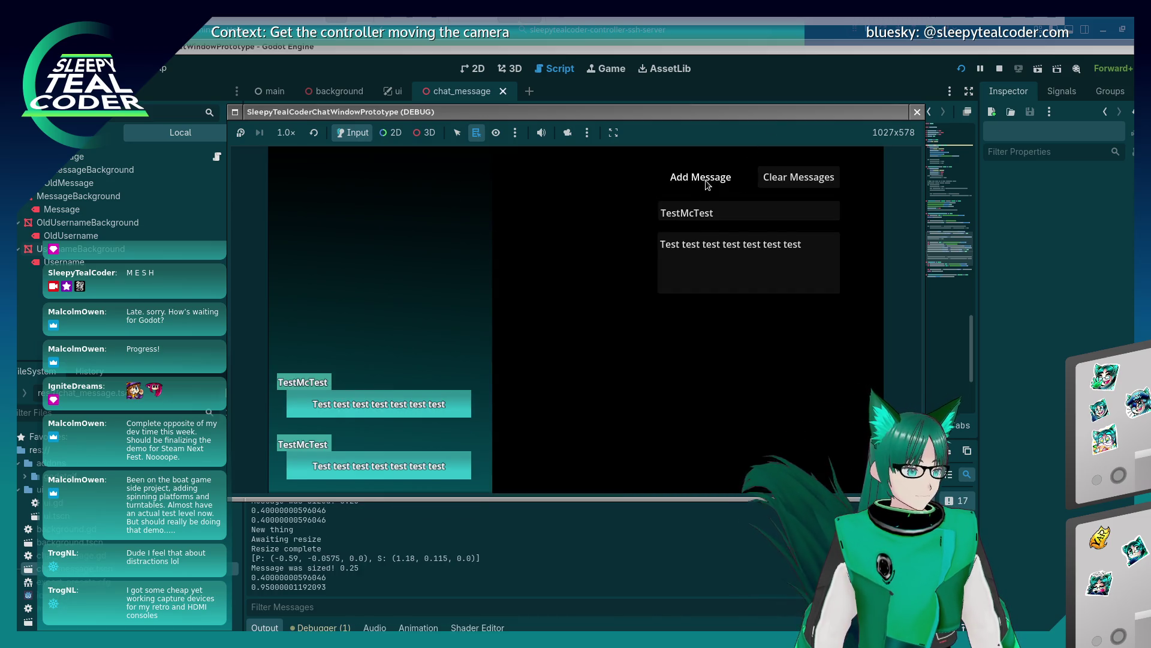
click(705, 180)
drag(720, 213, 641, 209)
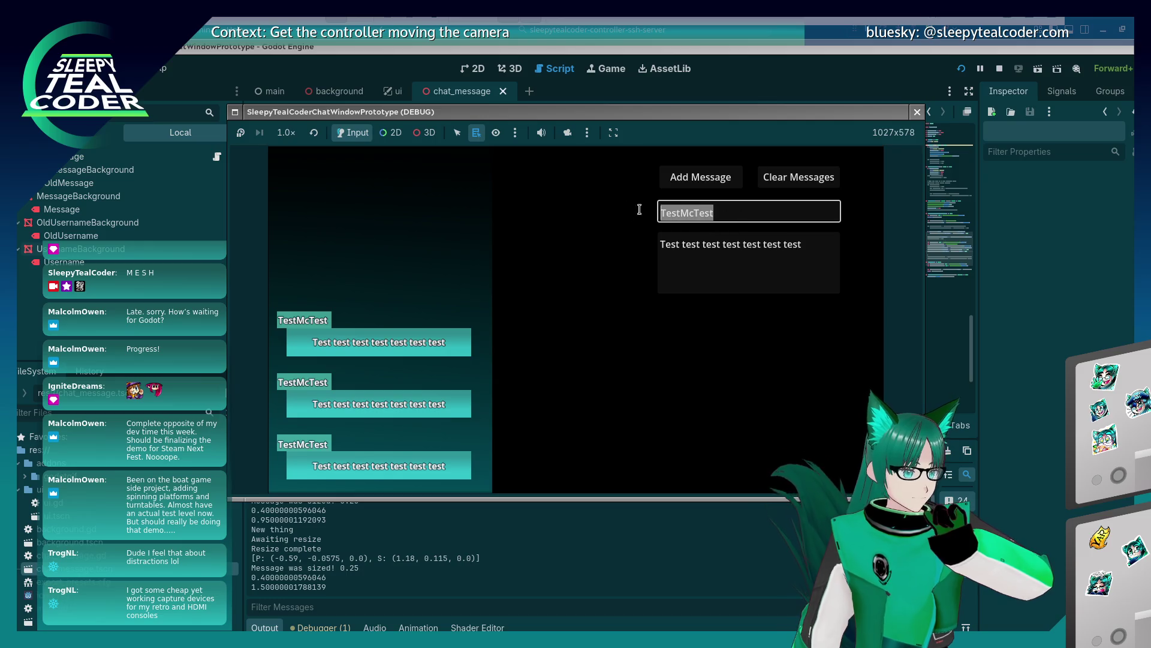
text(Long username)
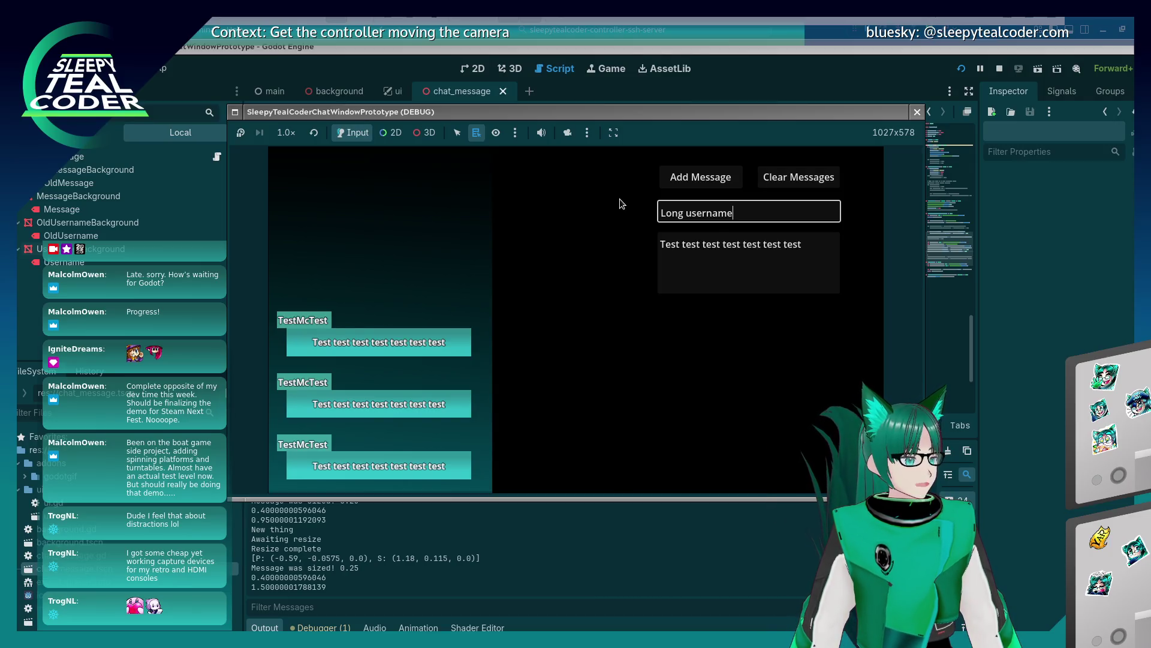
click(700, 177)
click(700, 177)
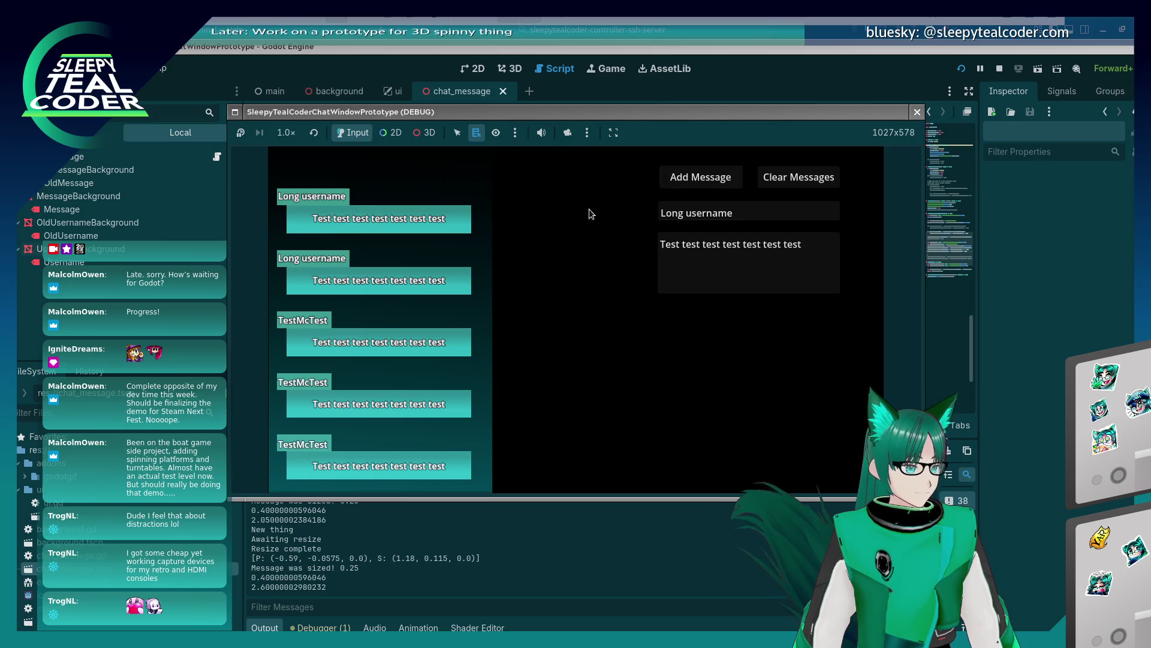
Post a message under 'Loooooong username', then switch to Visual Studio Code
key(Tab)
key(ctrl+a)
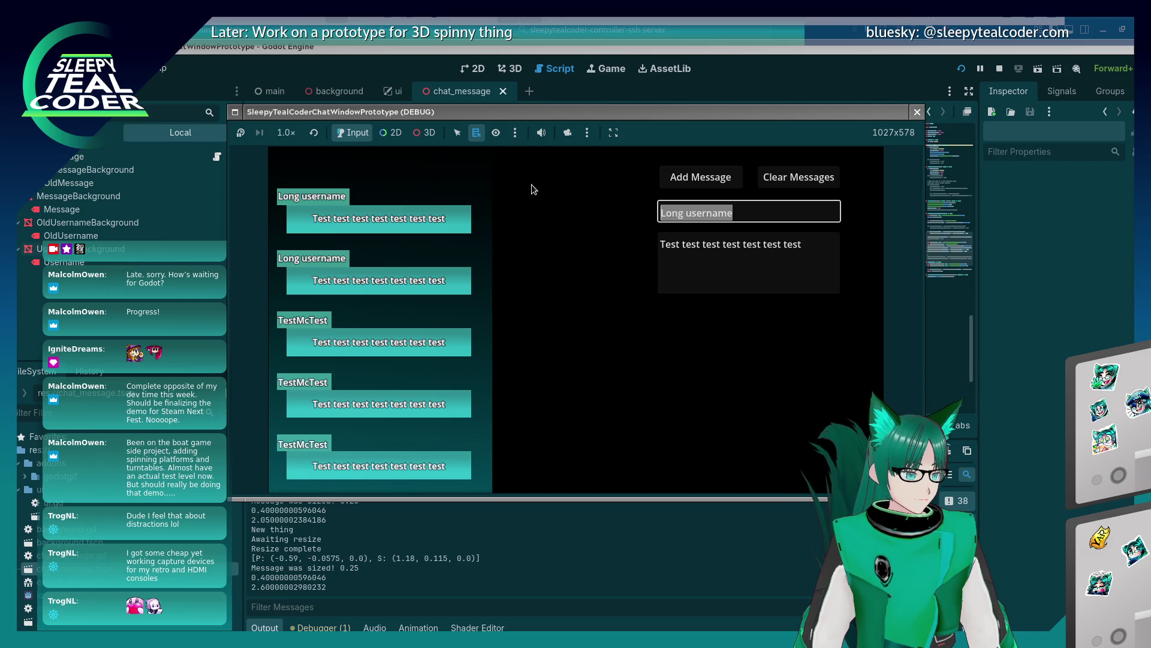
text(Loooo)
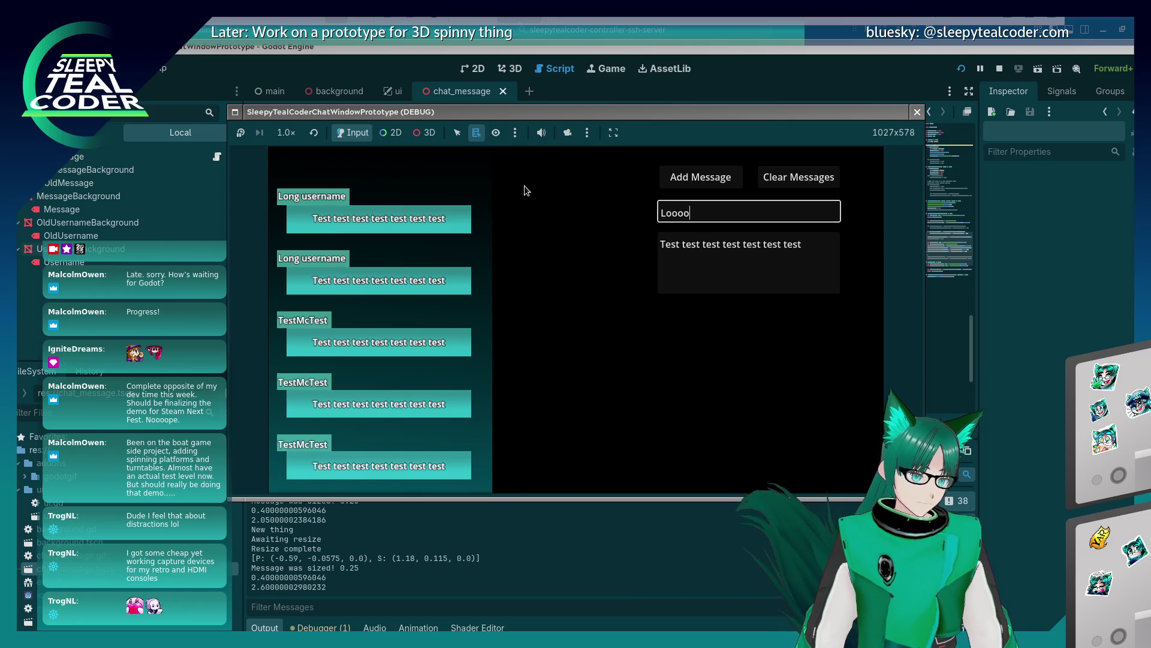
text(oong username)
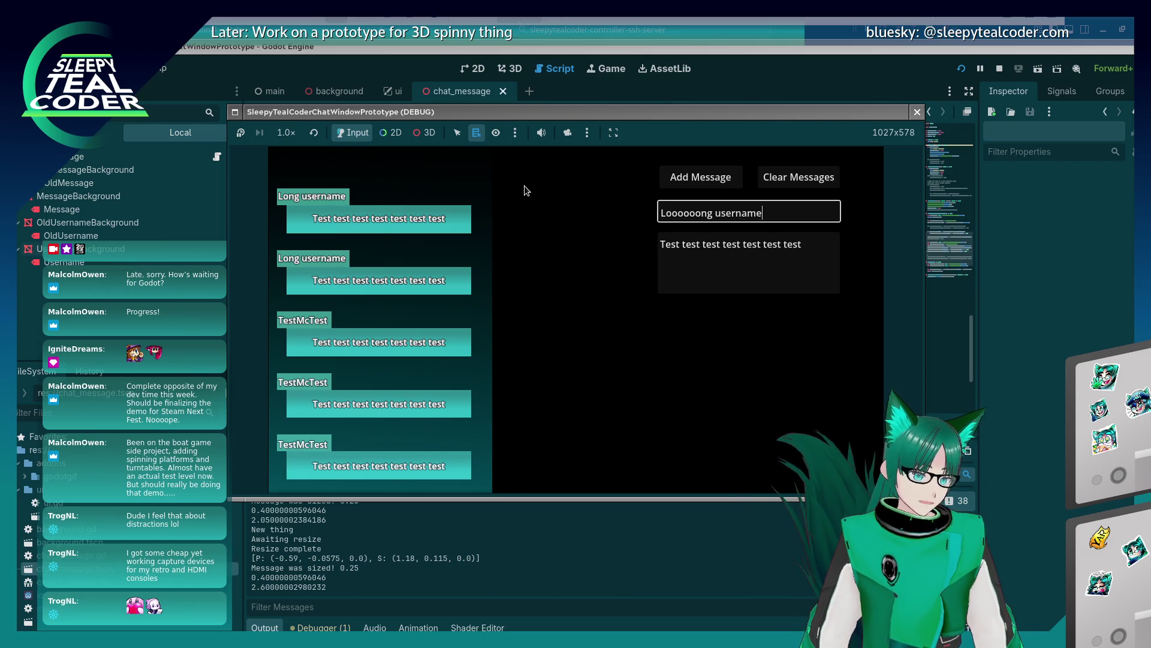
click(681, 182)
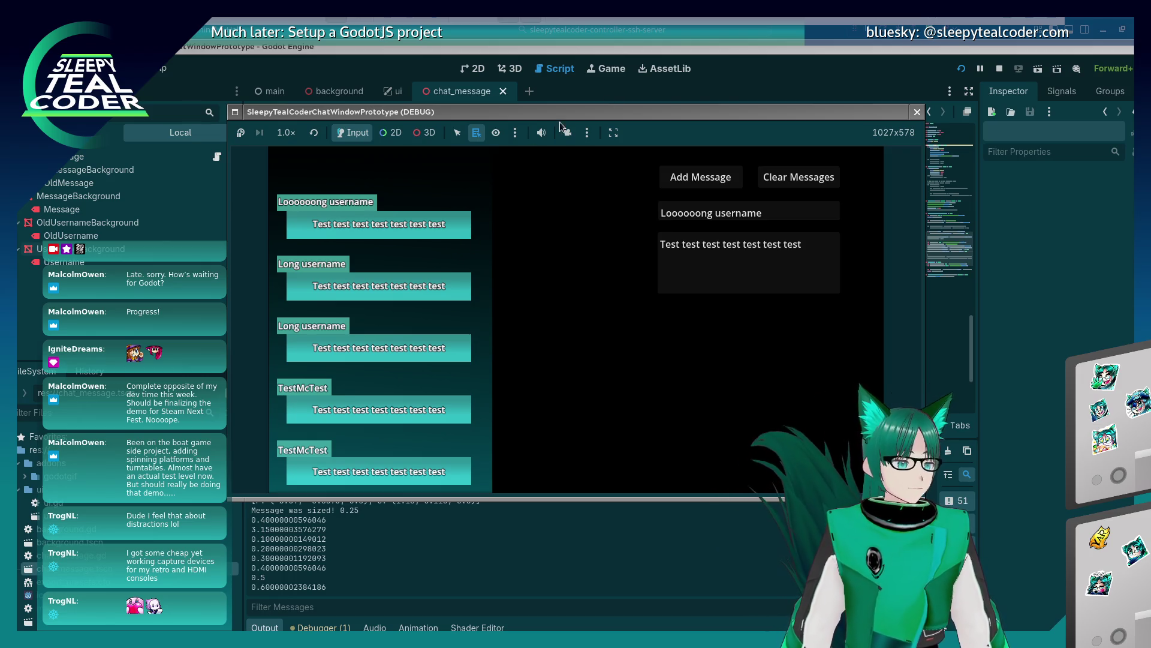
click(666, 30)
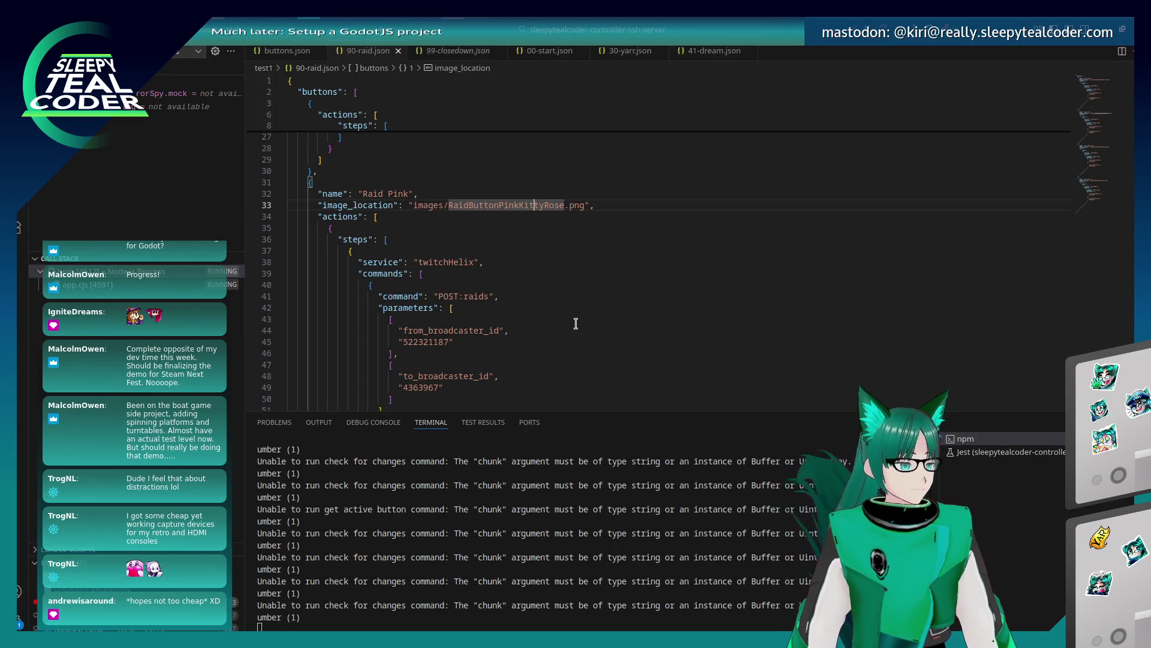
Switch from Visual Studio Code back to the Godot script editor showing chat_message.gd
key(alt+Tab)
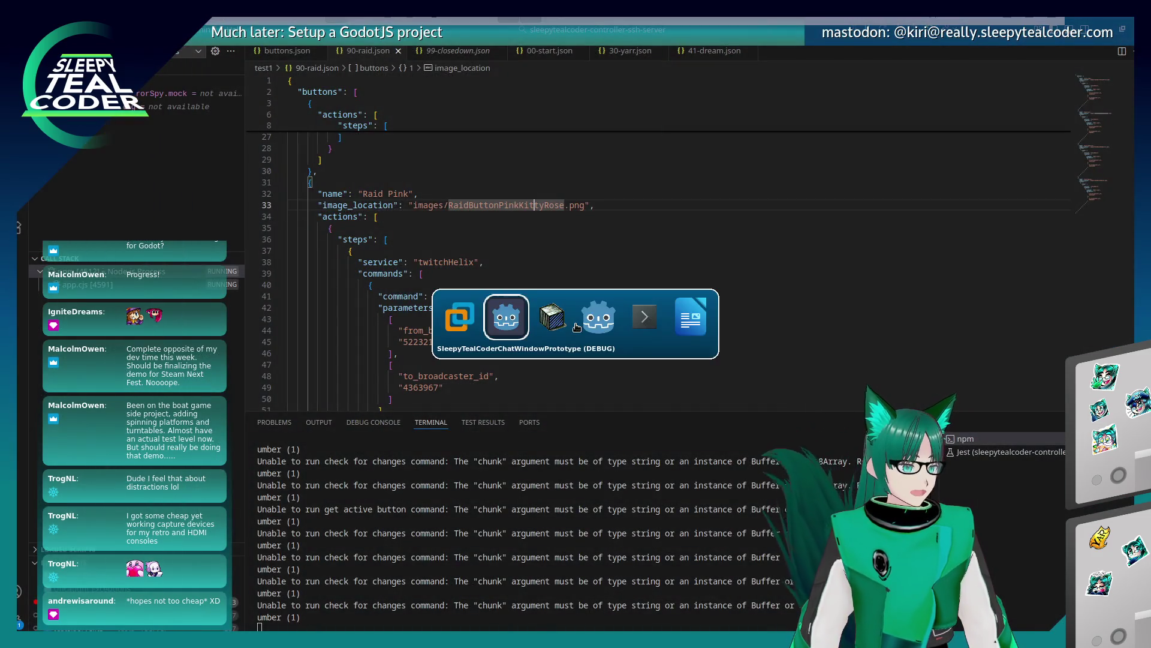
key(alt+Tab)
key(alt+Tab)
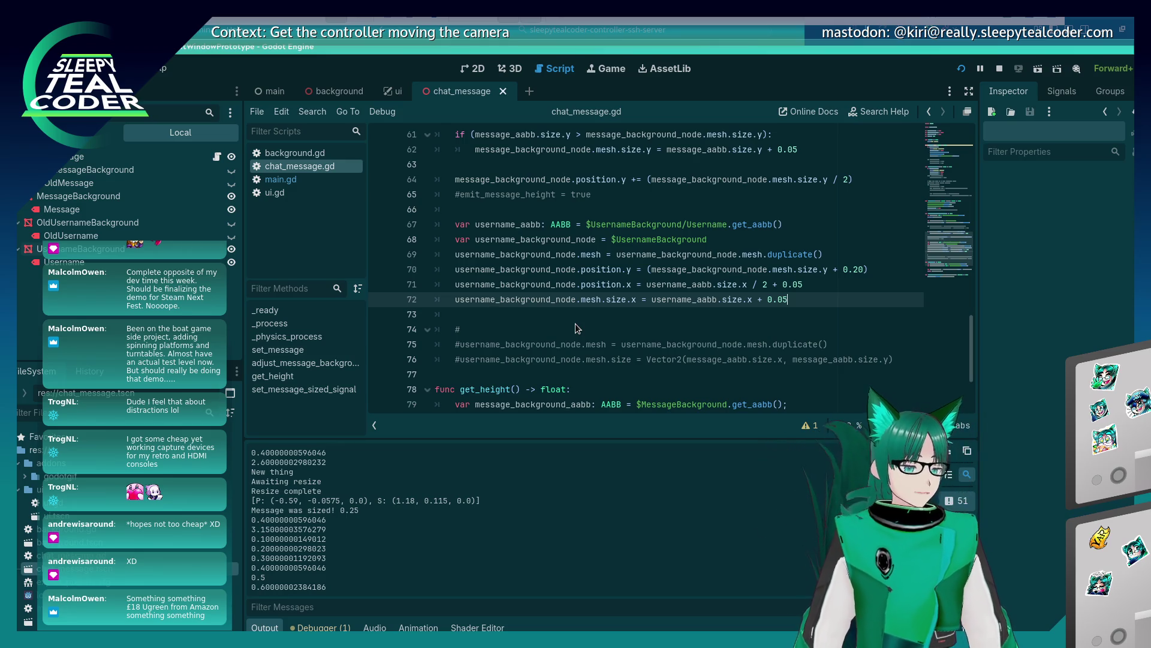
Edit lines 72–73 so the username tag's y position is the message background height plus 0.20, saving
click(676, 319)
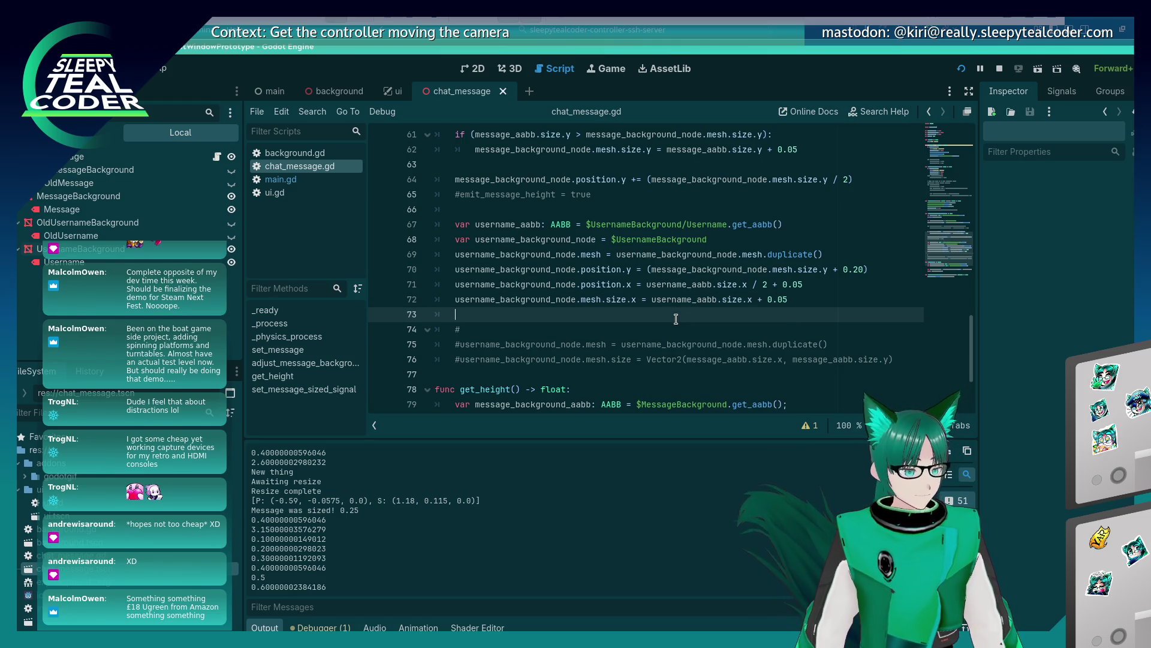
key(ctrl+s)
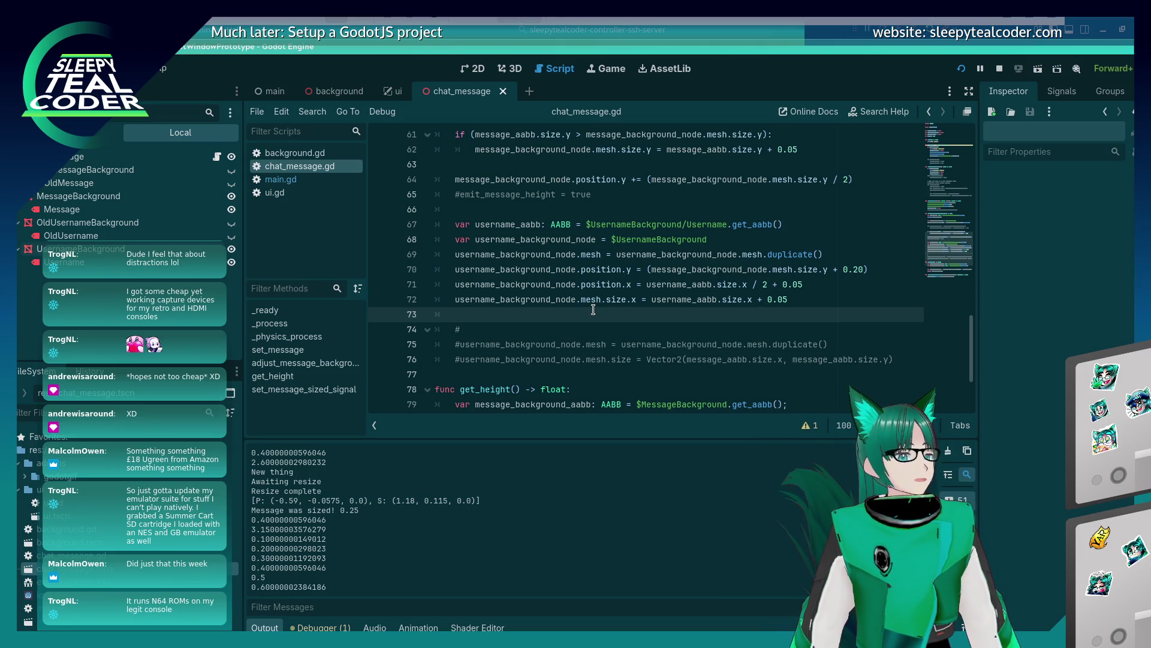
key(ctrl)
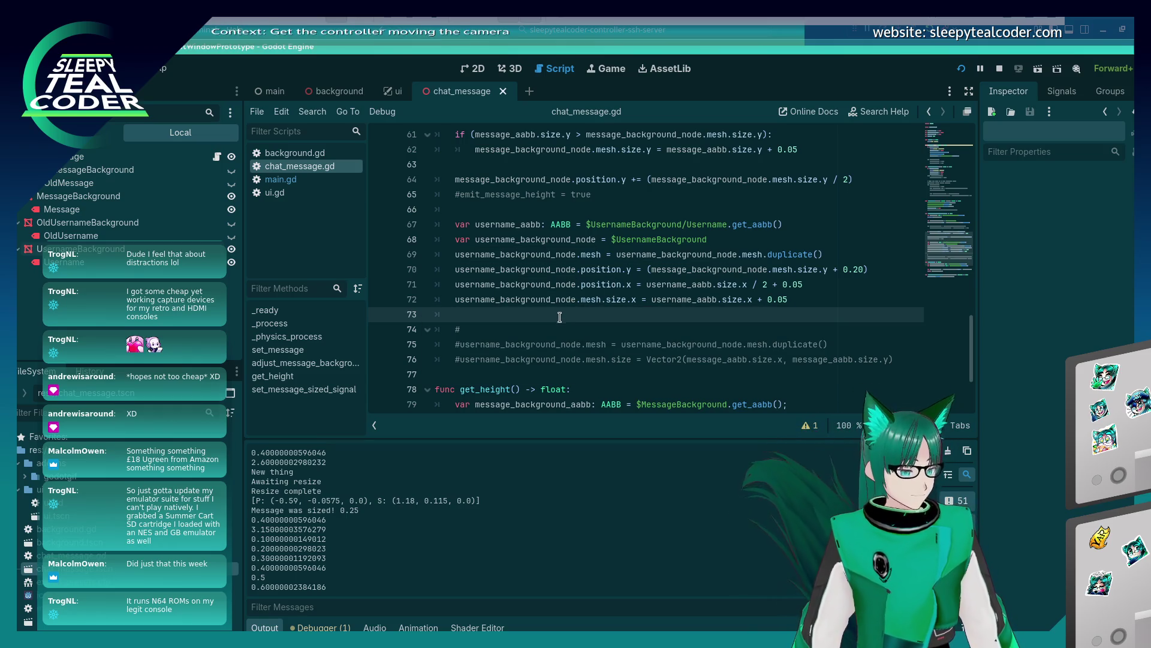
key(ctrl+s)
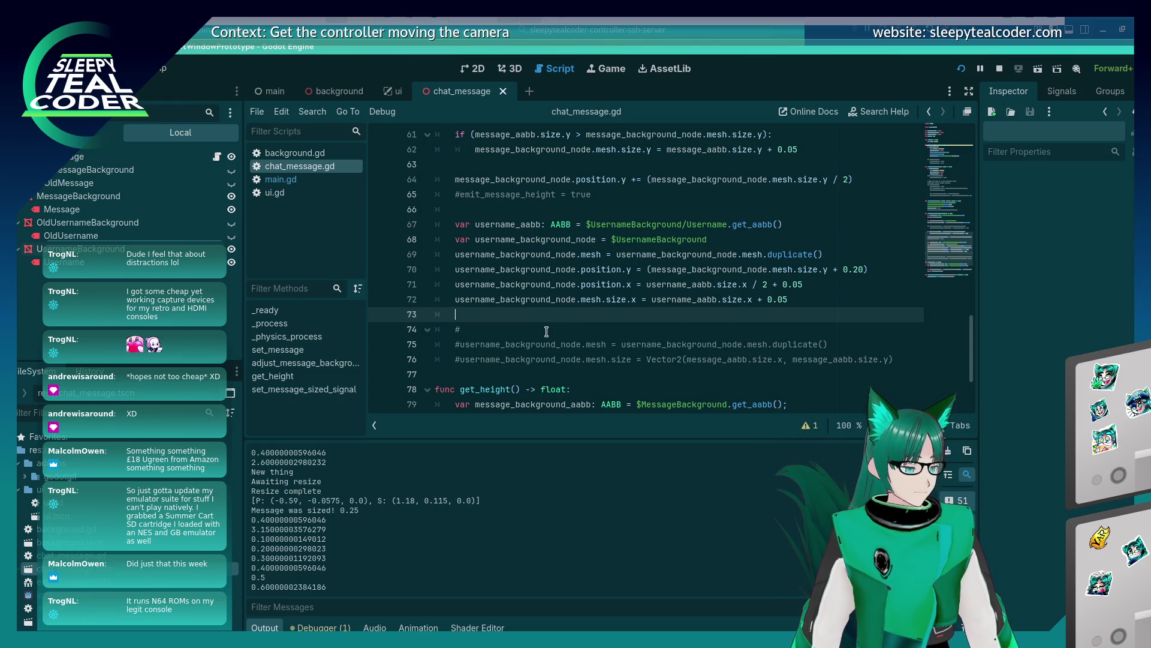
click(820, 301)
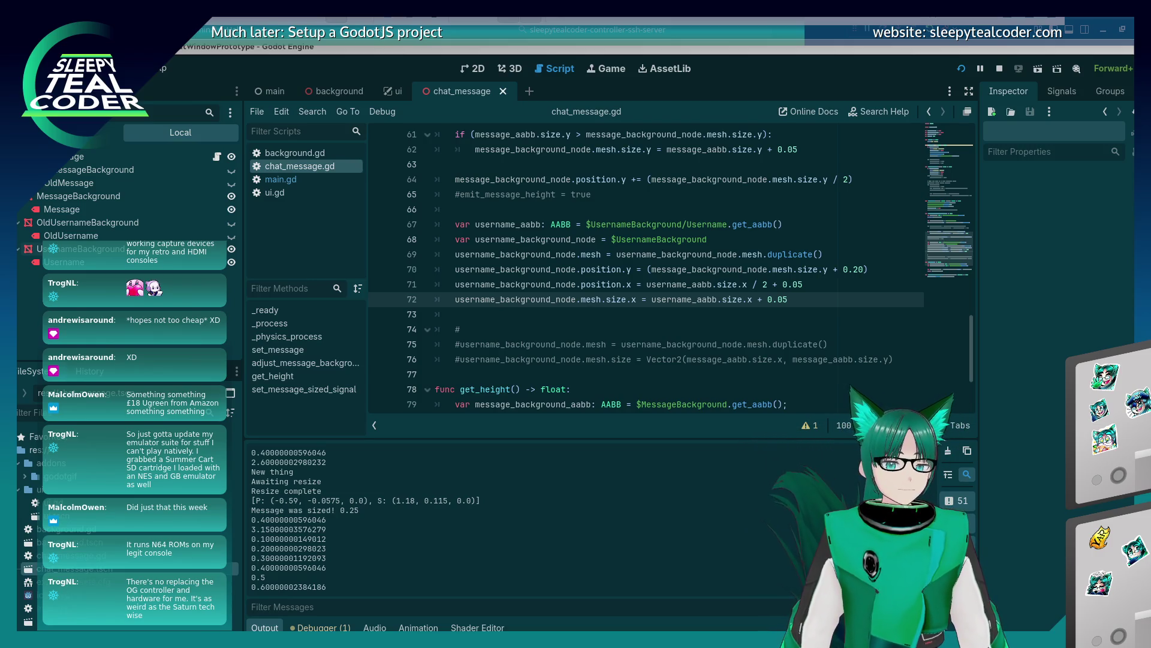
click(653, 307)
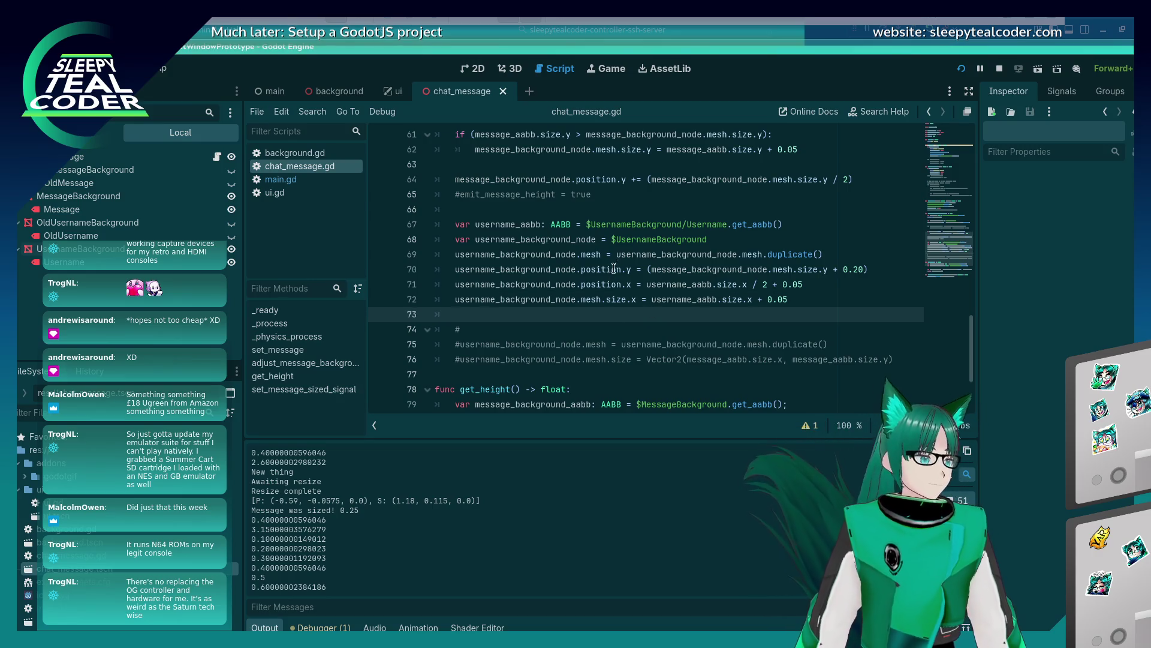
mouse_move(621, 254)
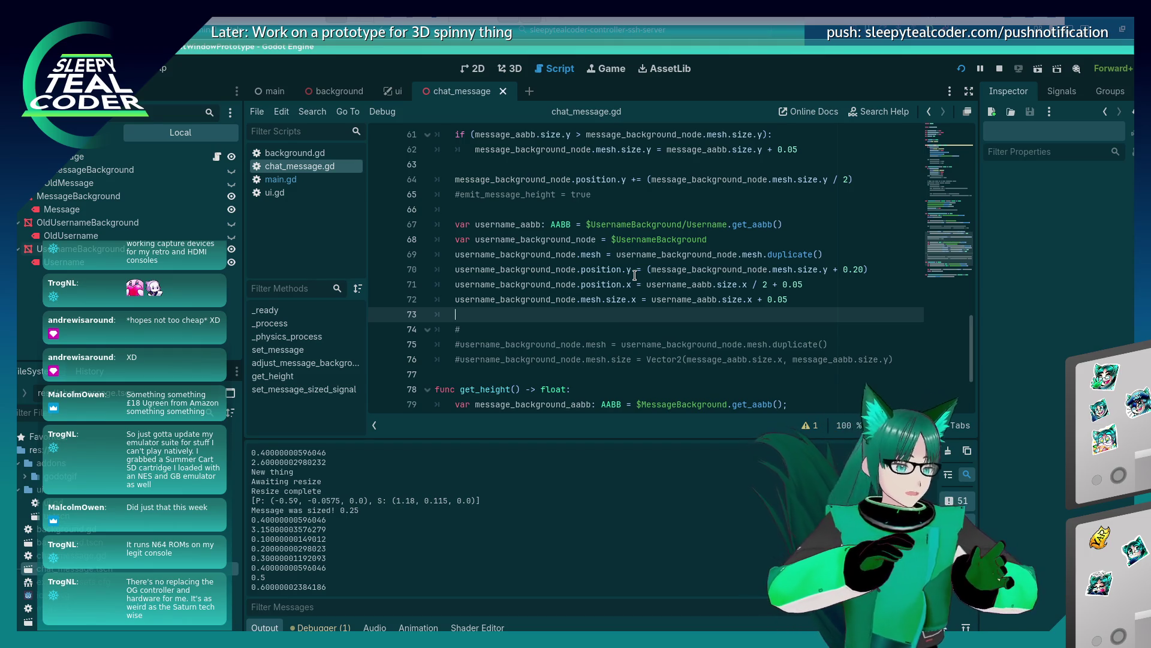
drag(727, 225, 586, 225)
key(ctrl+c)
click(564, 314)
key(ctrl+v)
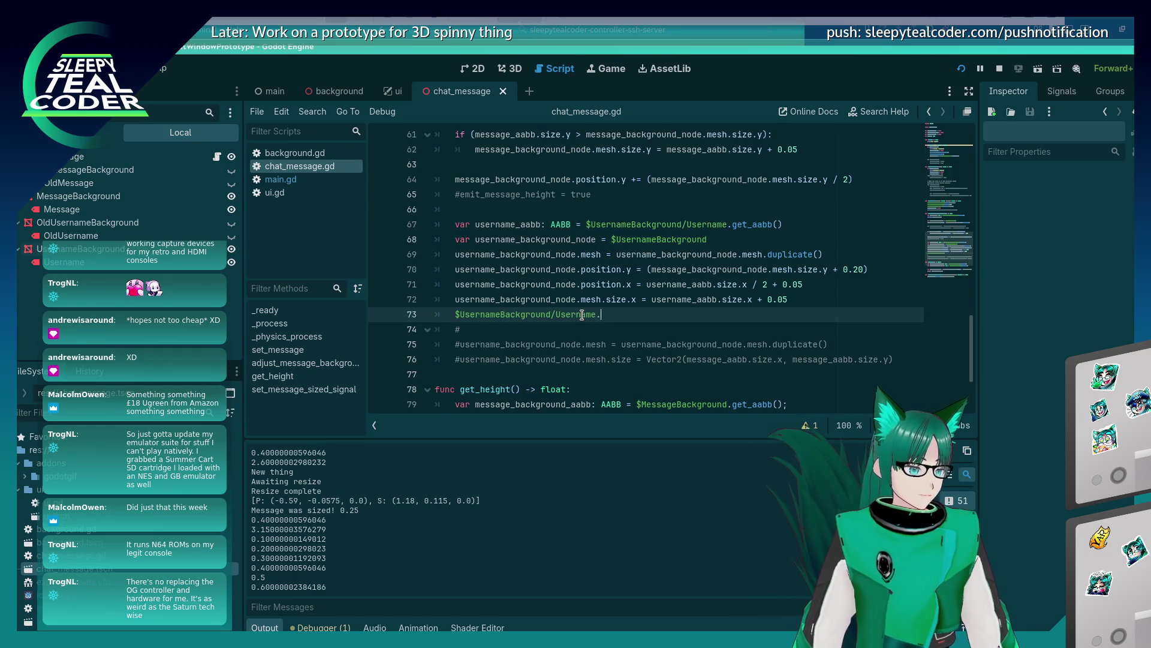
text(si)
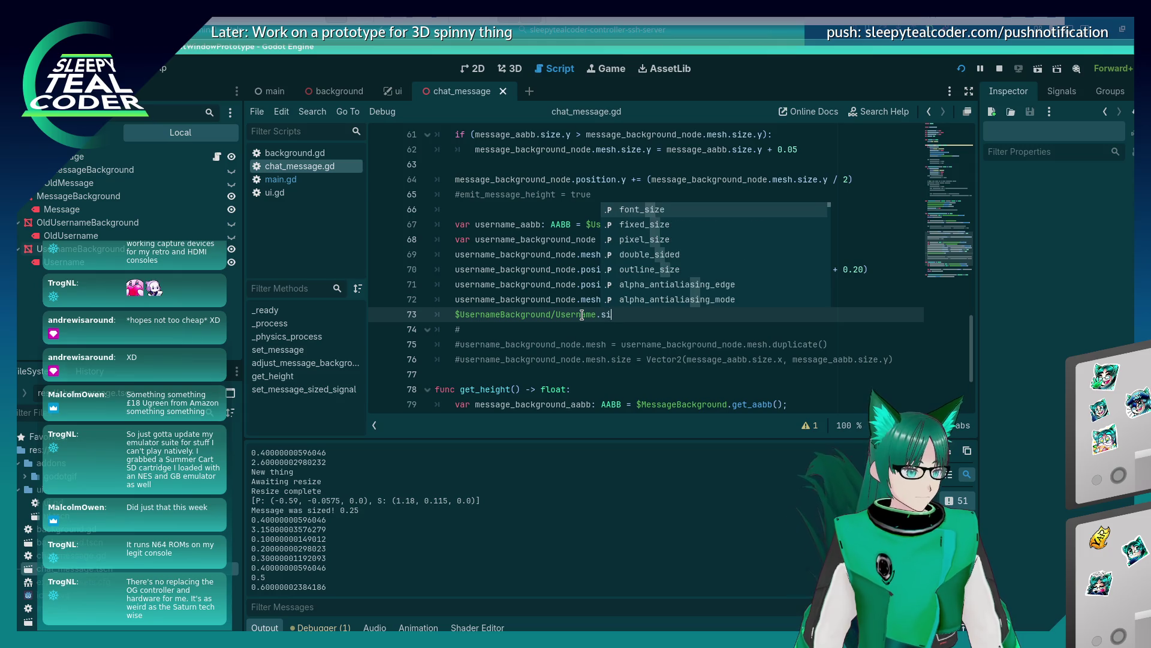
key(BackSpace)
key(BackSpace)
text(mesh.)
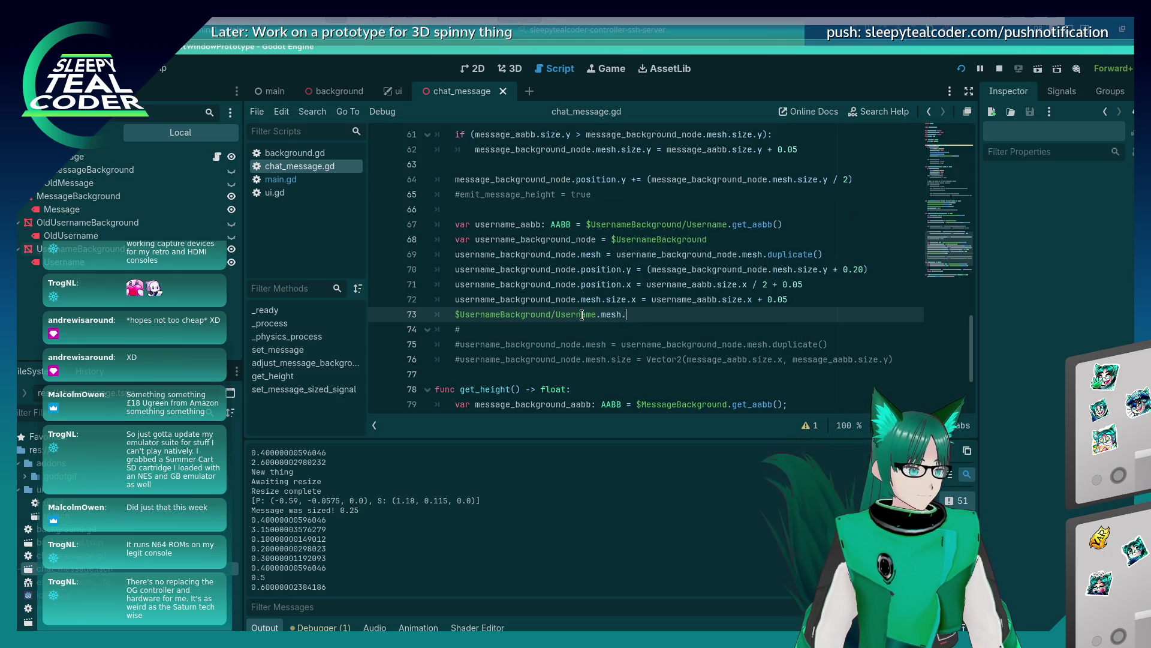
key(ctrl+z)
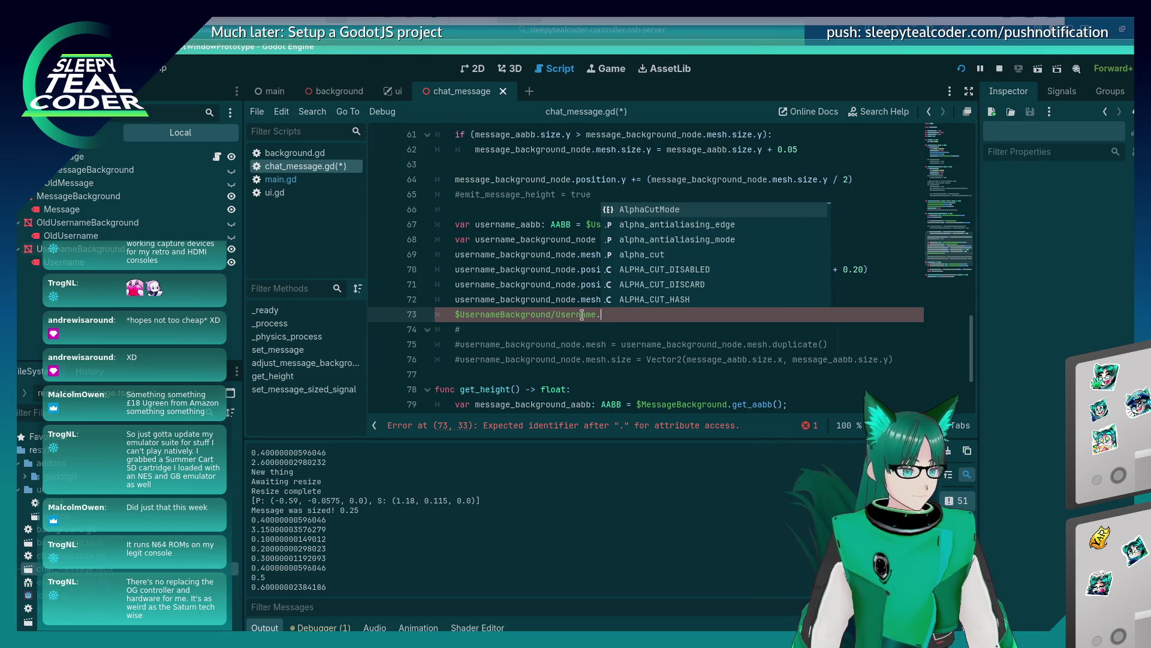
key(ctrl+z)
key(ctrl+z)
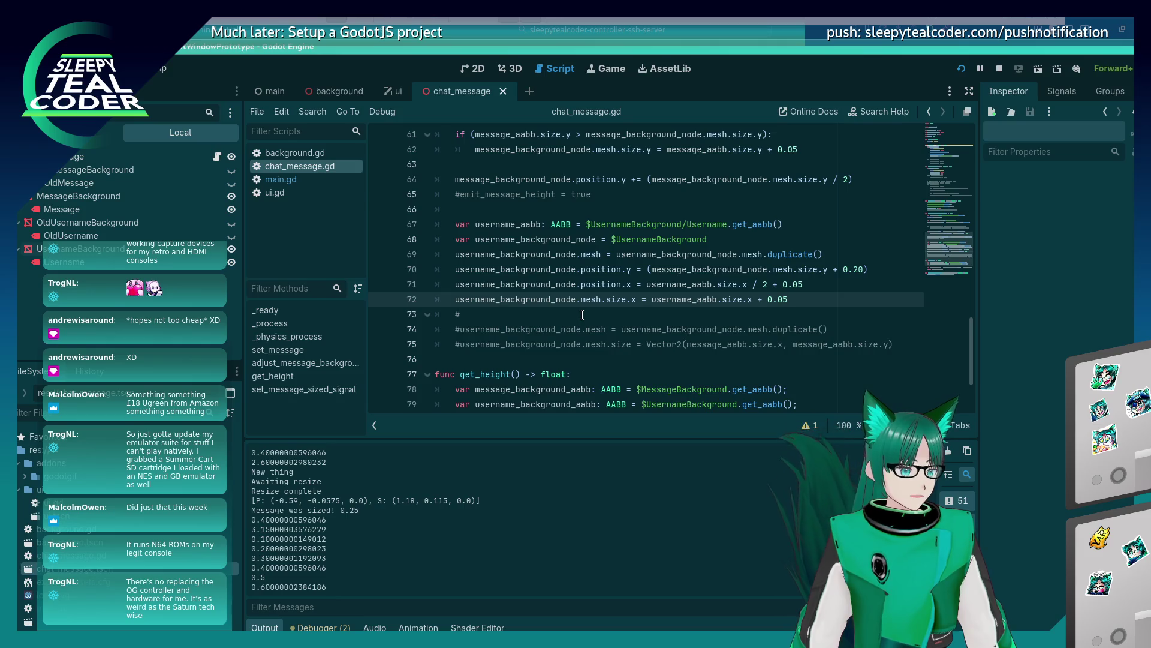
key(alt+Tab)
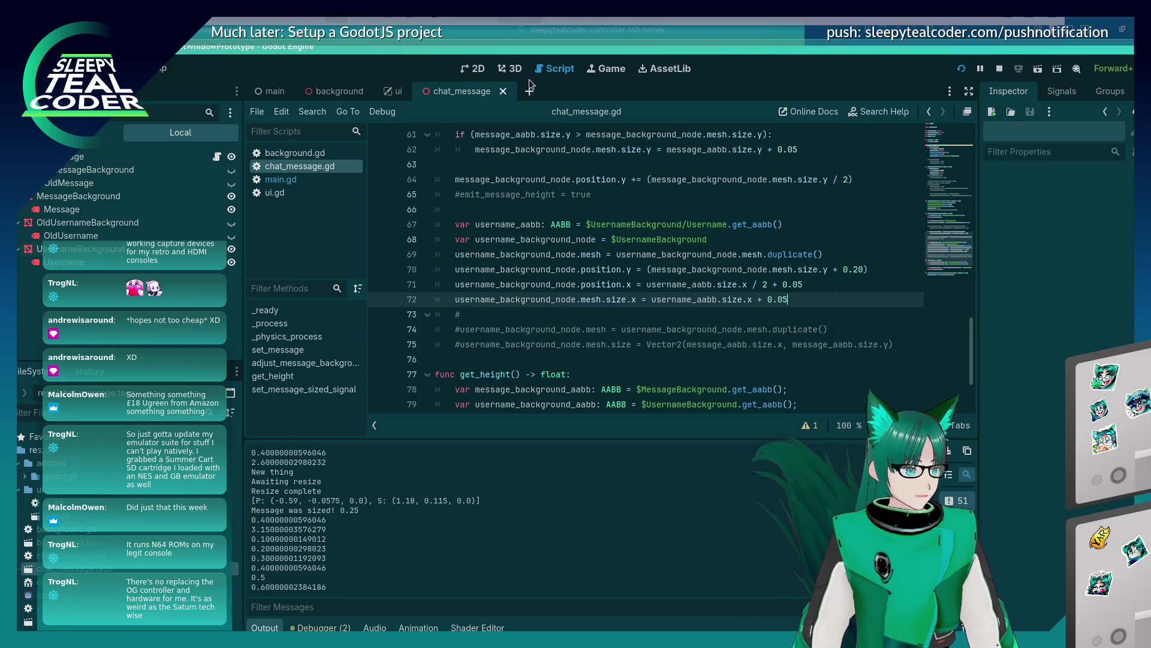
click(517, 67)
Select the TestMcTest username label and inspect it from top, side, bottom and front views
click(389, 287)
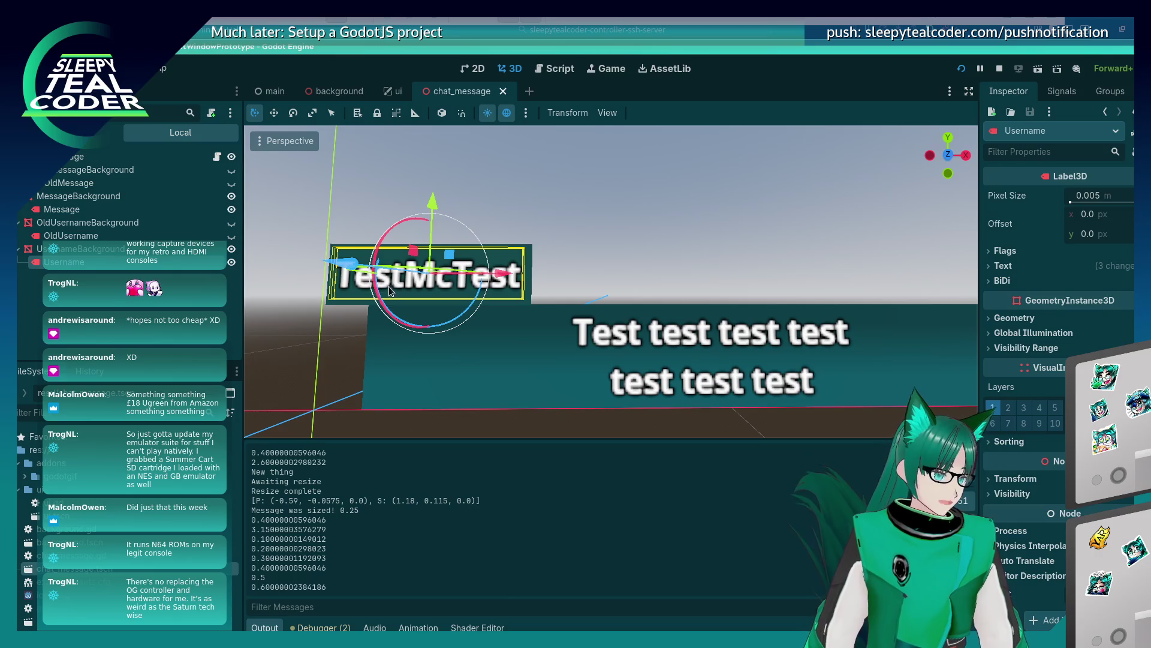
scroll(390, 291, up, 2)
scroll(429, 305, down, 2)
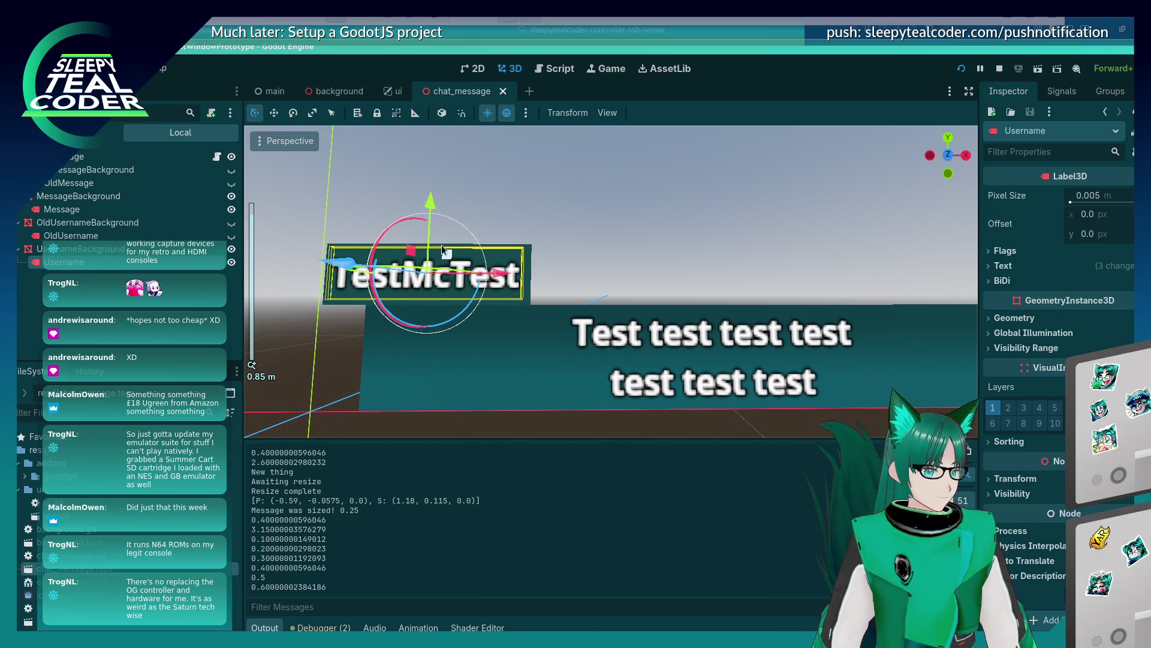
click(948, 137)
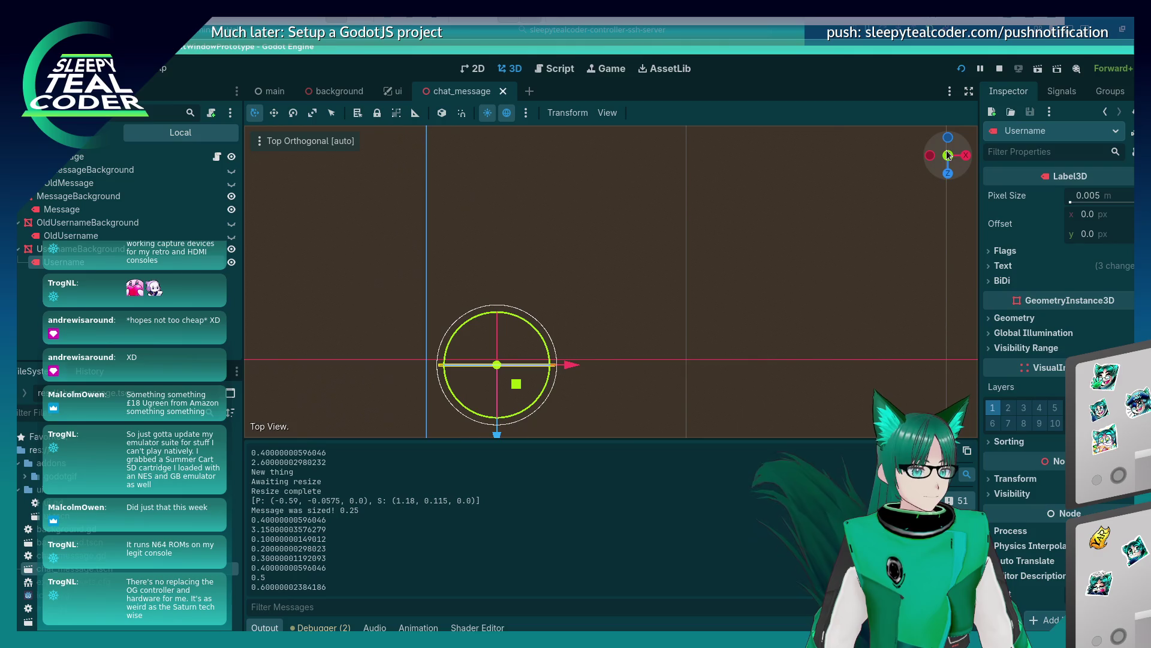
click(965, 156)
click(948, 174)
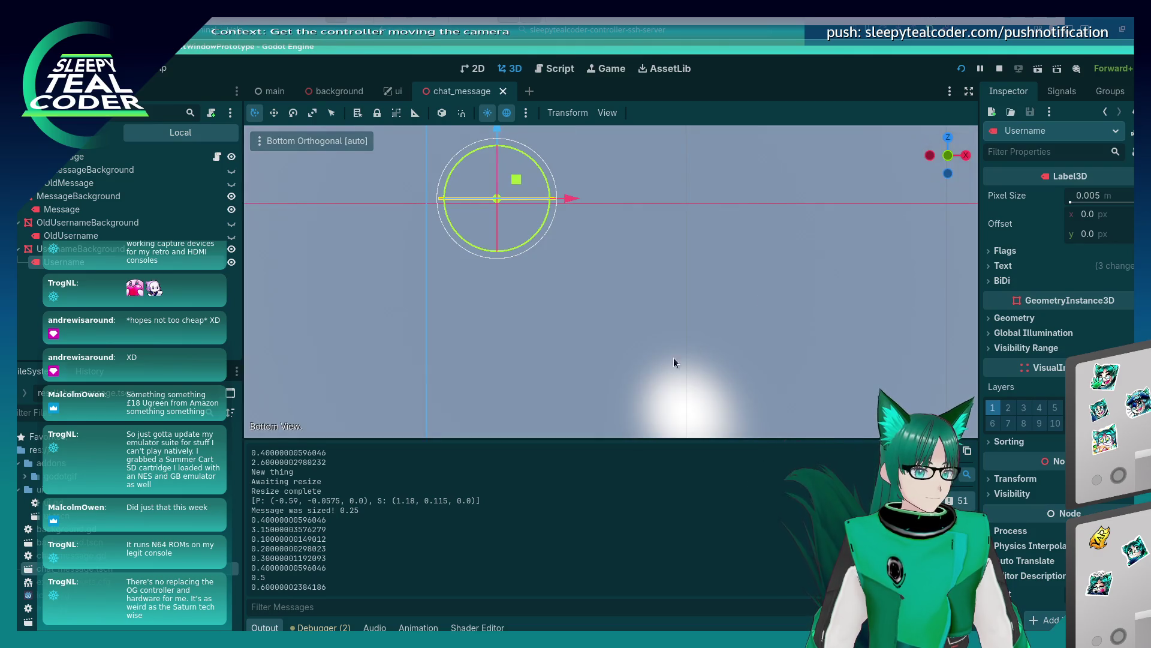
scroll(661, 366, down, 2)
scroll(664, 308, down, 1)
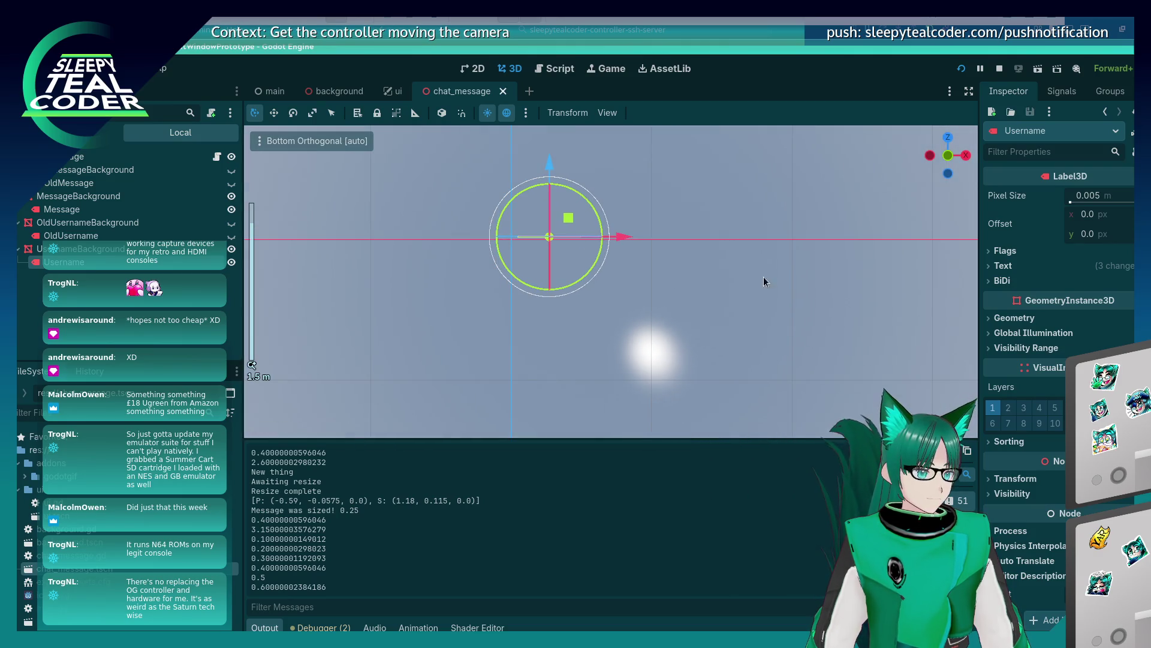
click(929, 156)
click(949, 174)
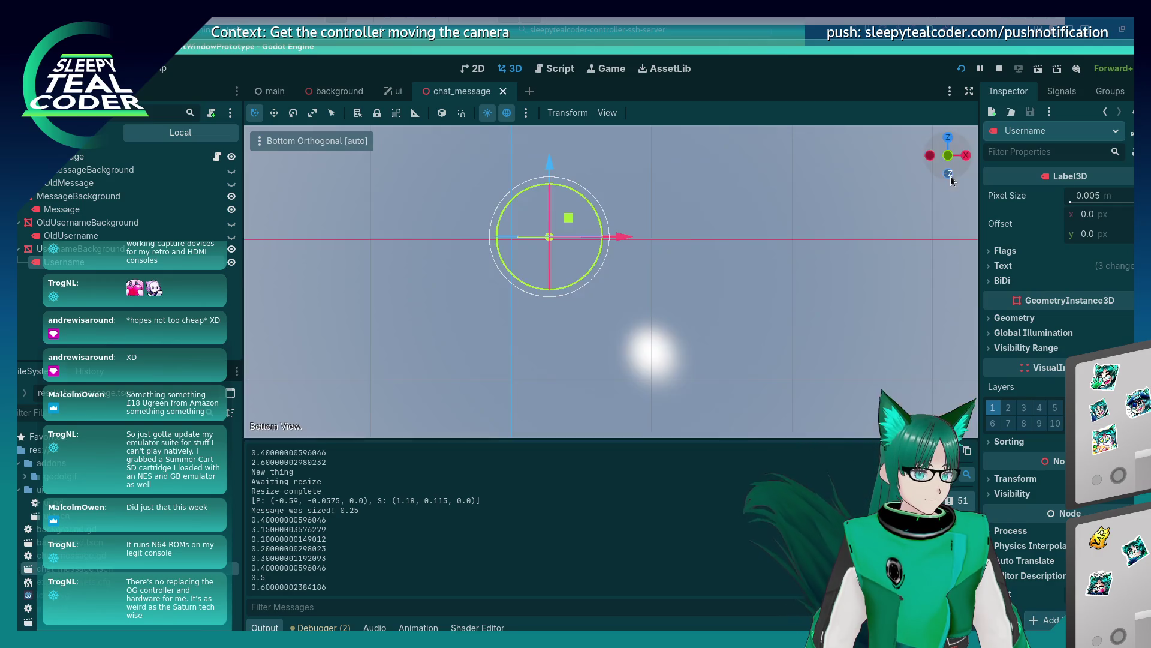
click(963, 156)
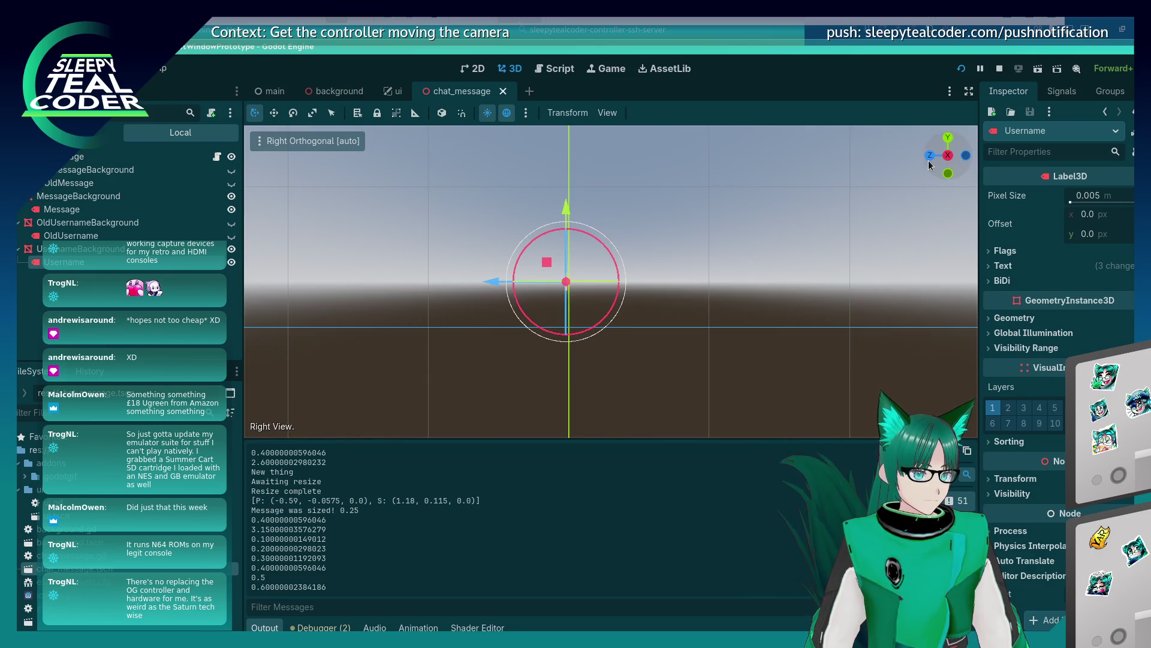
click(952, 139)
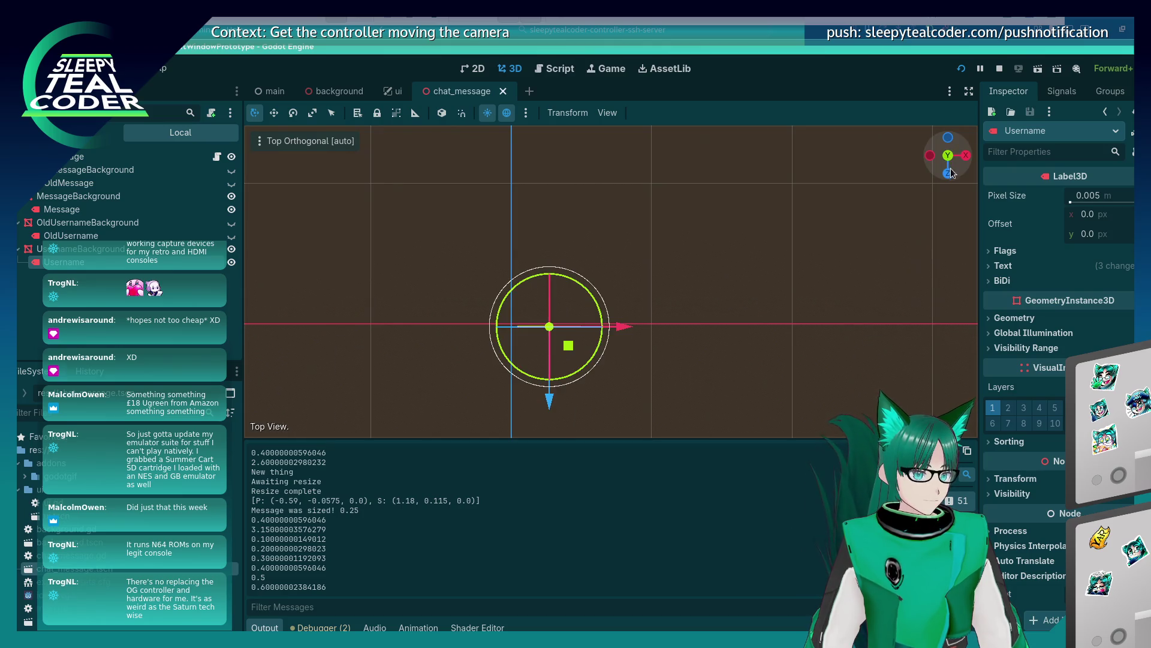
mouse_move(708, 289)
mouse_down()
mouse_move(711, 299)
mouse_move(687, 210)
mouse_move(710, 288)
mouse_move(714, 258)
mouse_up()
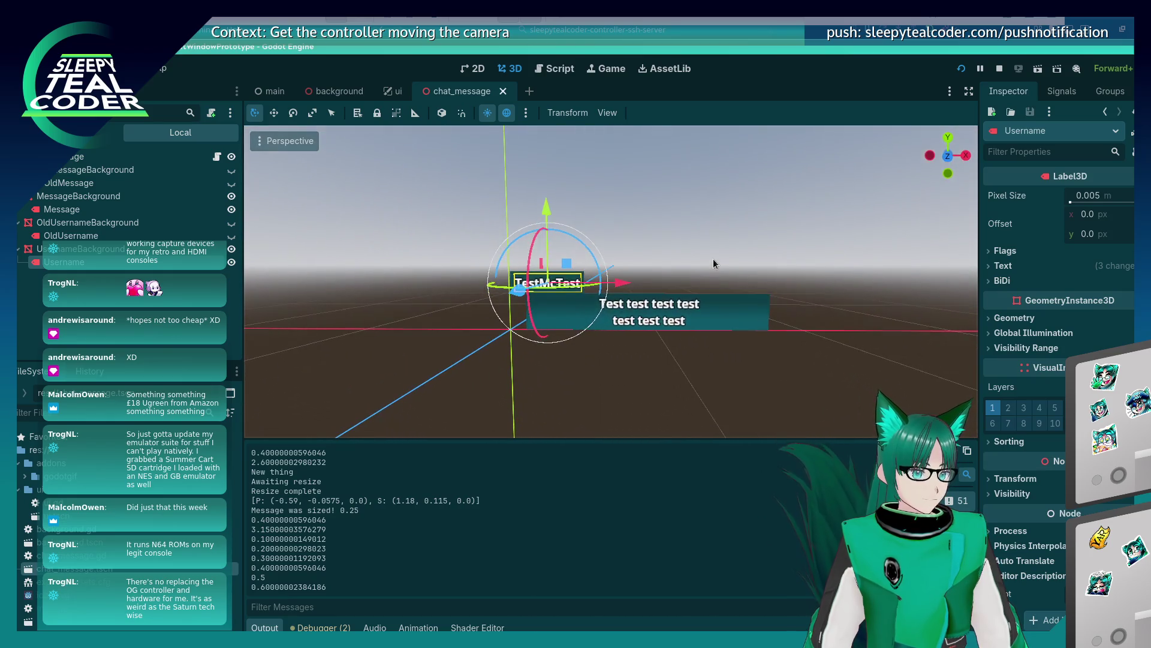
click(945, 156)
Nudge the username label slightly along X, then save the scene and run the project
click(663, 261)
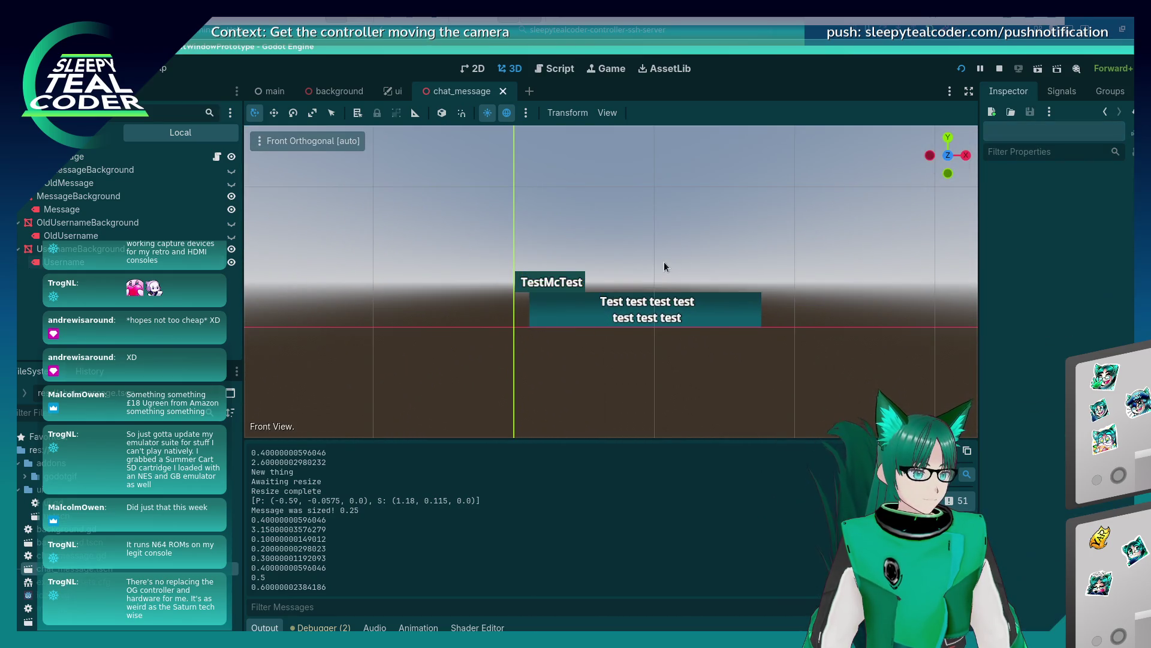
click(567, 282)
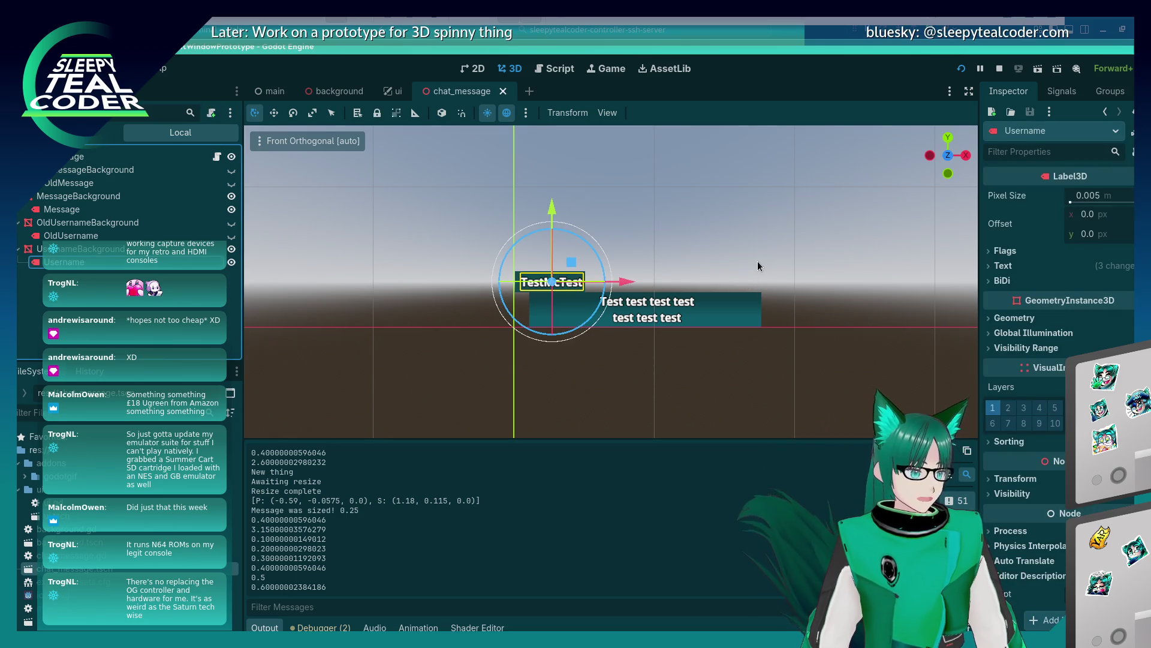
click(562, 275)
click(559, 287)
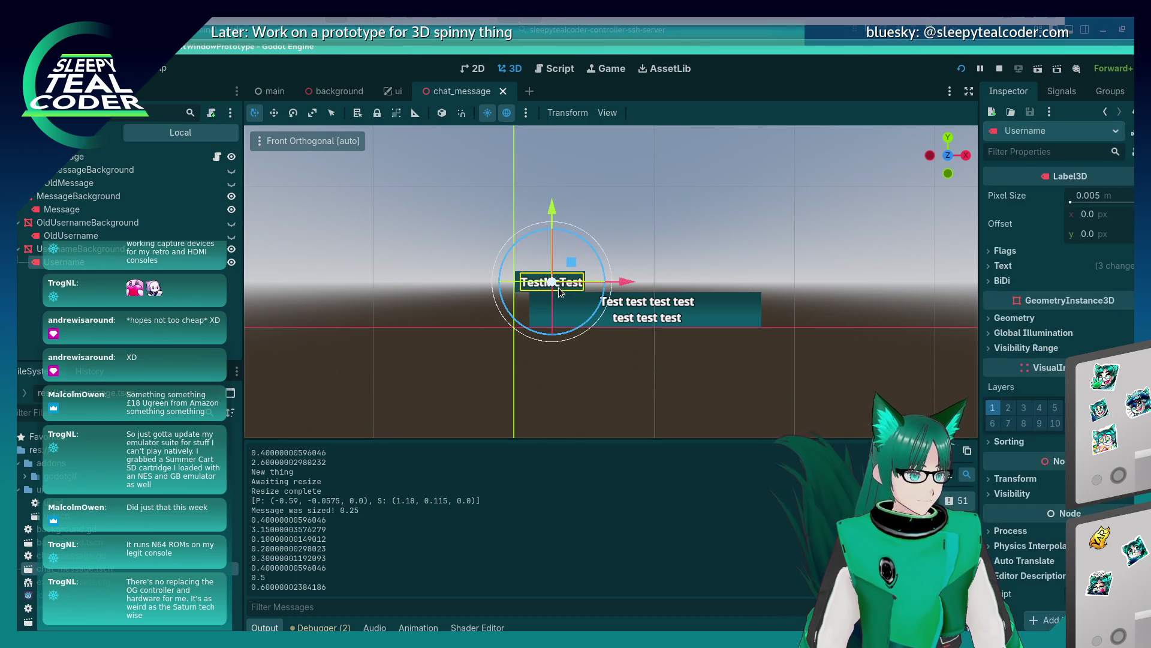
drag(626, 283, 618, 280)
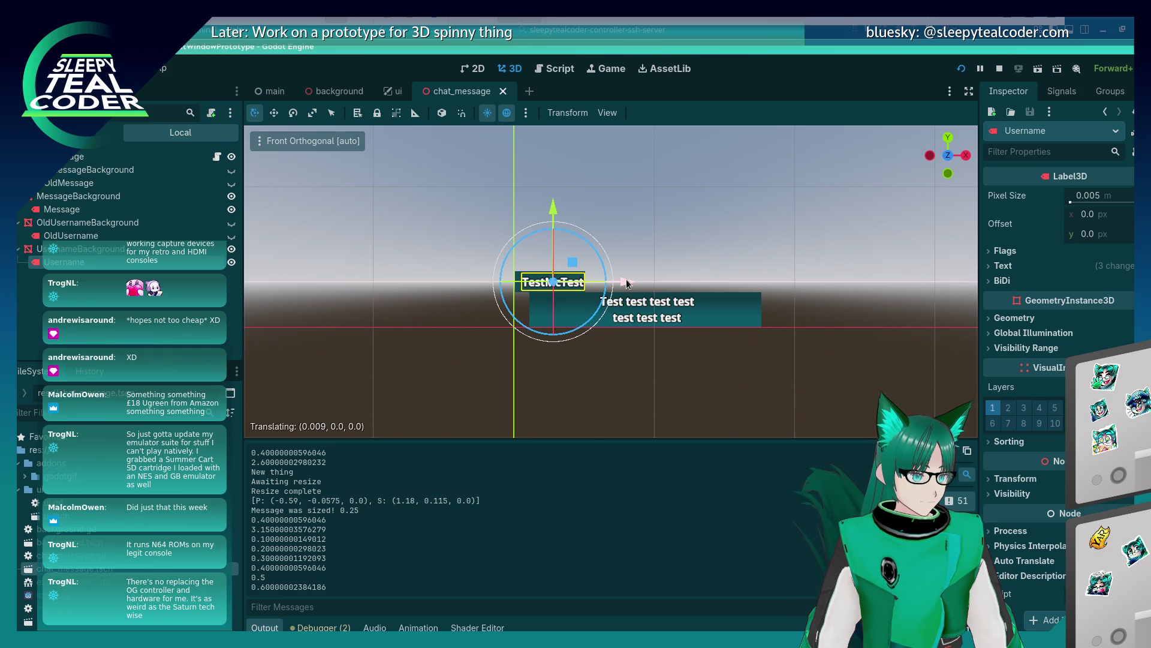
click(677, 237)
click(962, 69)
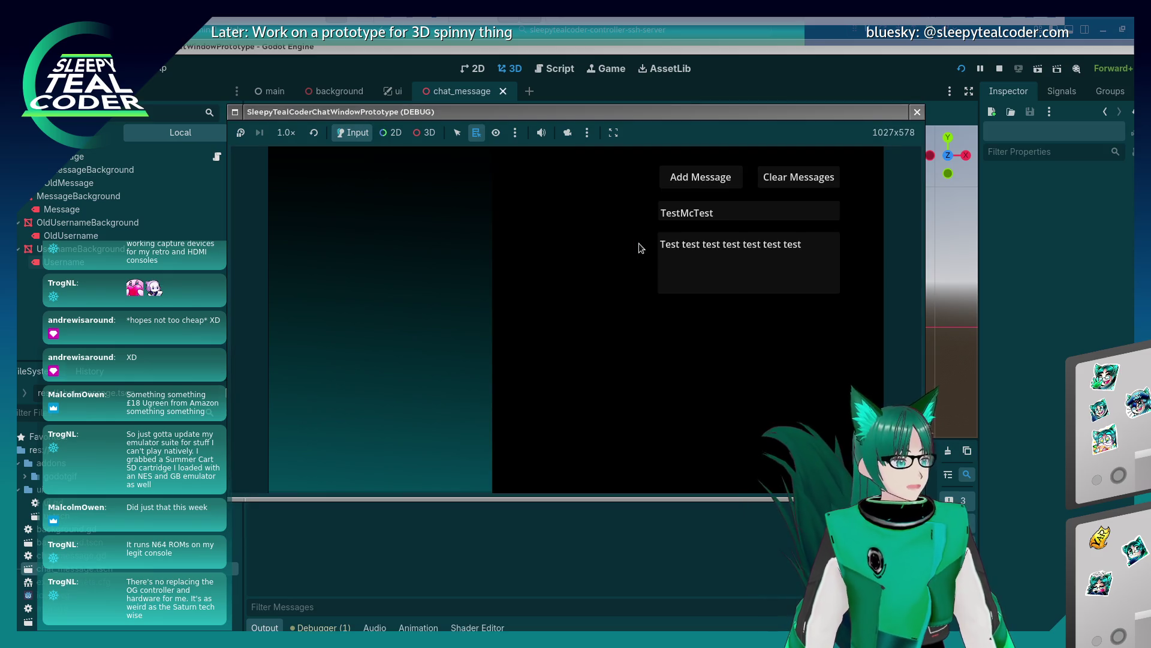
Post three TestMcTest chat messages in the running game
click(700, 180)
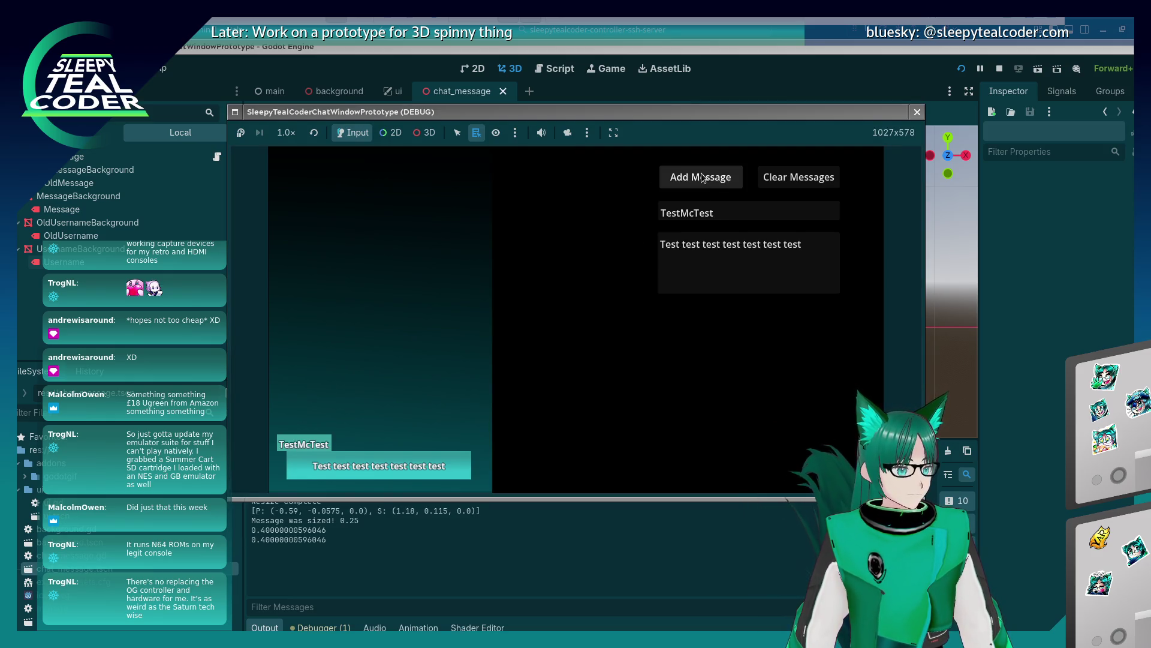
click(701, 181)
click(700, 182)
Change the username to 'Longlongusernammmmmeeee' and post a message whose tag stretches to fit
double_click(743, 211)
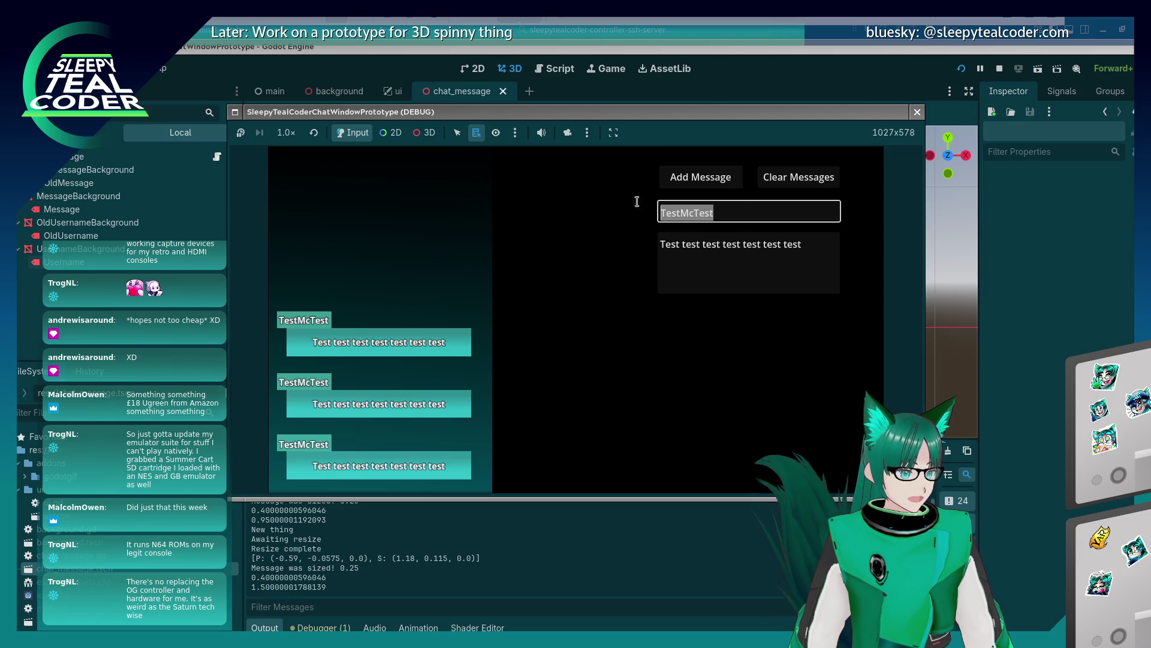
text(Long)
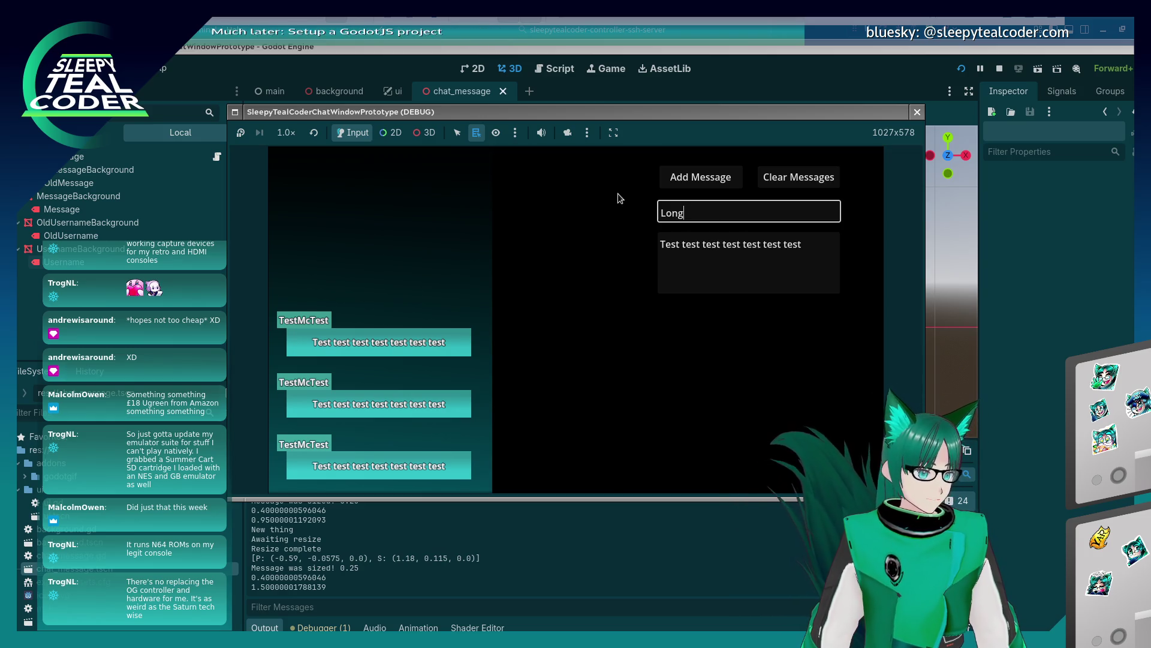
text(longusernammmmmeeeeee)
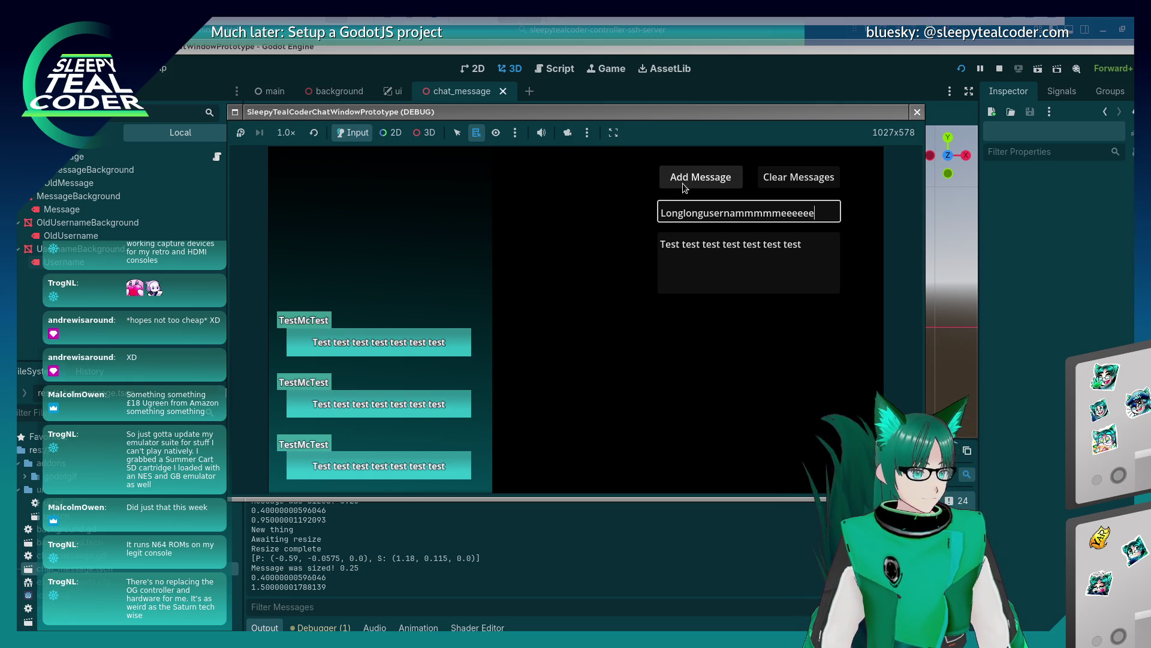
click(683, 182)
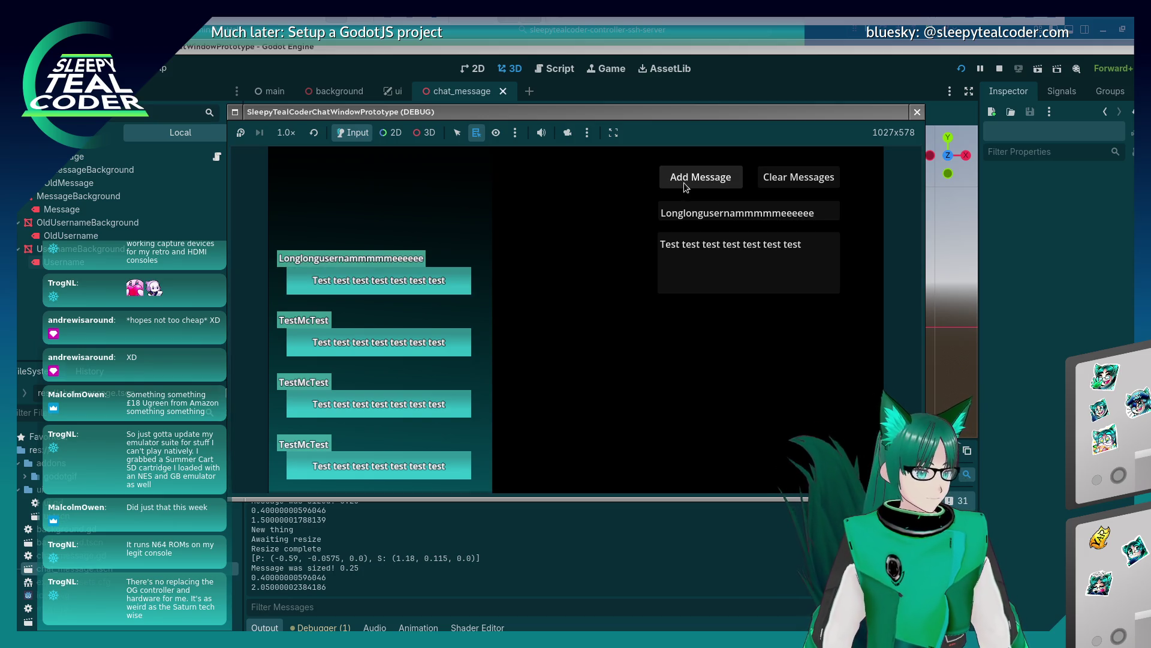
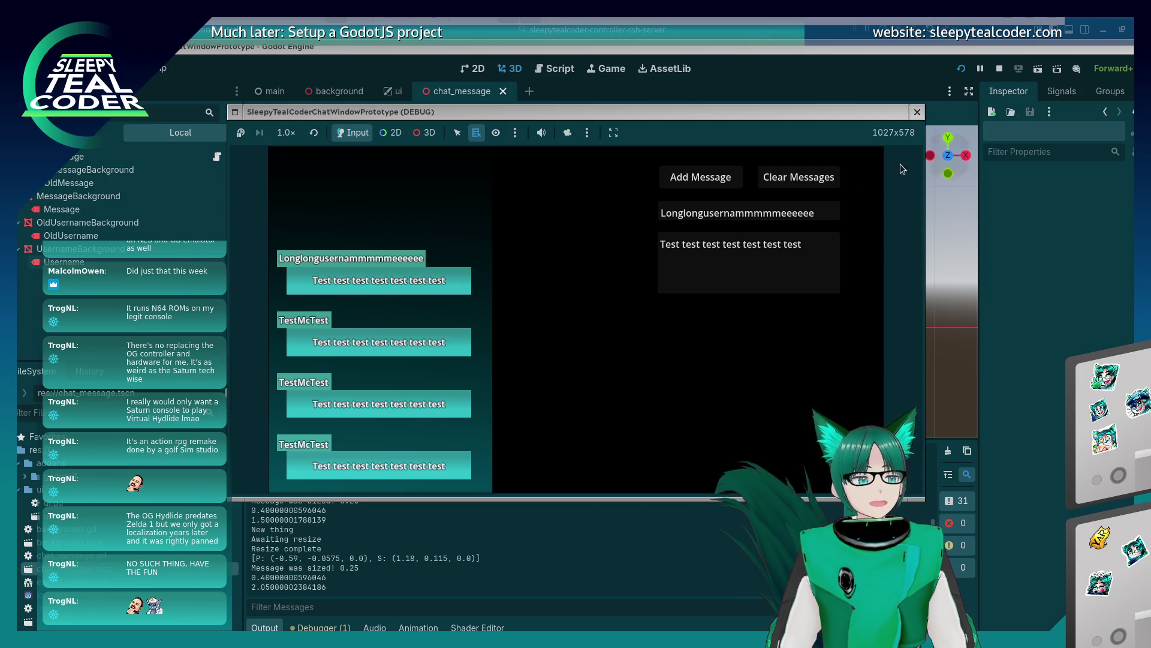
Replace the message text with pasted unrenderable glyphs, add it to the chat, then stop the game with F8
click(819, 249)
drag(819, 250, 637, 245)
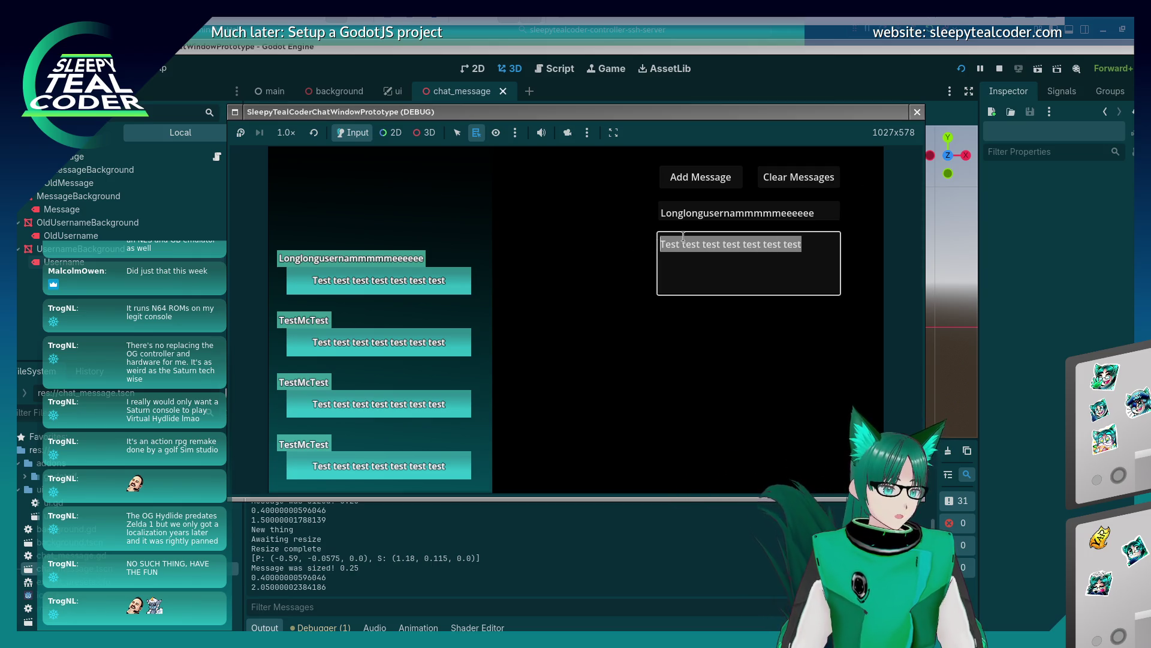
key(ctrl+v)
click(710, 166)
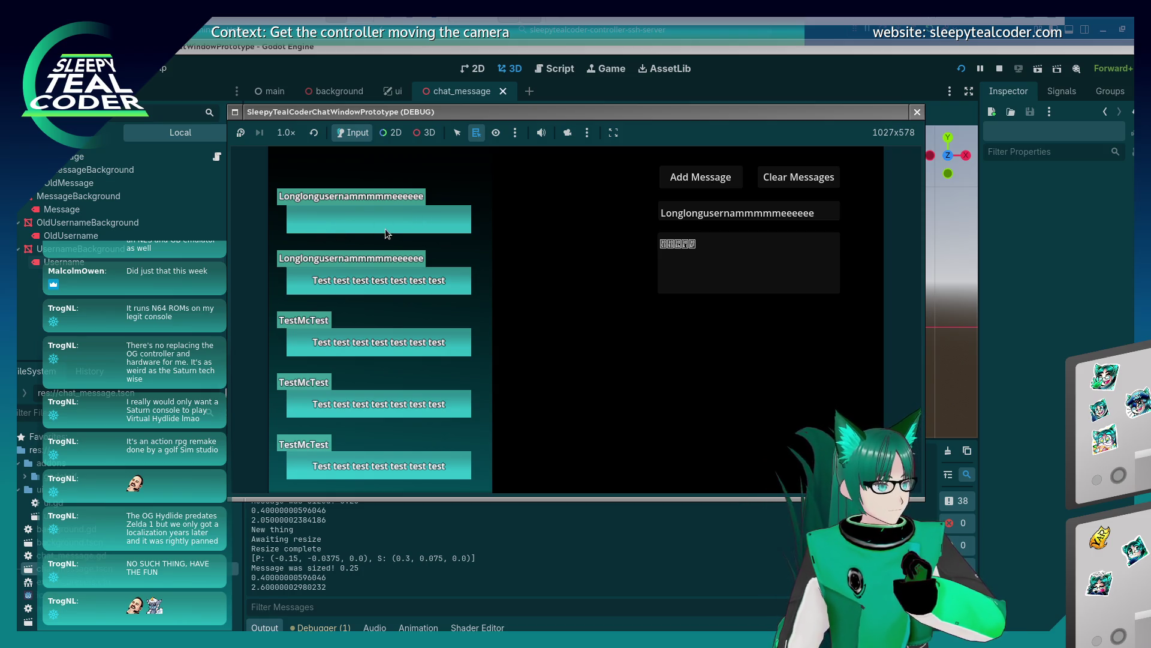
click(704, 240)
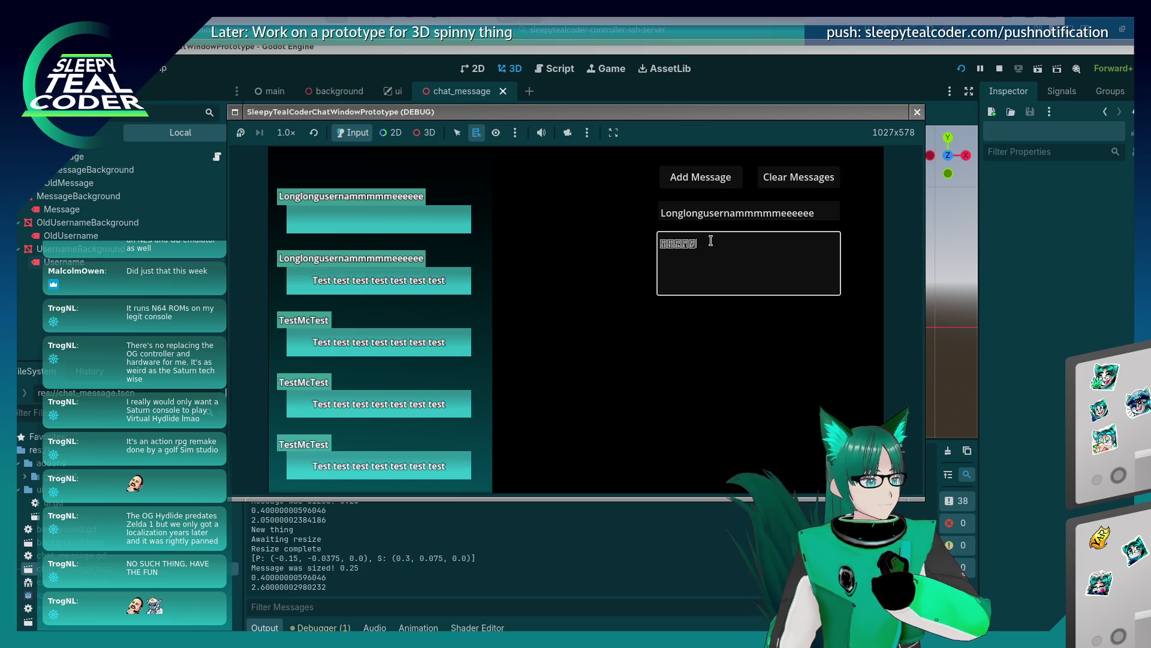
key(F8)
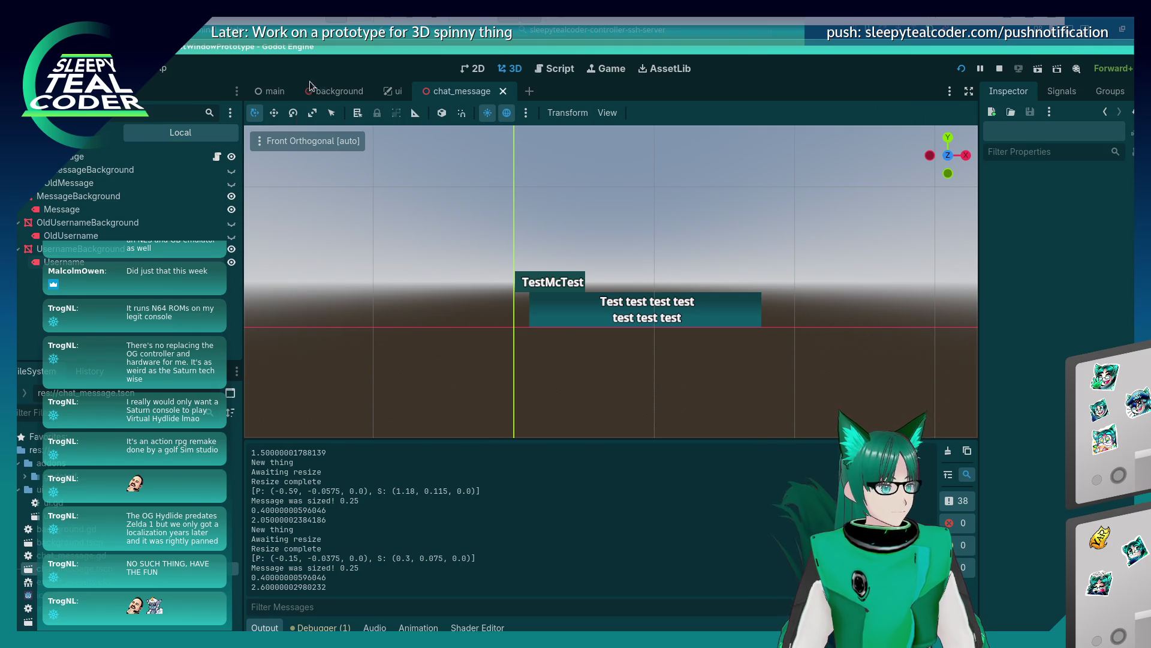
mouse_move(276, 90)
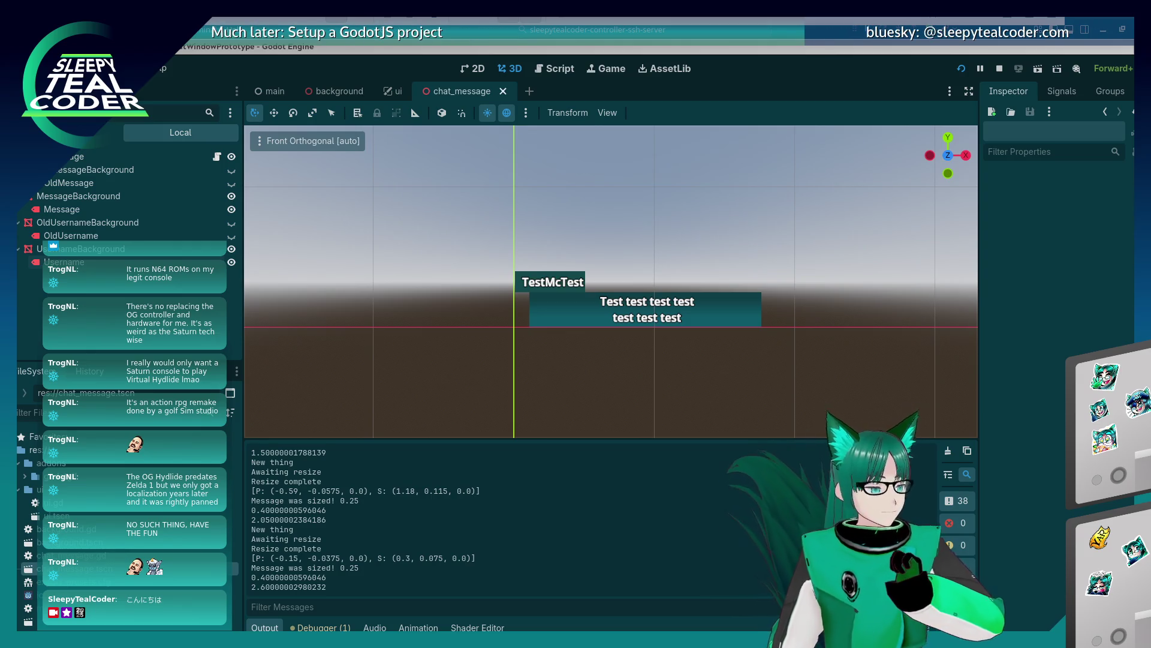
key(alt+Tab)
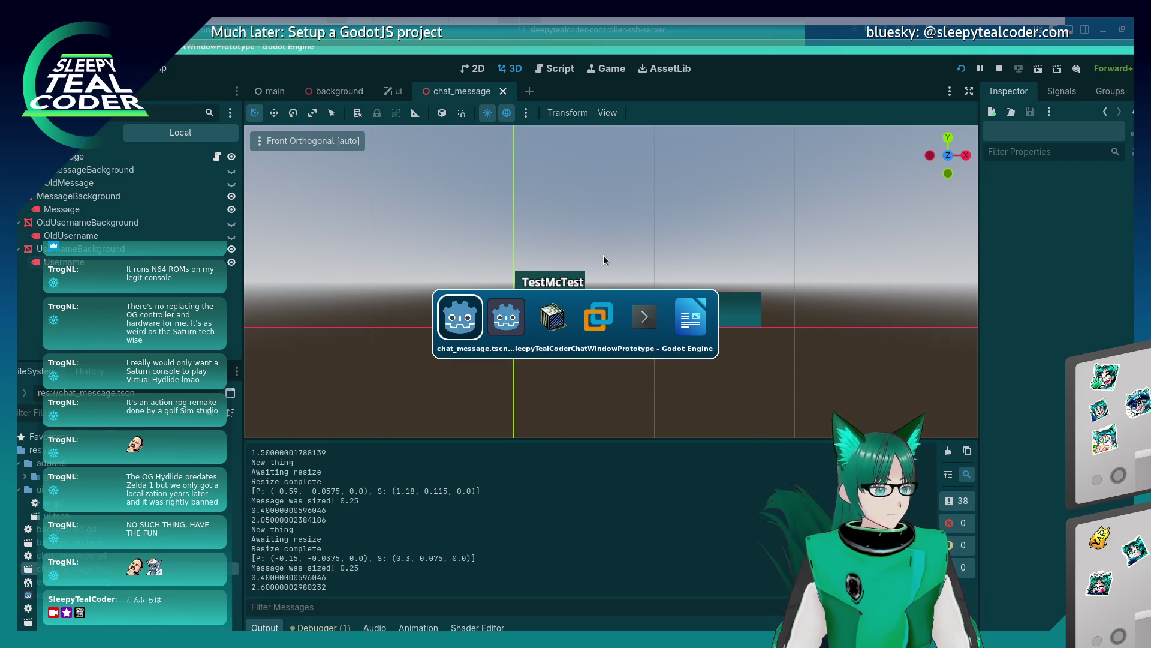
key(alt+Tab)
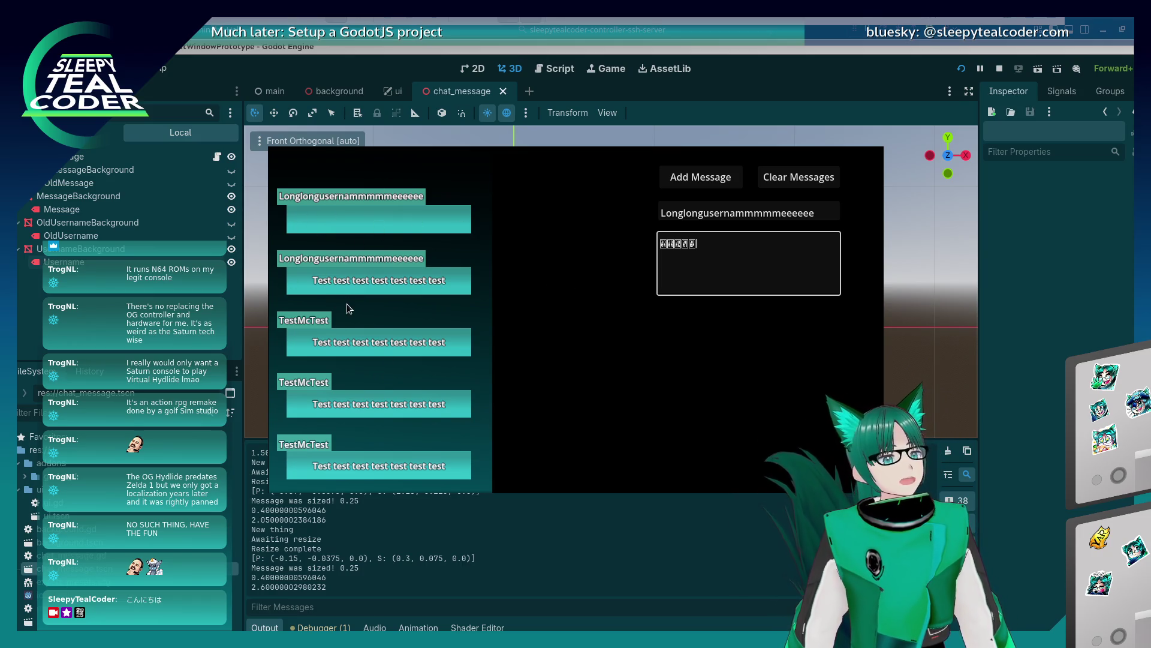
Post a message as 'BoooooooooooooooooooooooooooooooooooooooooooooooooM', then clear all chat messages
key(ctrl+a)
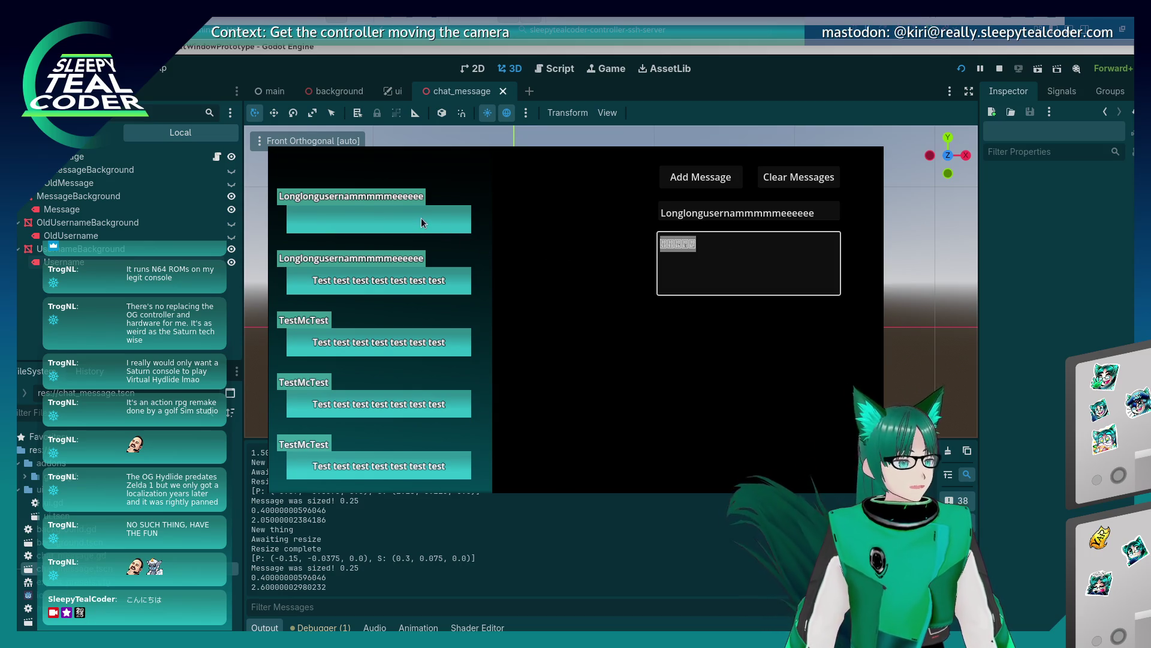
click(710, 251)
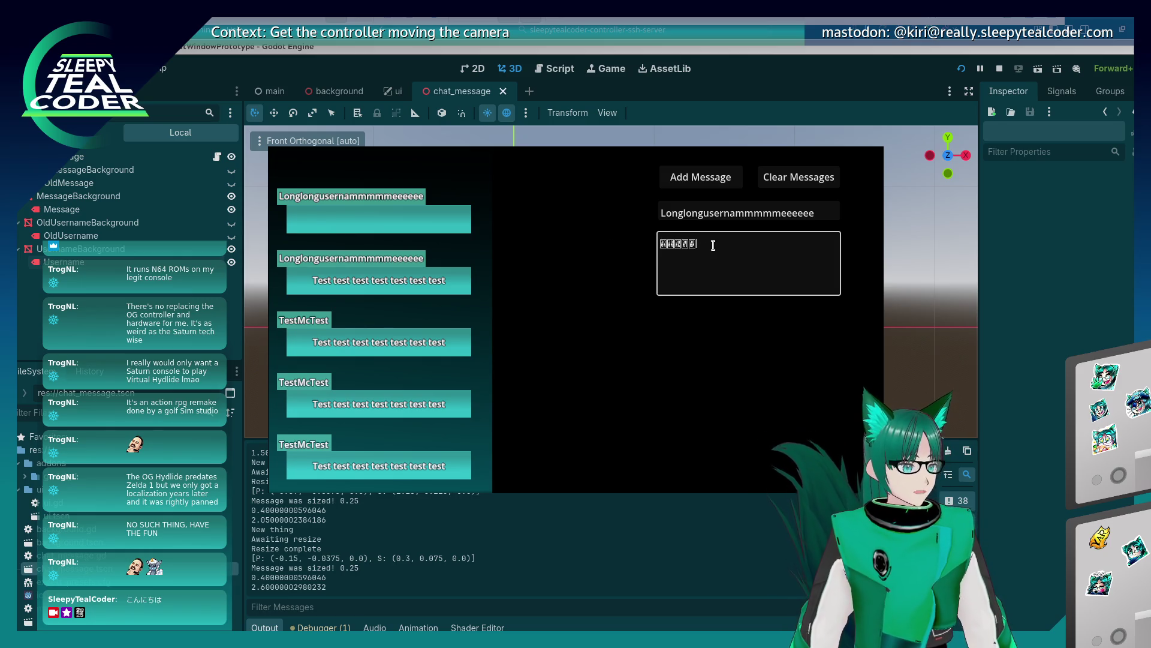
drag(807, 210, 607, 207)
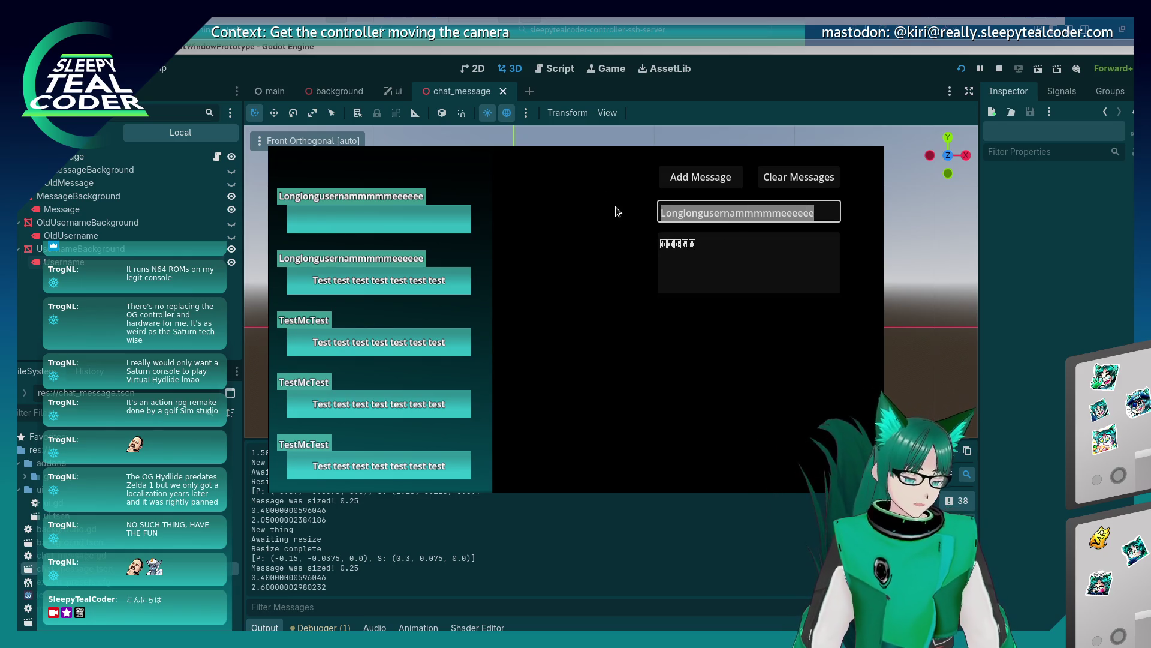
text(Booooooooo)
text(ooooooooooooooooooooooooooooooooooooooooM)
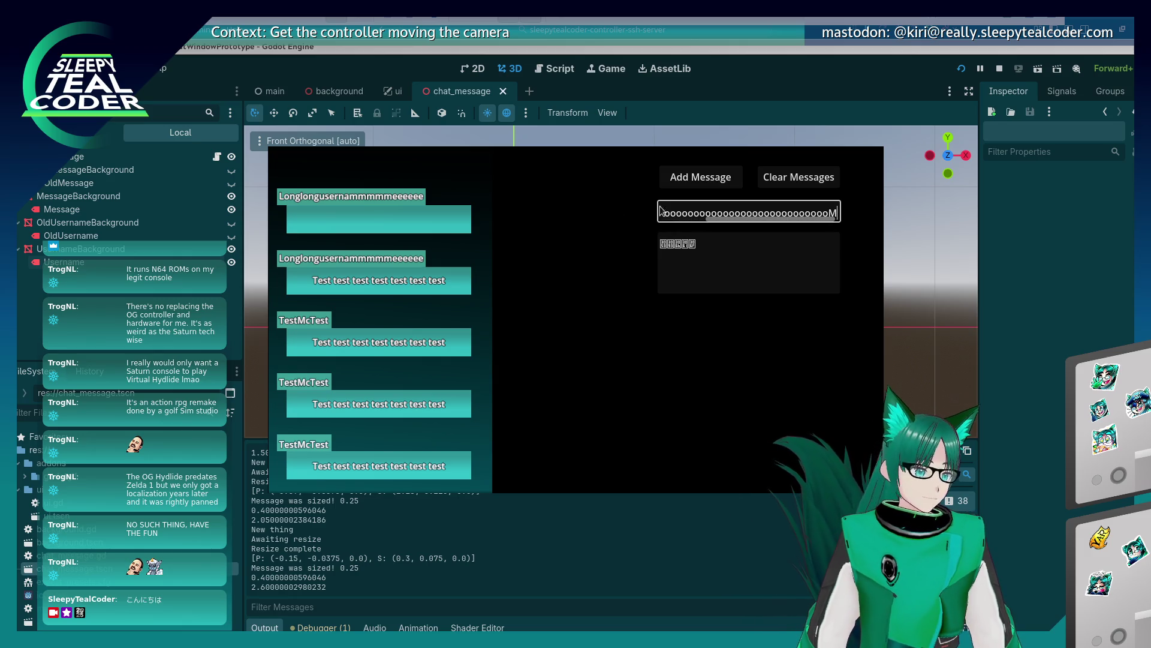
click(701, 179)
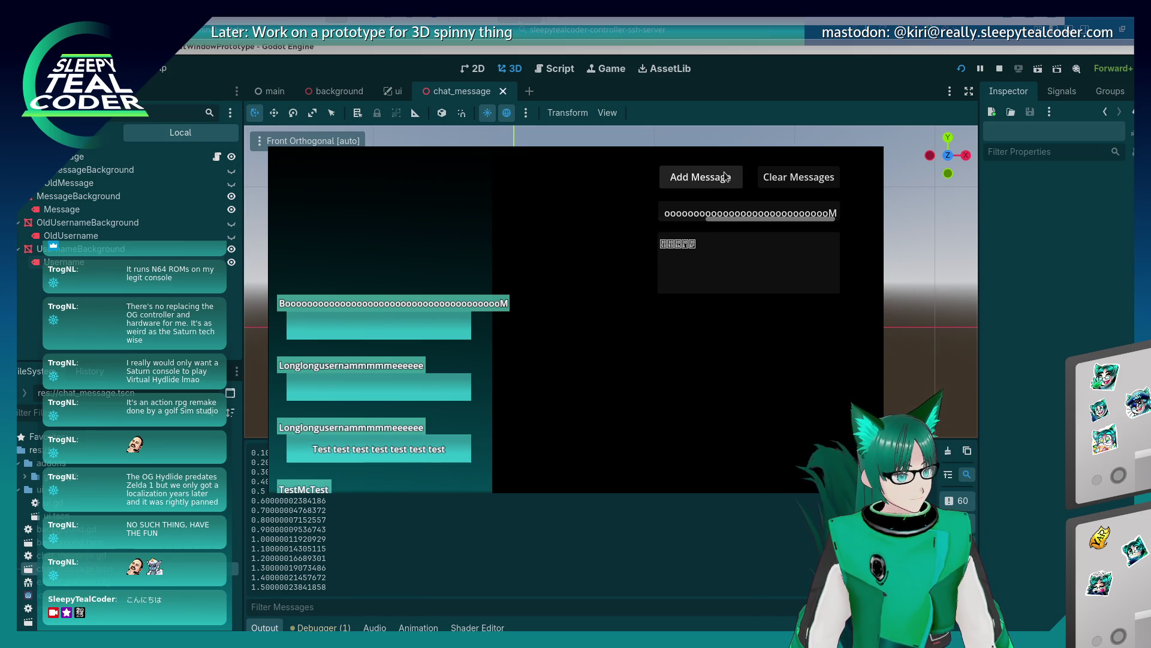
click(786, 180)
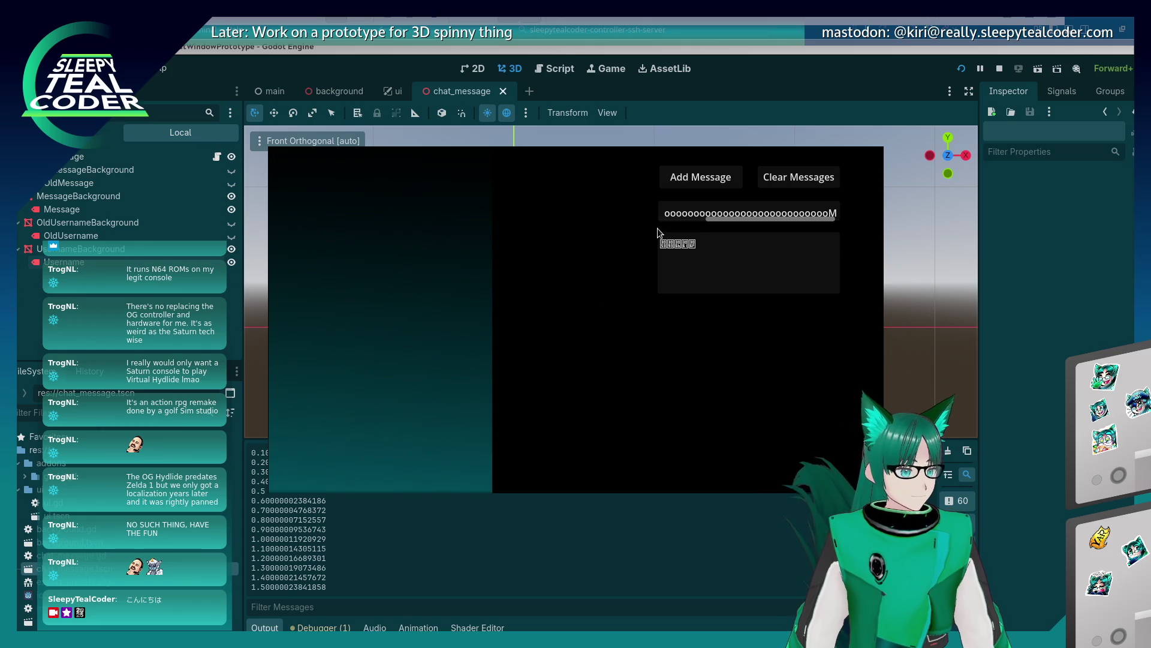
click(685, 217)
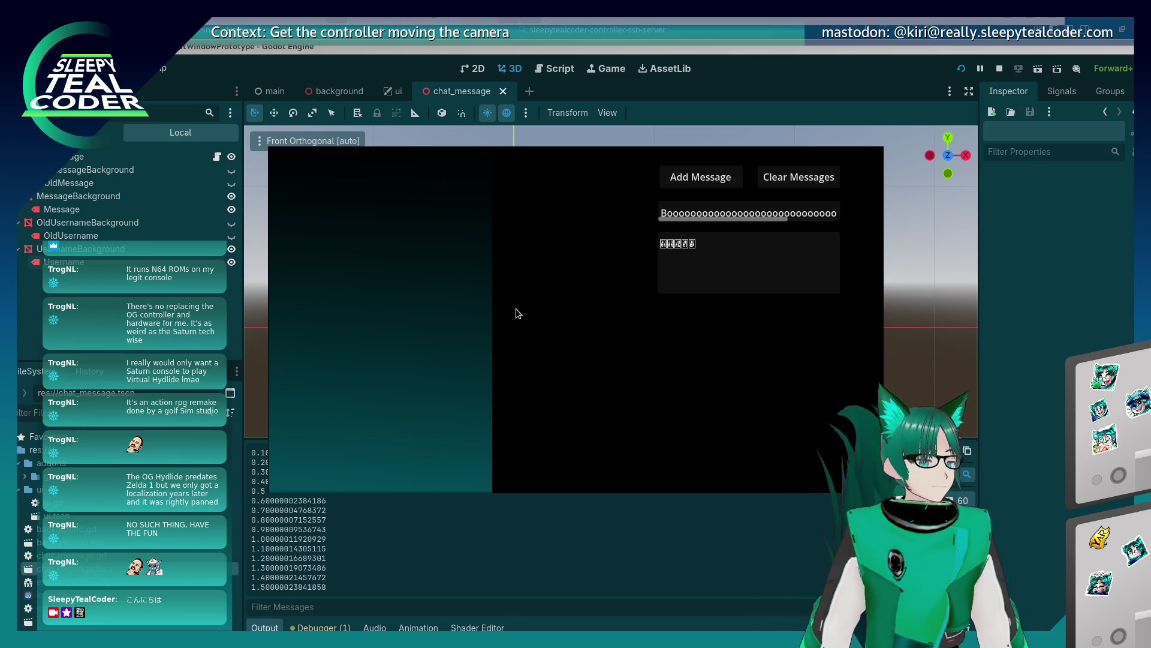
Empty the username field, set the message to 'Test', and add it with no username
click(723, 212)
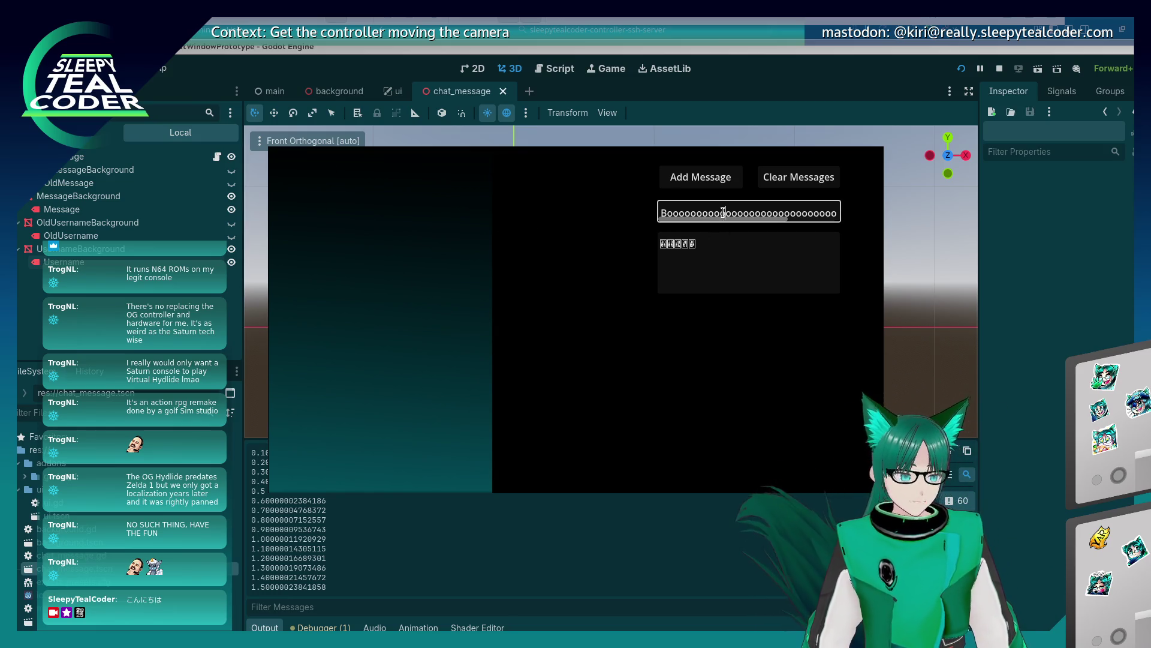
key(ctrl+a)
key(BackSpace)
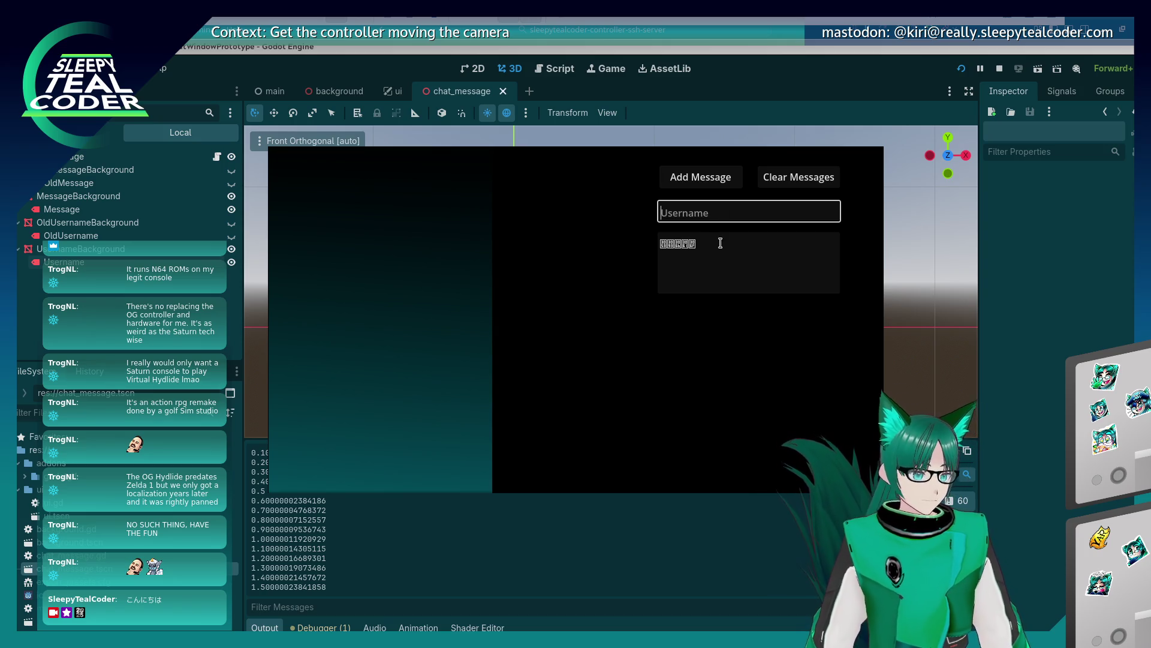
click(720, 242)
key(ctrl+a)
text(Tester)
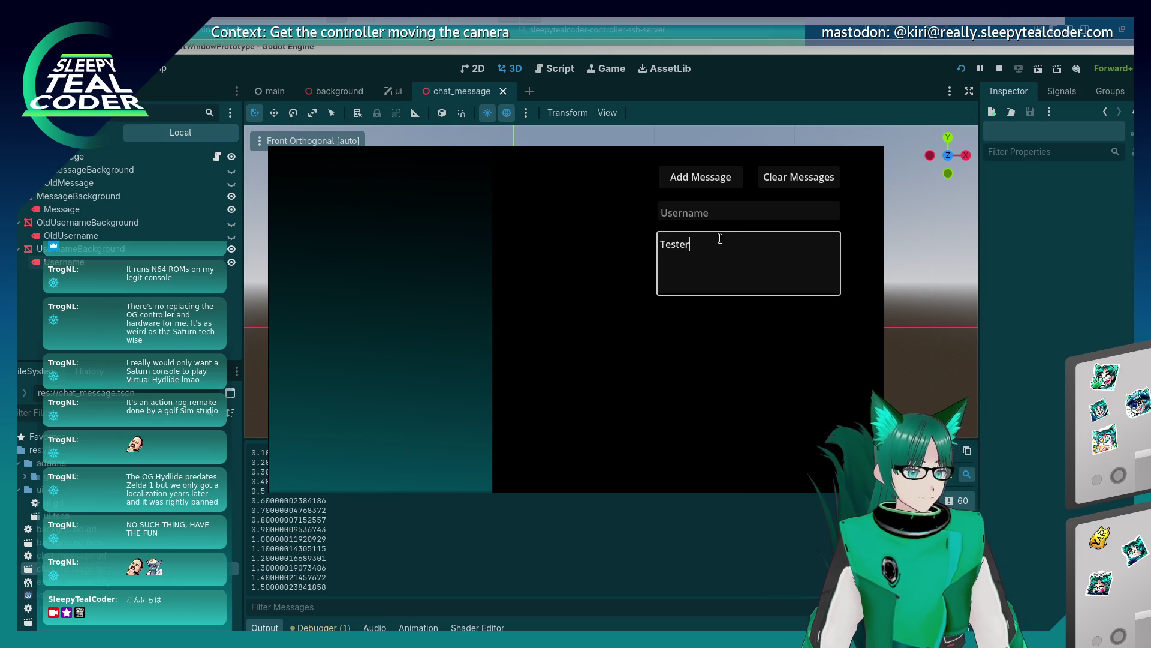
key(BackSpace)
key(BackSpace)
click(716, 210)
text(UY)
key(BackSpace)
key(BackSpace)
click(701, 180)
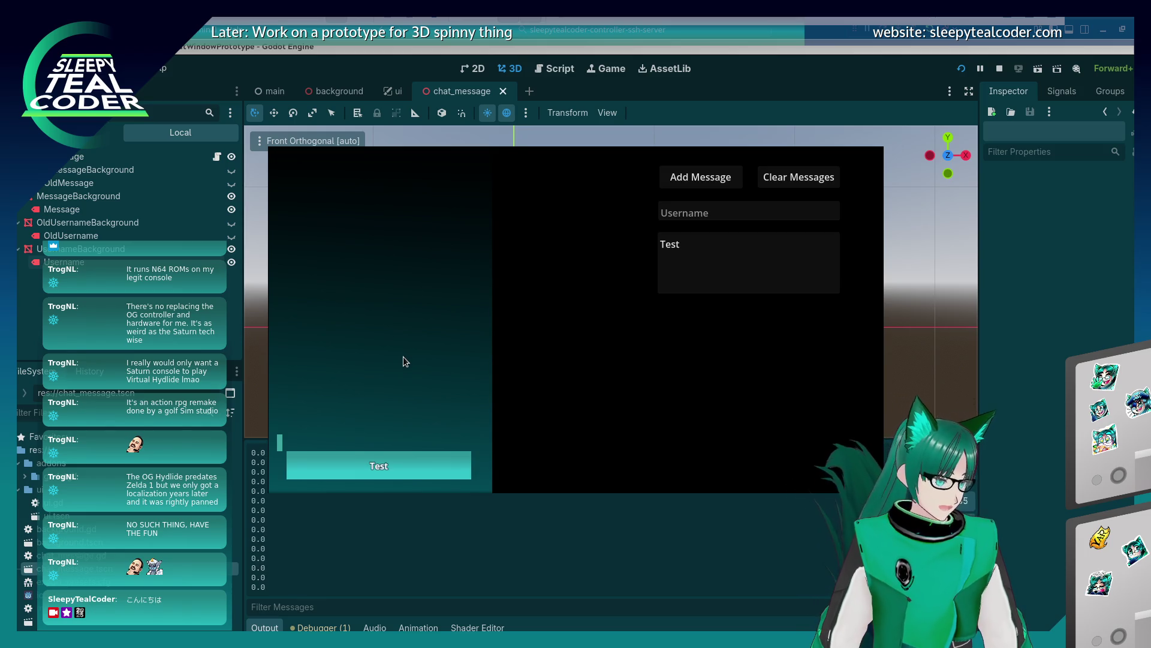
Add another 'Test' message under the username 'Yaaarrrr'
click(727, 214)
text(Yaaarrrr)
click(729, 177)
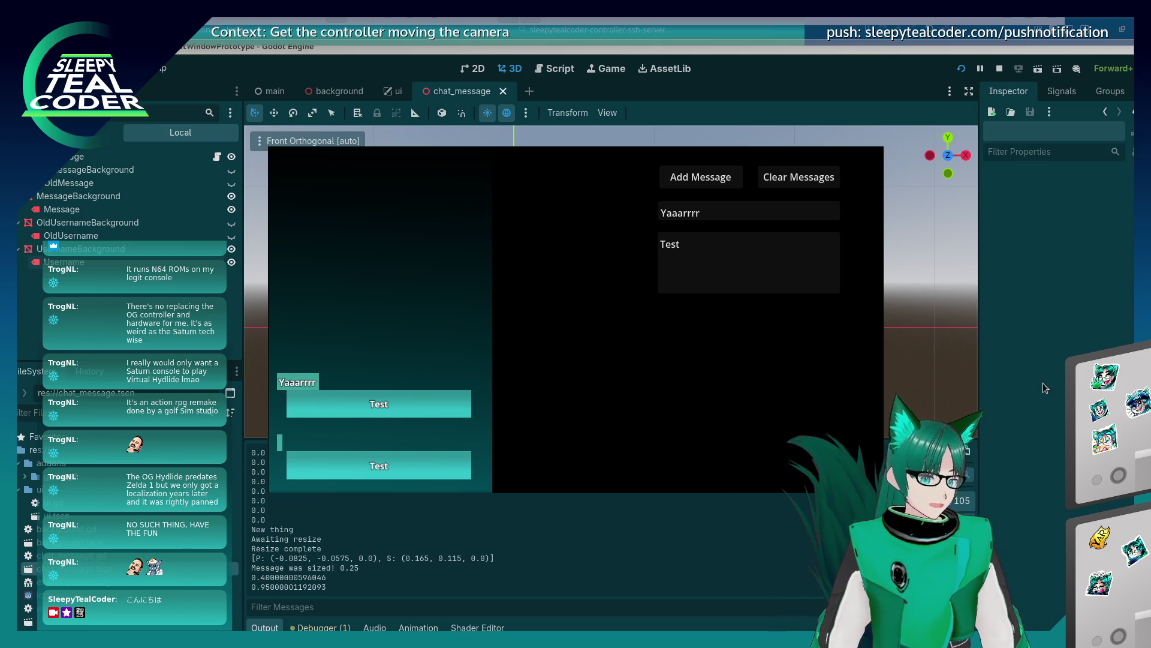
Nudge the TestMcTest username label slightly right, then save and run the game
key(alt+Tab)
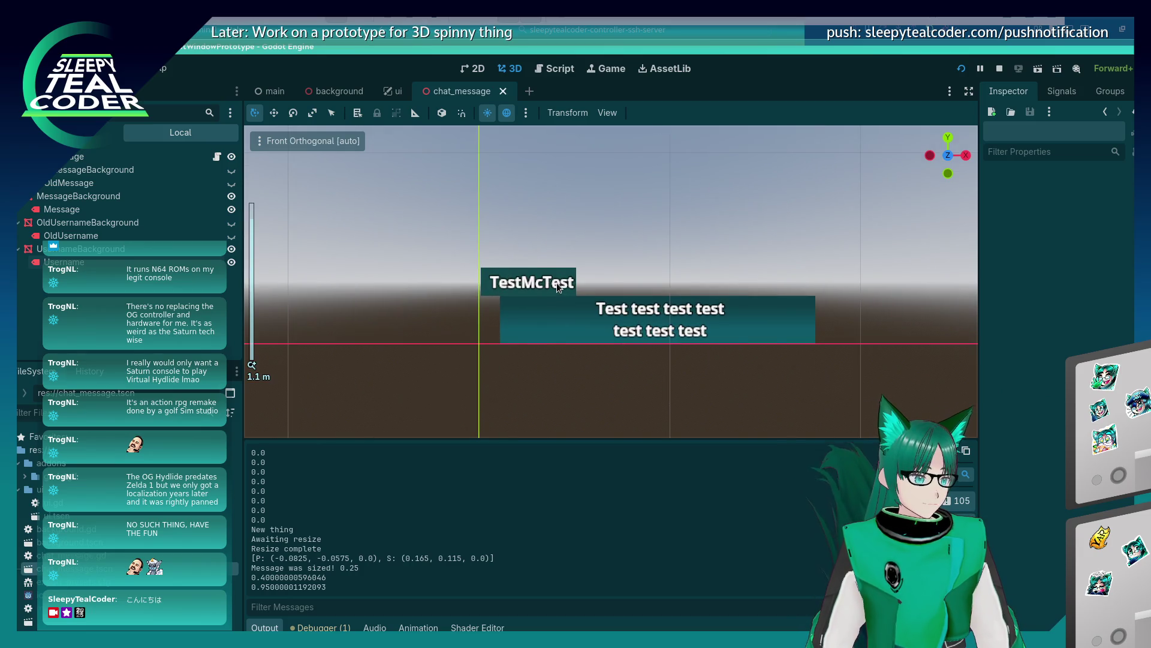
click(557, 283)
drag(611, 279, 612, 279)
click(663, 258)
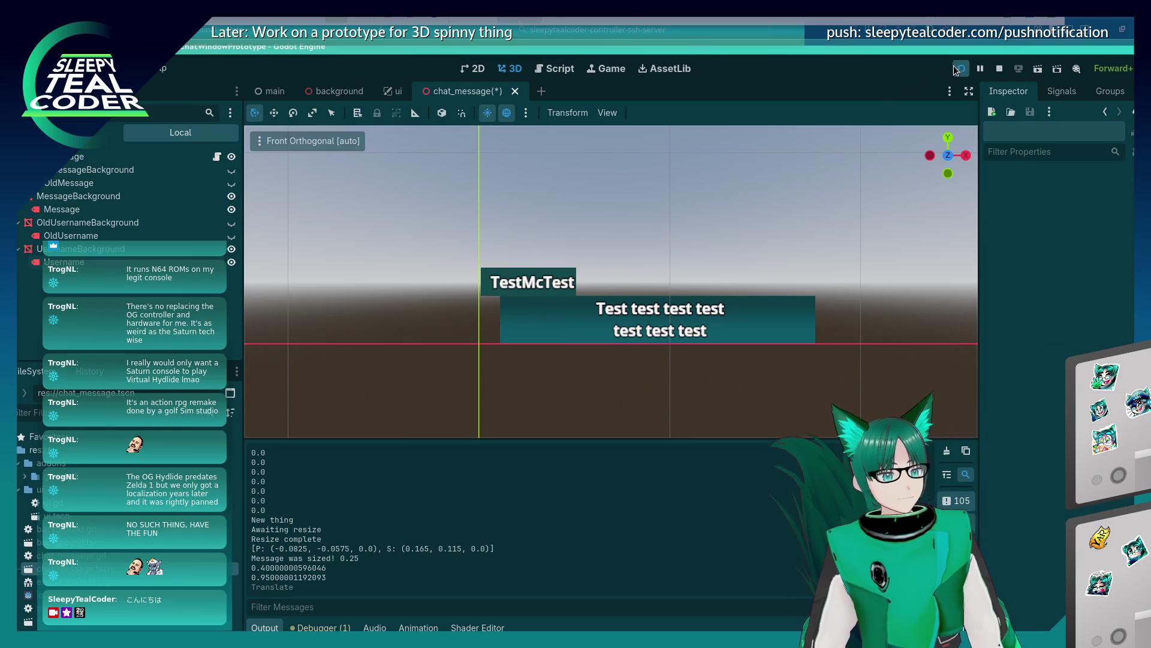
key(F5)
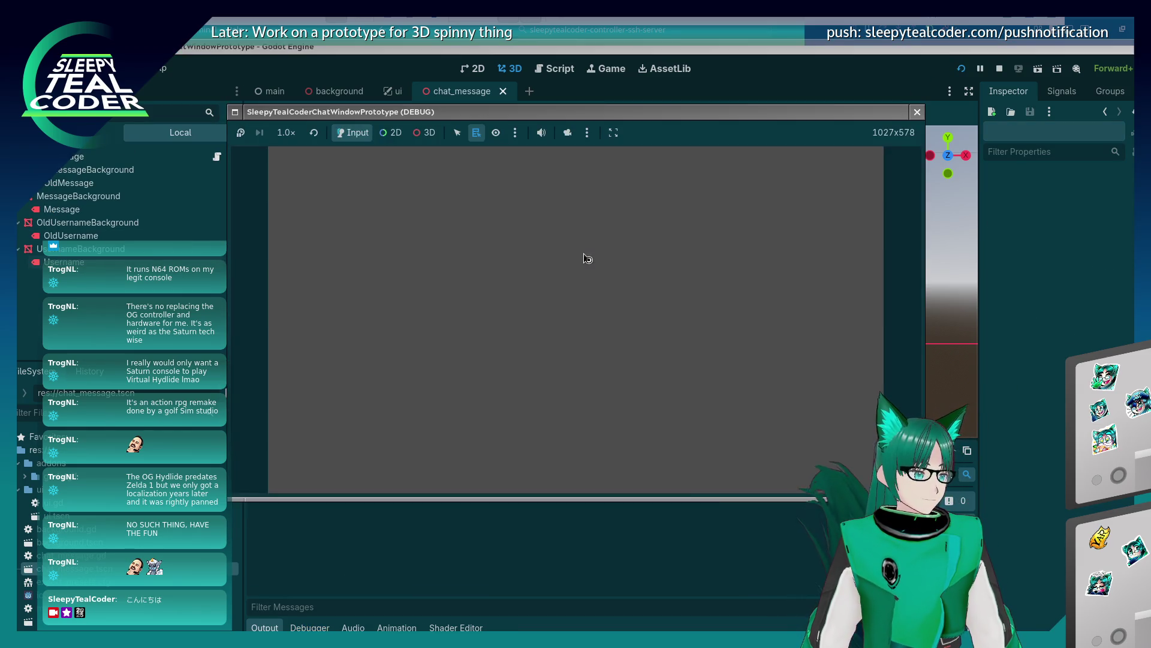
Add two TestMcTest messages, post 'Meep meep vroom vroom' as Yarrrrrr, then stop the game
click(694, 180)
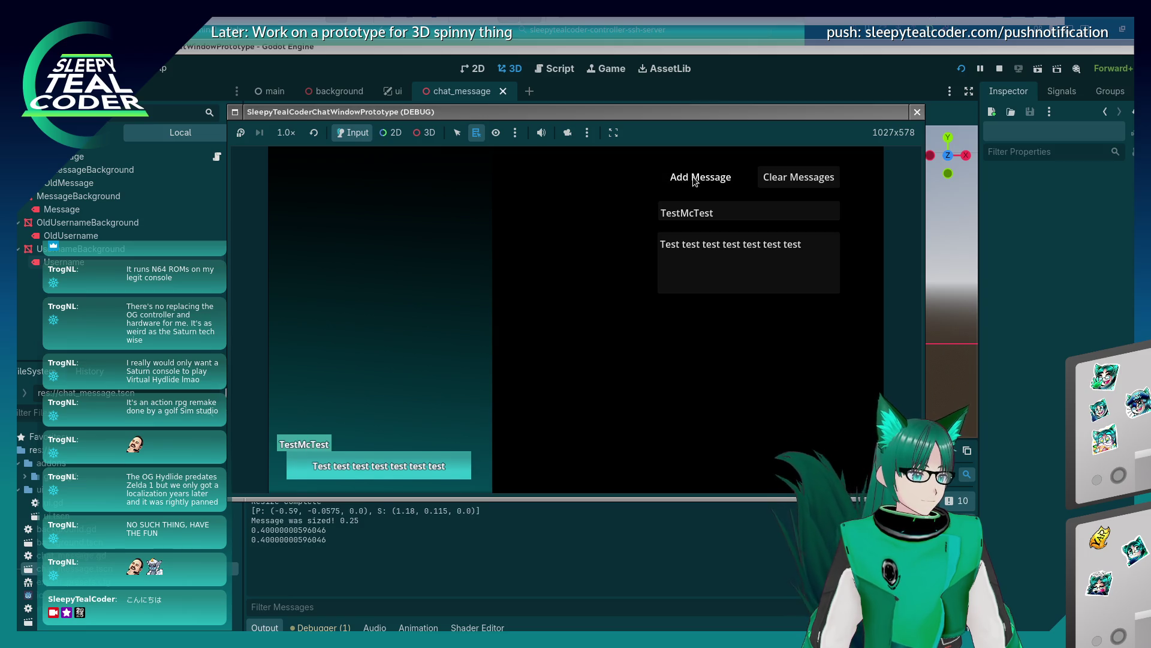
click(694, 180)
double_click(727, 211)
text(Yarrrrrr)
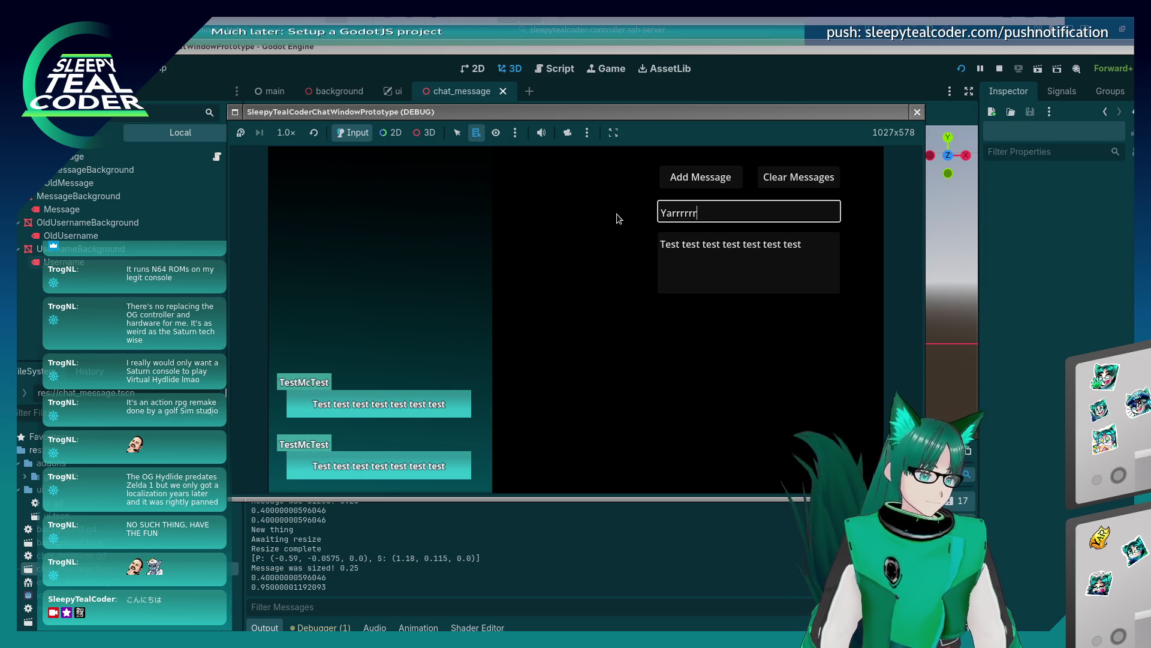
click(713, 264)
triple_click(713, 263)
text(Mee)
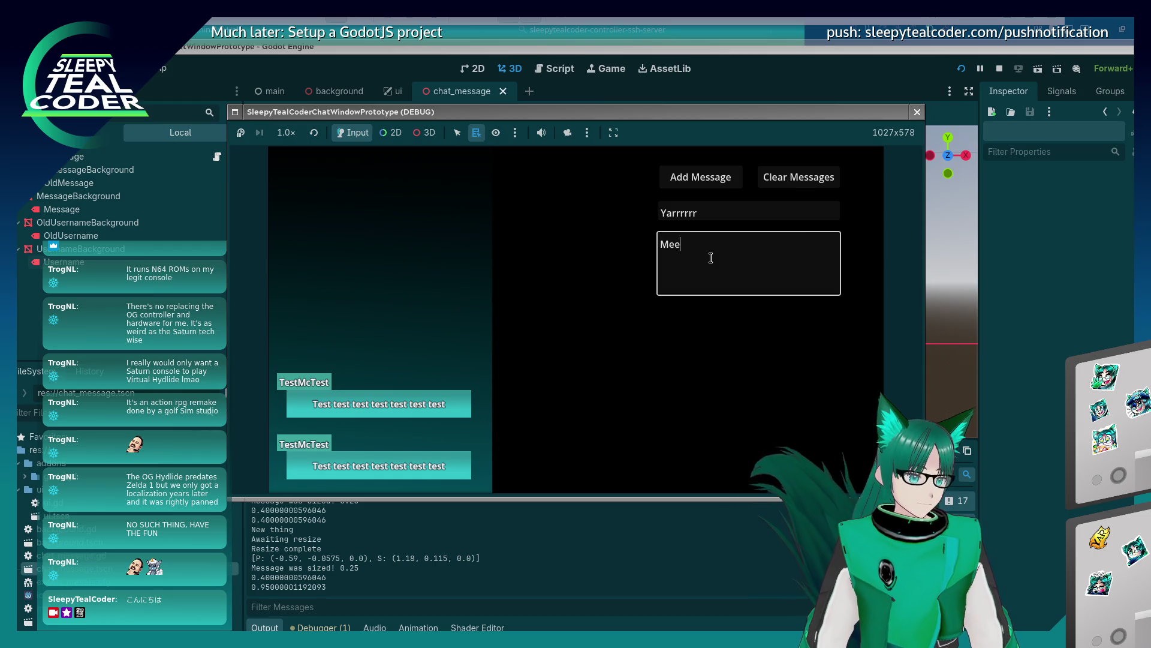
text(p meep vroom vroom)
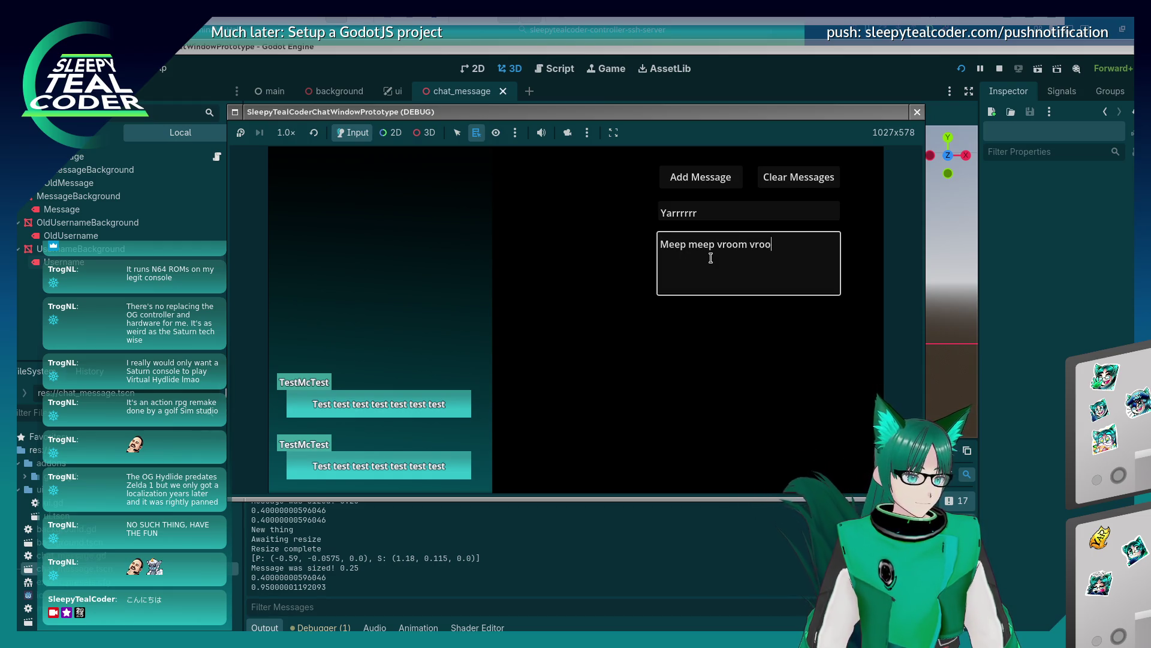
click(700, 177)
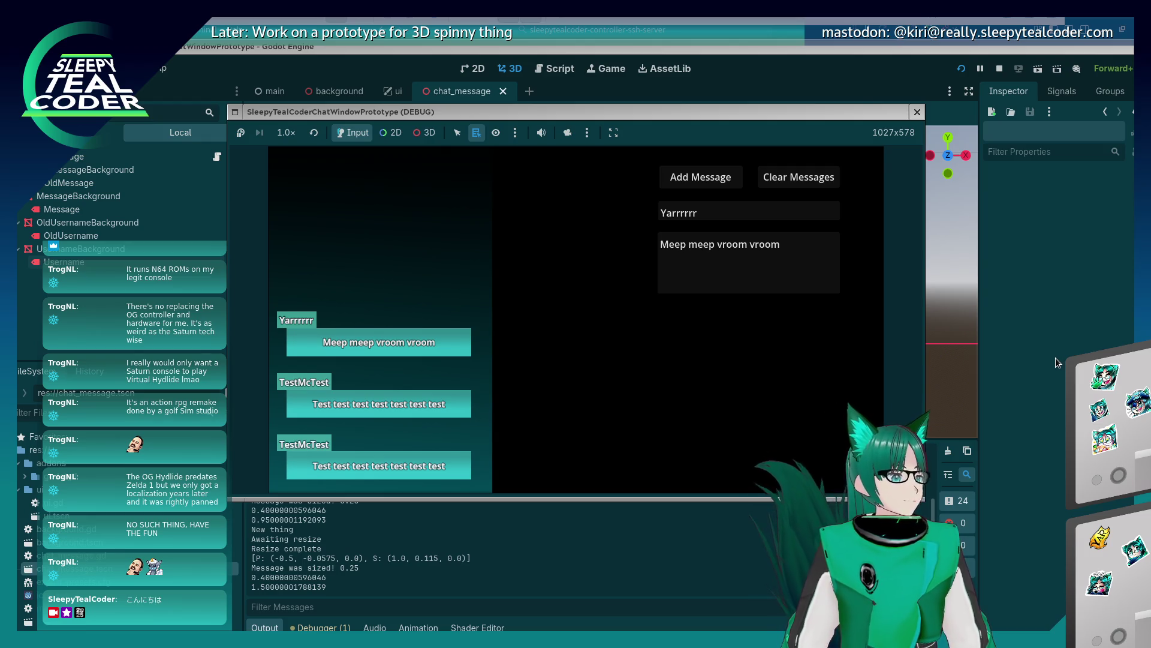
key(F8)
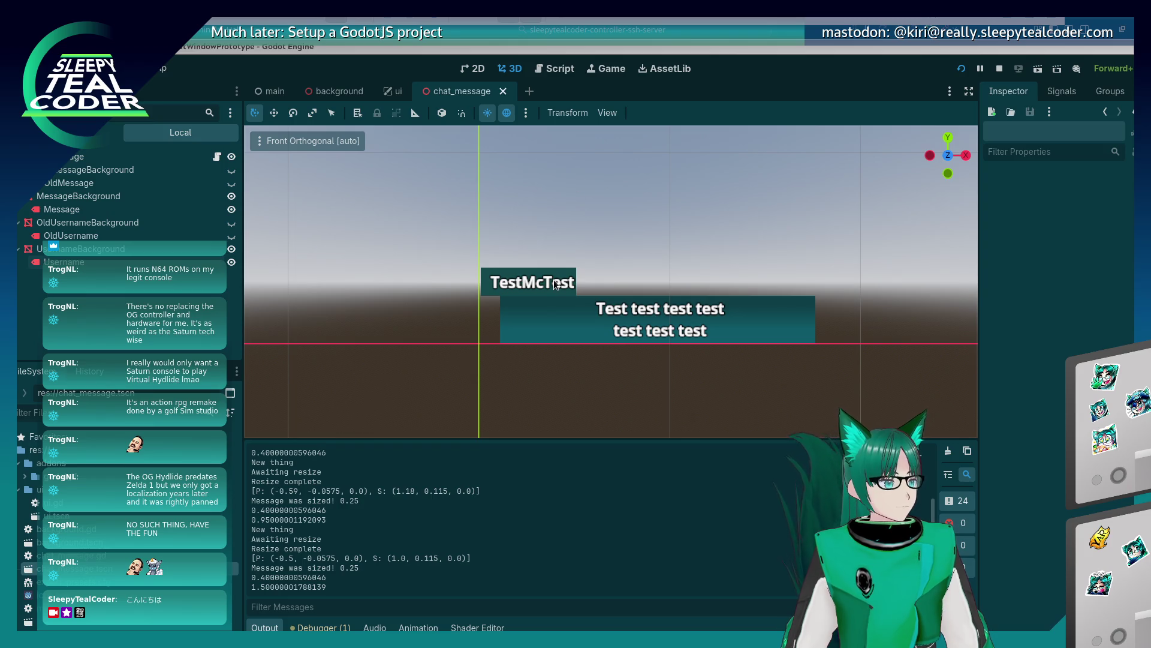
Select MessageBackground, expand its material, and peek at the Roughness and Metallic sections
click(527, 321)
scroll(1031, 412, up, 10)
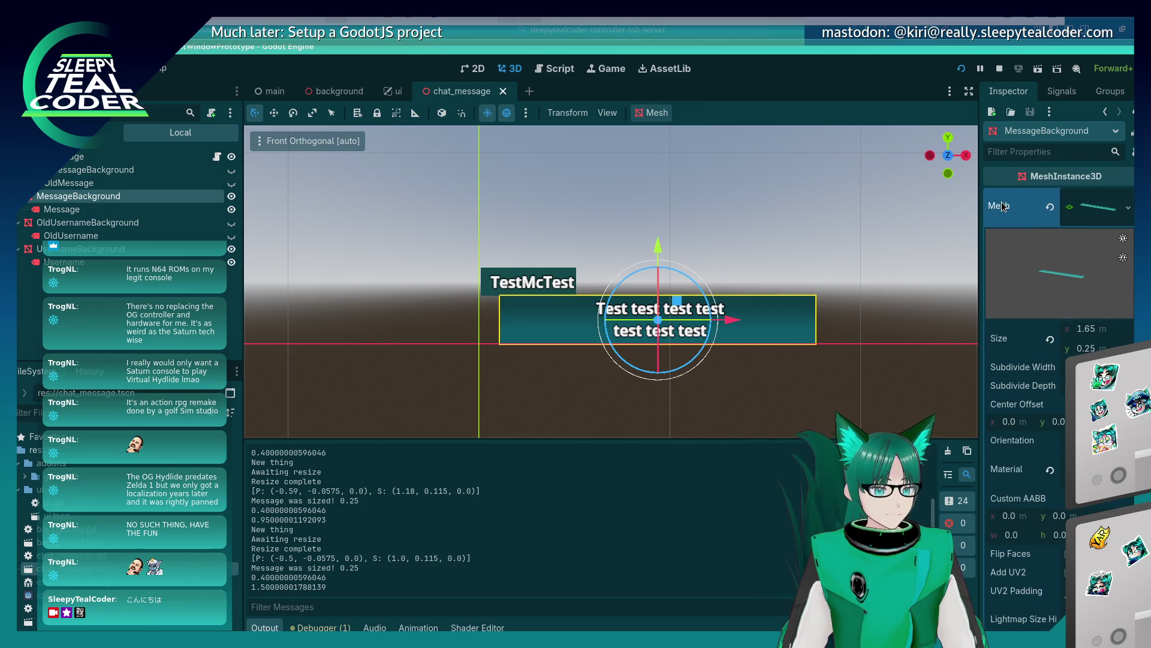
scroll(1007, 380, down, 3)
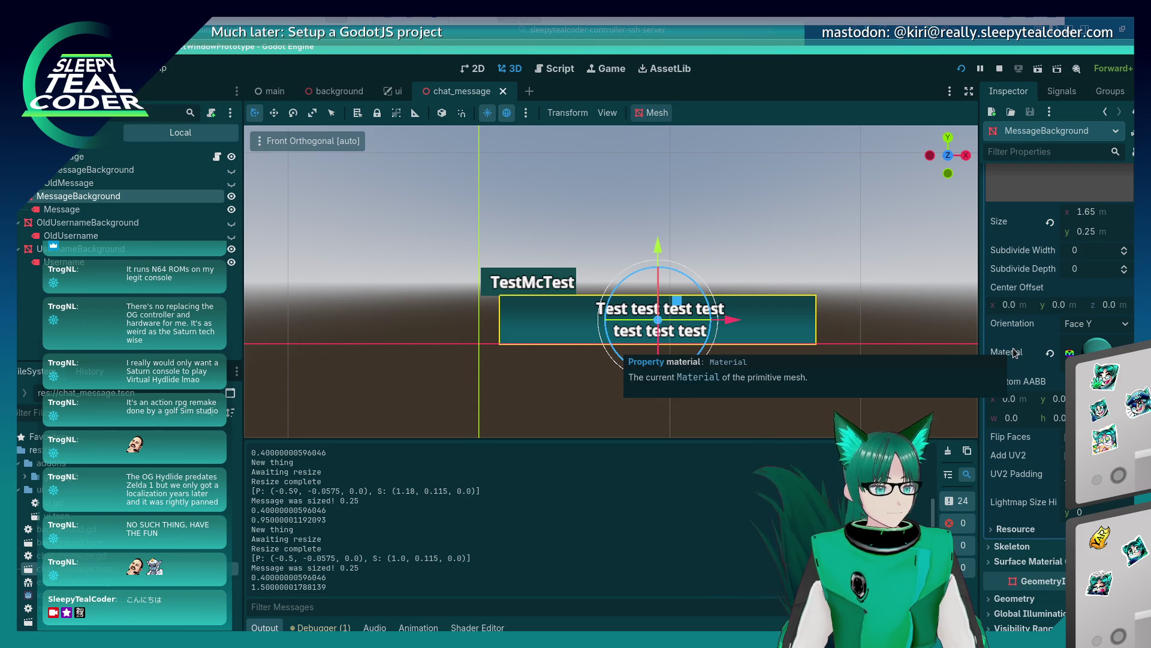
scroll(1026, 264, up, 3)
scroll(1025, 273, down, 3)
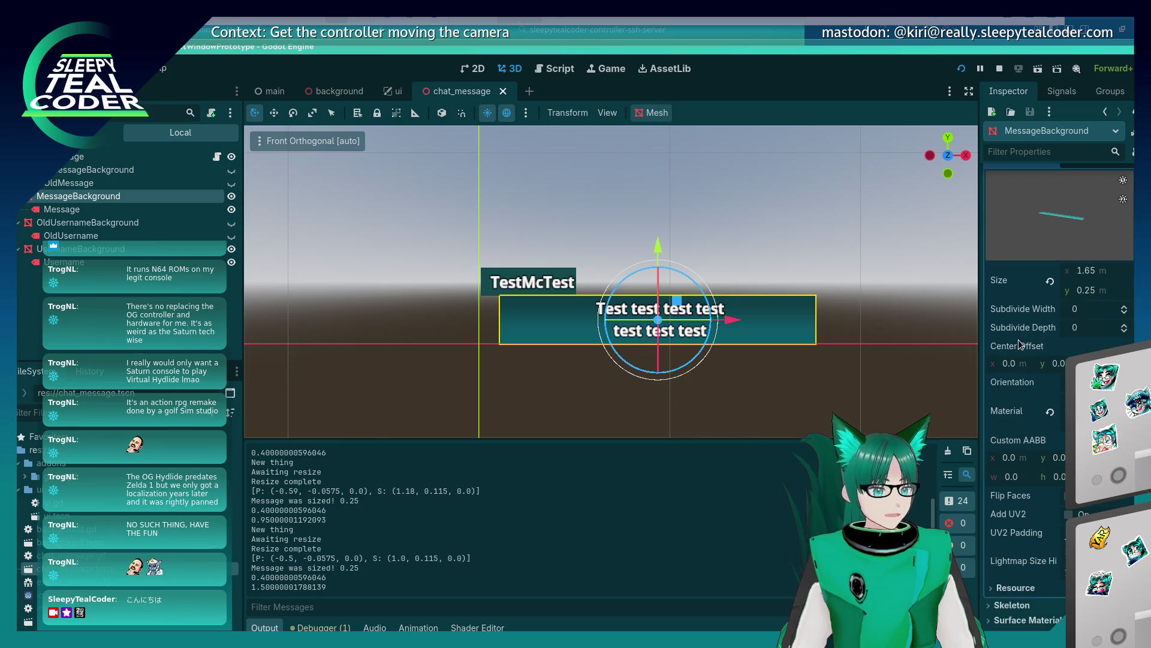
click(1097, 352)
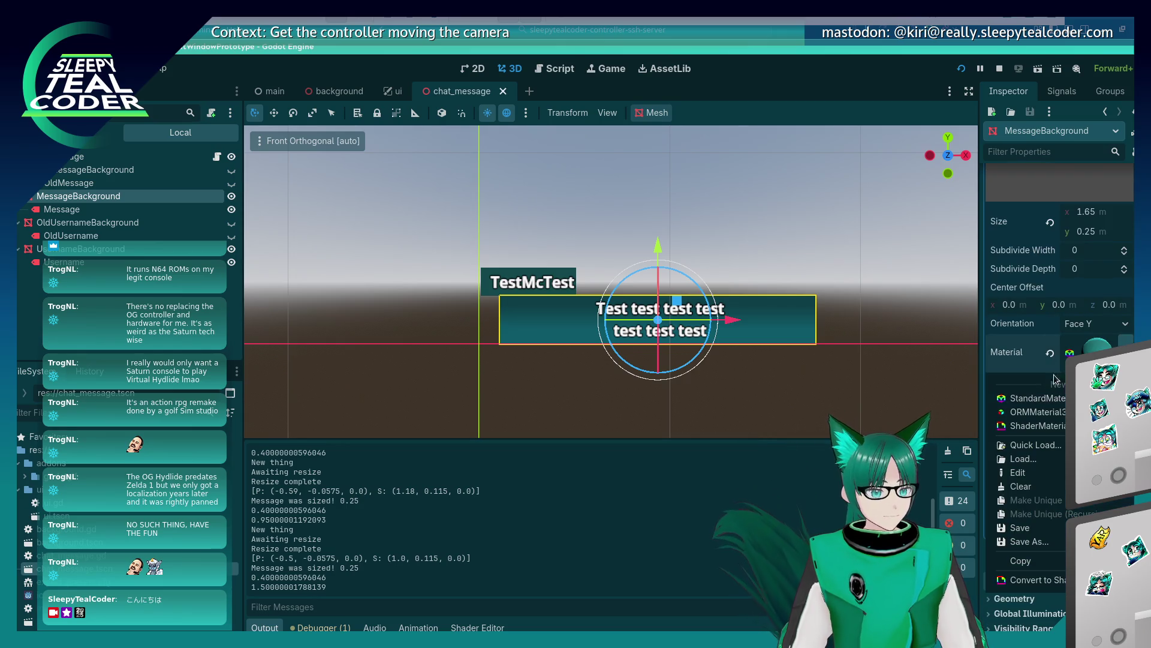
scroll(1030, 401, down, 5)
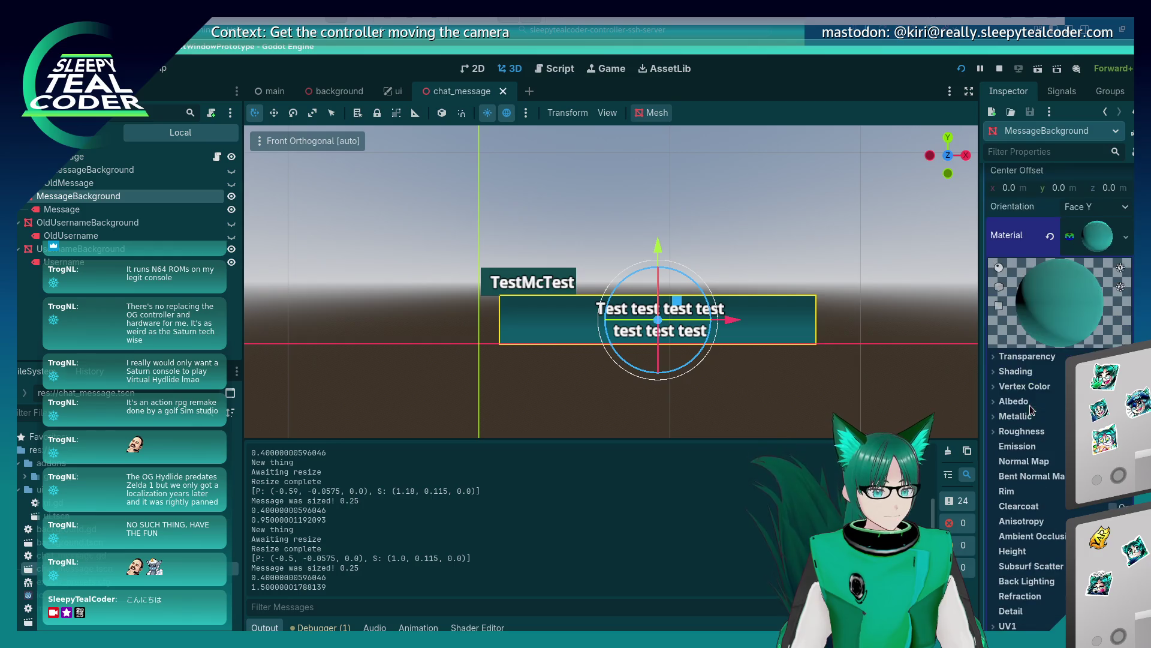
scroll(1030, 401, down, 3)
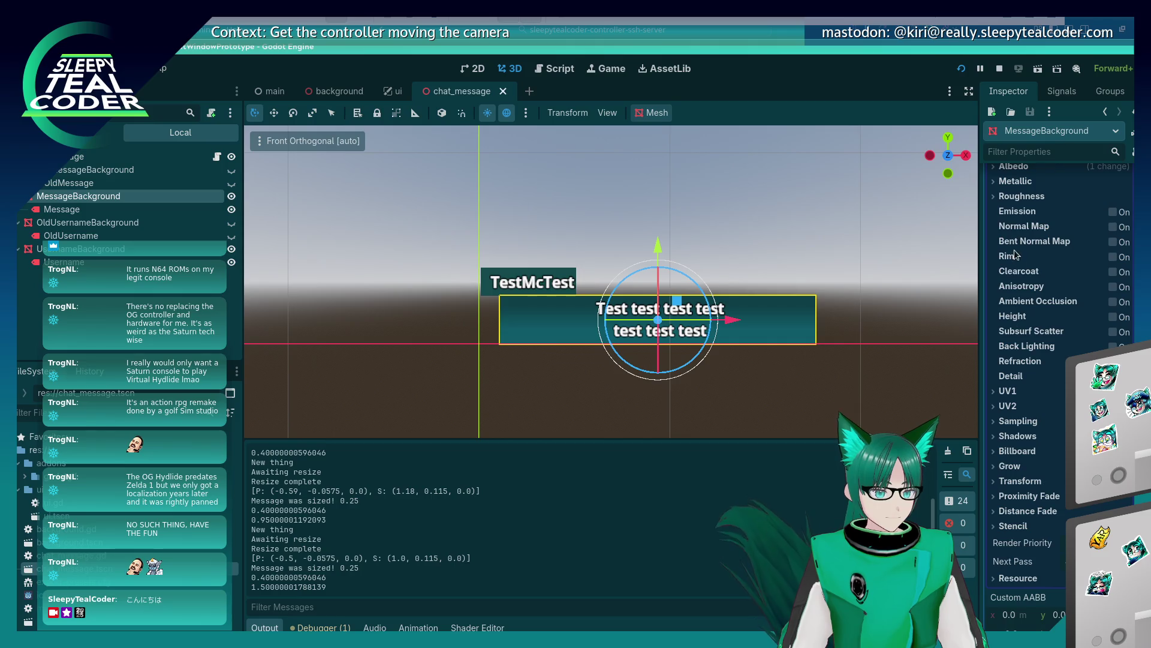
click(992, 199)
click(992, 199)
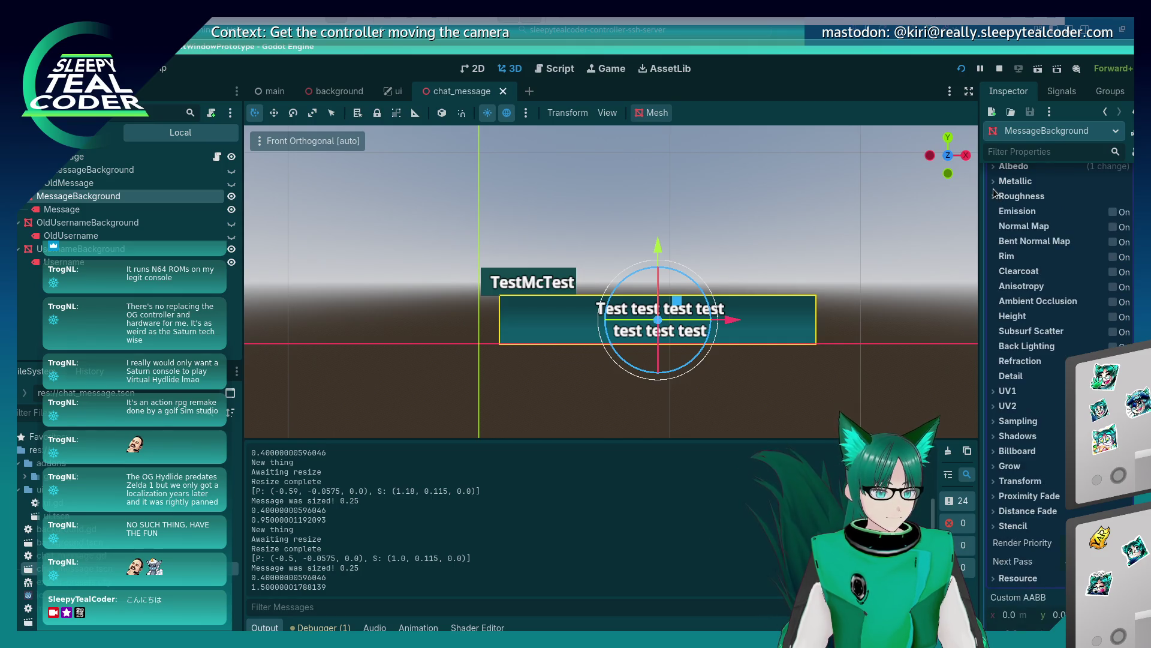
click(995, 182)
click(997, 183)
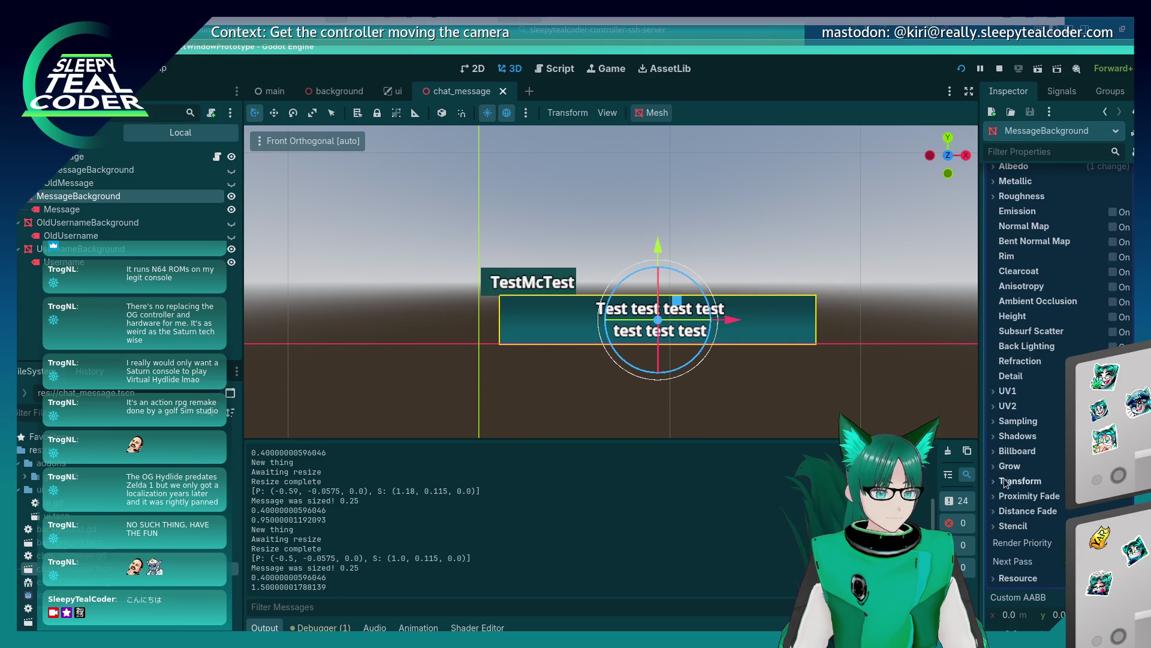
Expand the material's Albedo section and open its texture
scroll(1014, 510, up, 5)
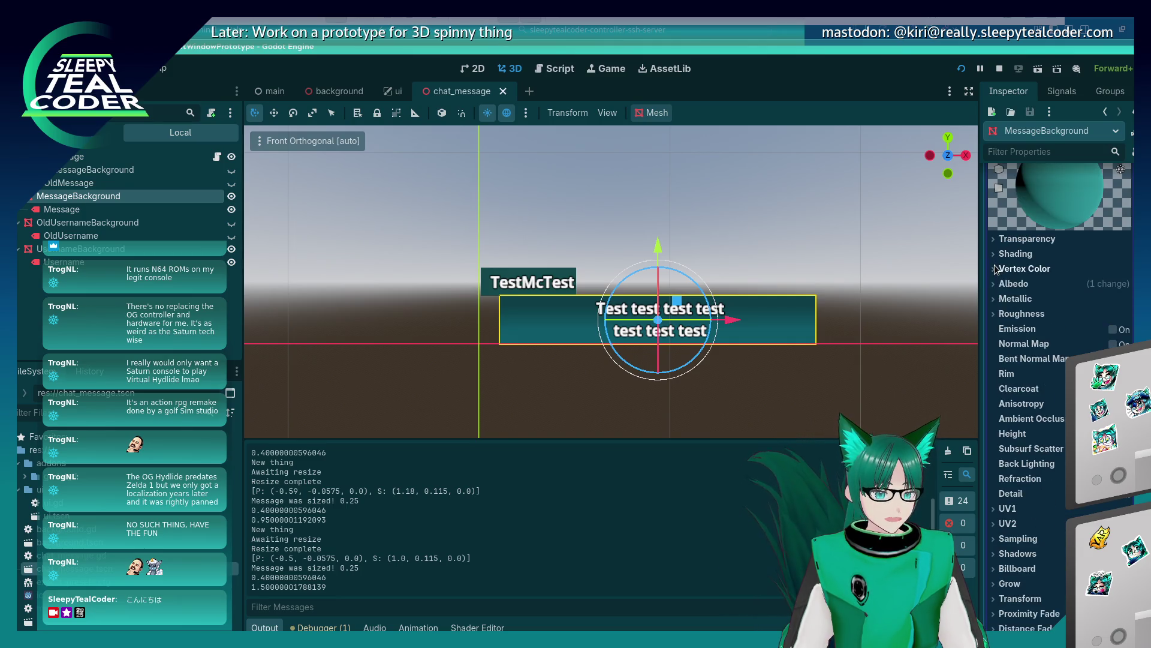
click(996, 284)
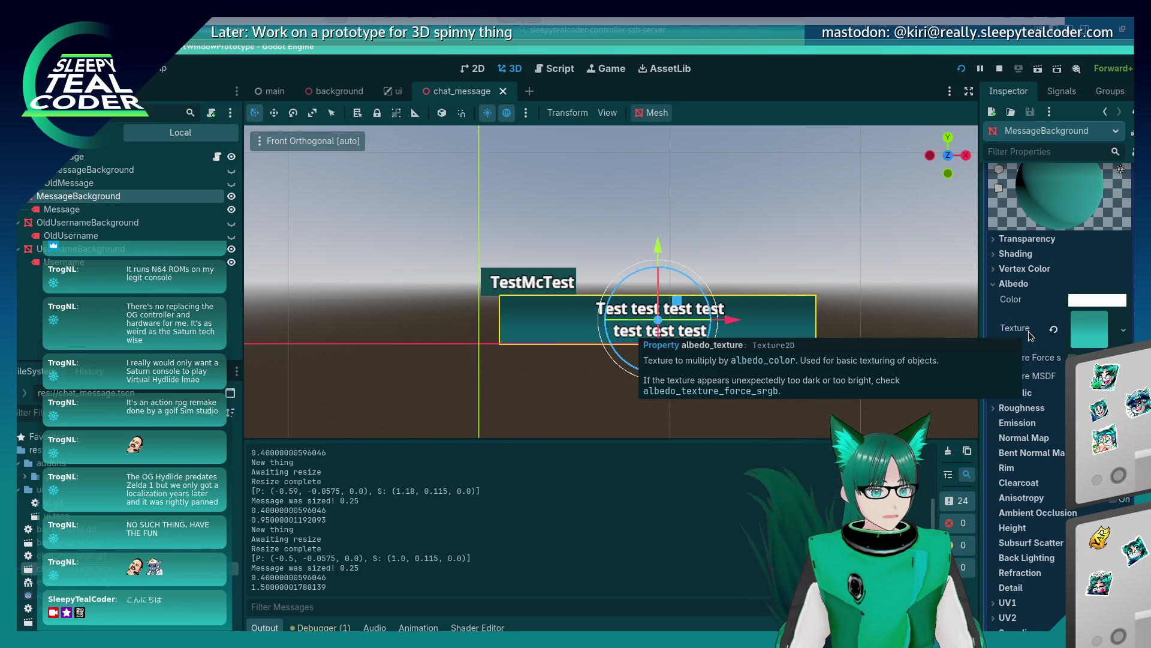
scroll(1027, 332, up, 5)
scroll(1027, 336, up, 2)
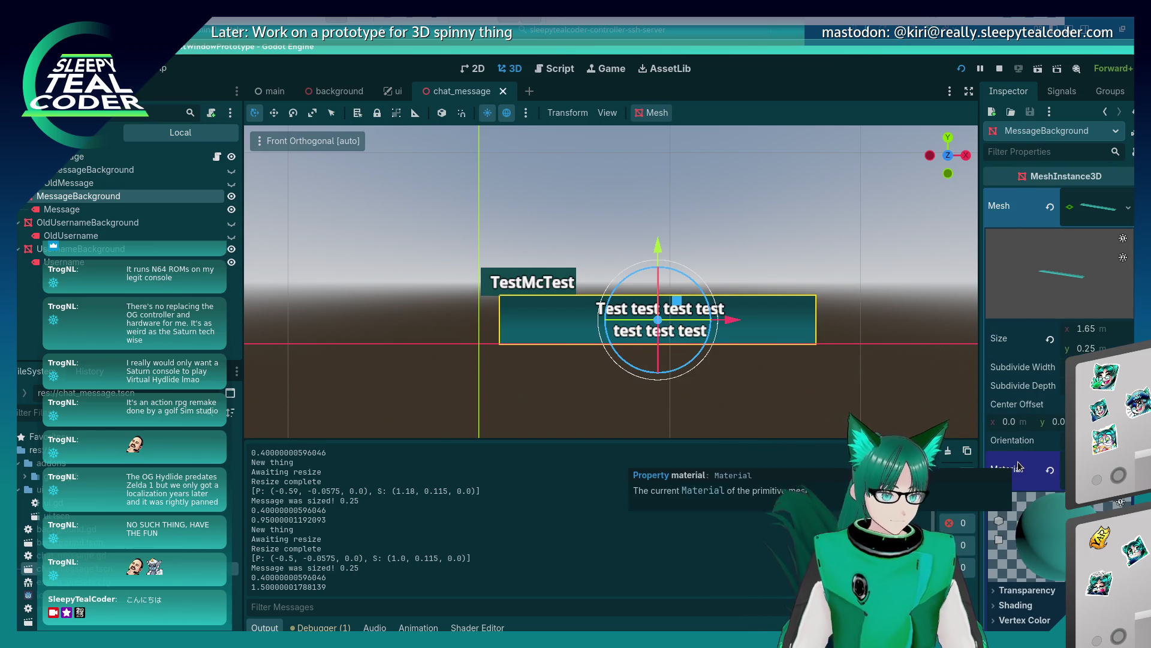
scroll(1014, 480, down, 5)
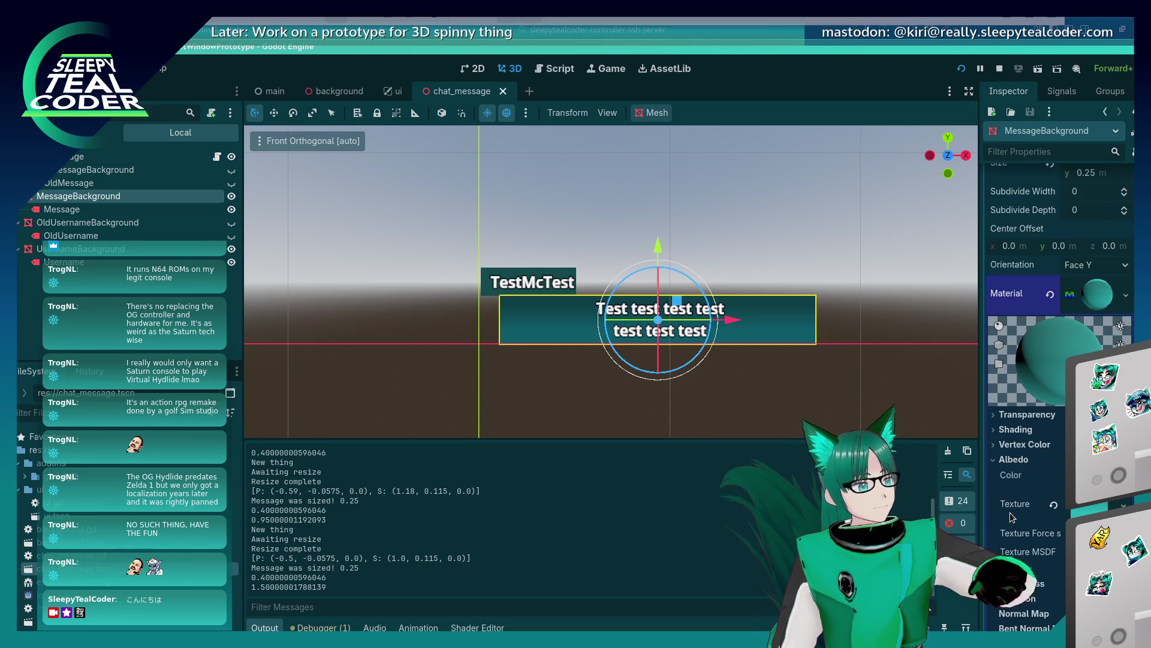
click(1086, 510)
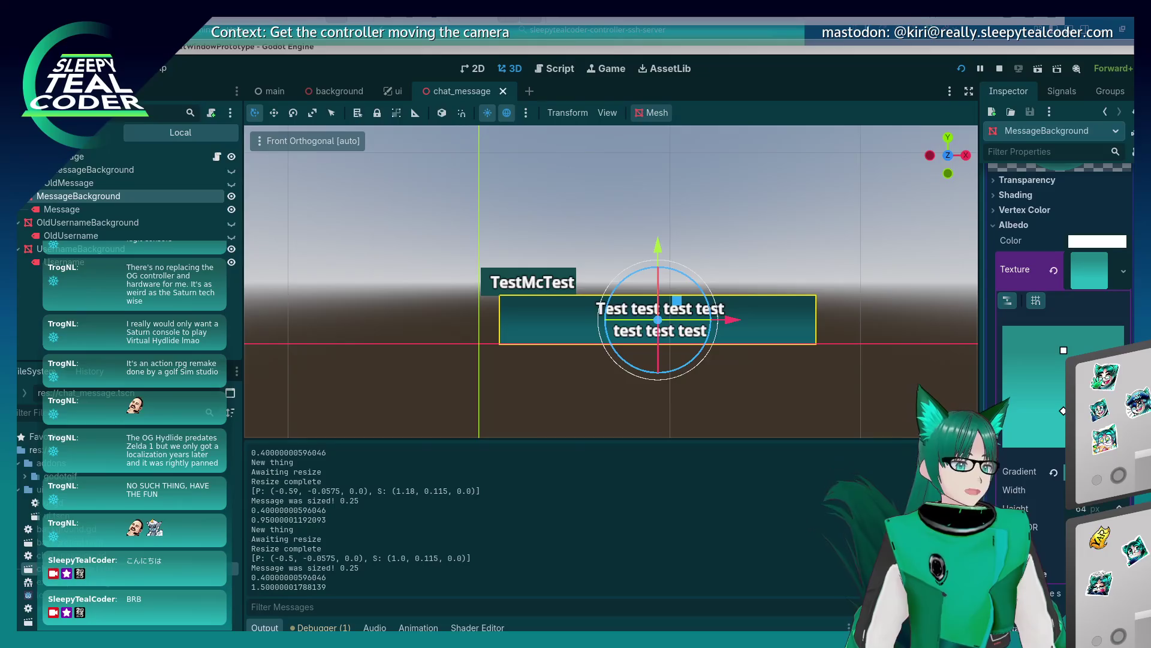
Deselect the MessageBackground mesh after reviewing its teal gradient albedo texture
click(643, 401)
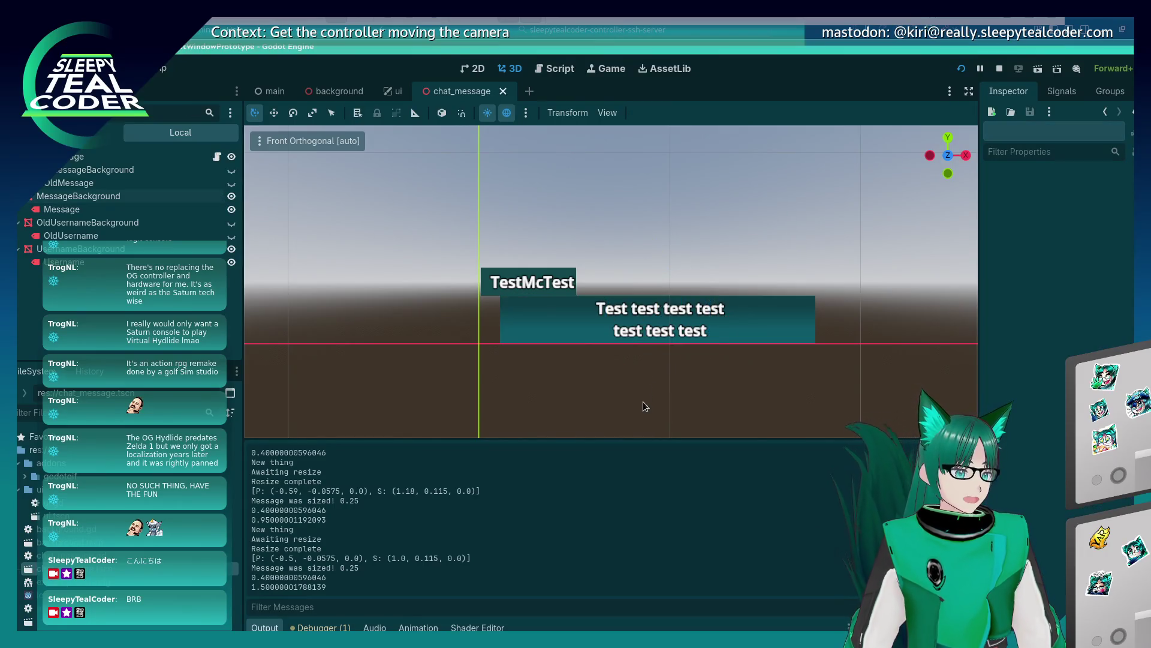
Add a top-level note: 'Be able to change the background colour of the chat window for shared chat purposes.'
key(alt+Tab)
key(alt+Tab)
key(alt+Tab)
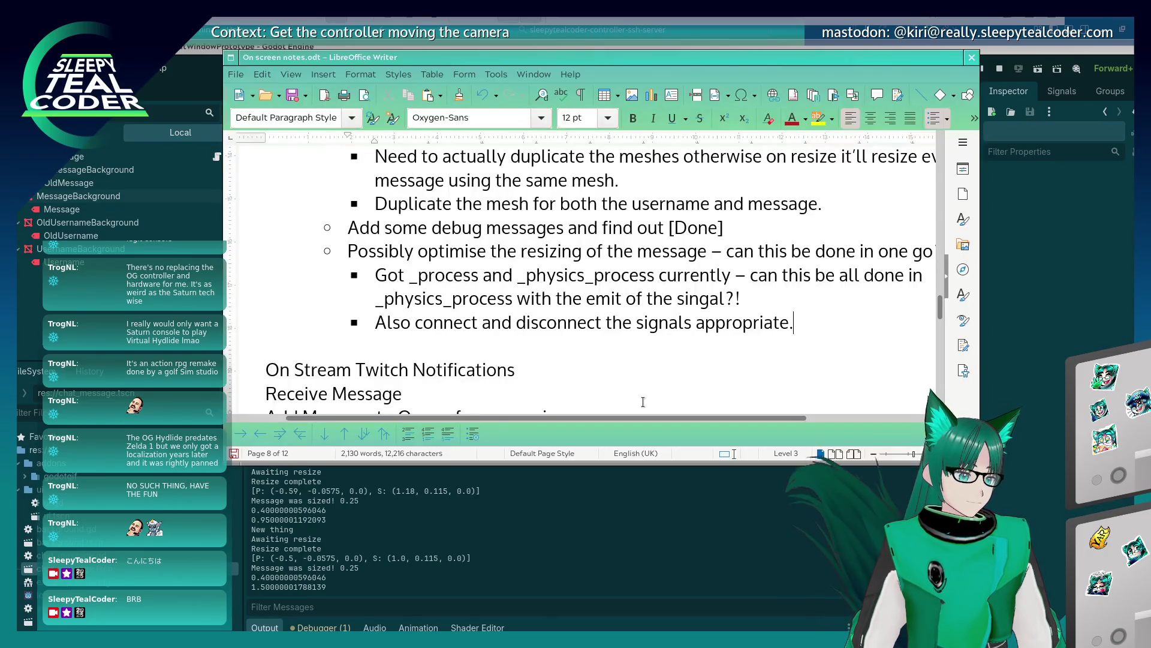
scroll(565, 355, up, 1)
scroll(566, 354, down, 1)
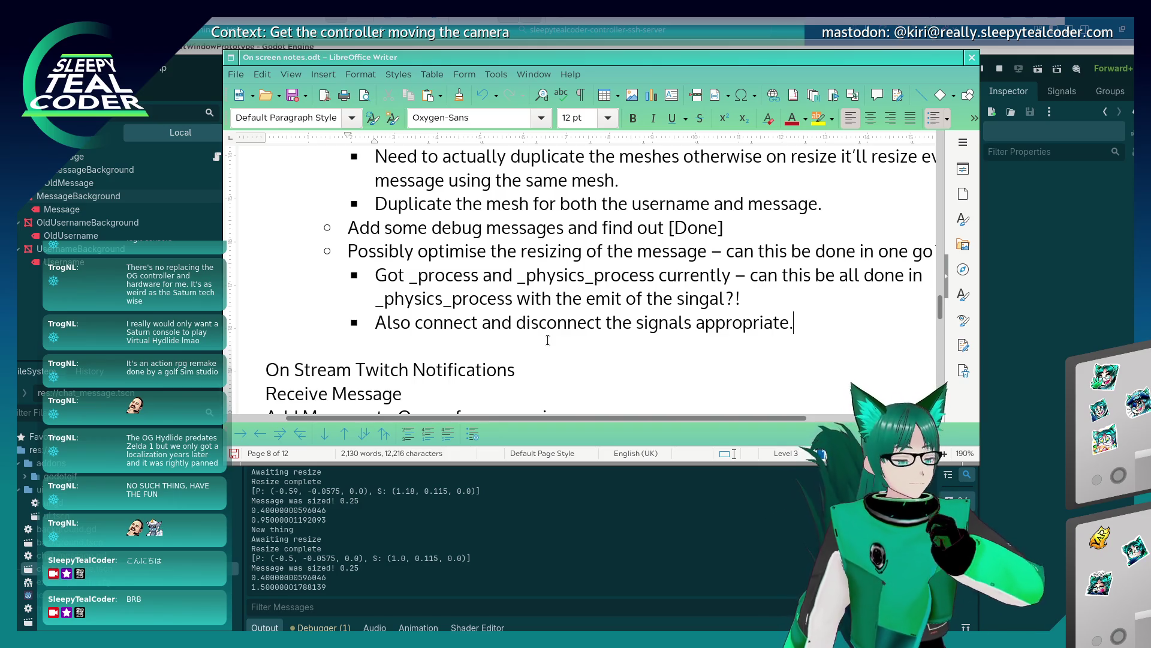
key(Return)
key(shift+Tab)
text(Add background for)
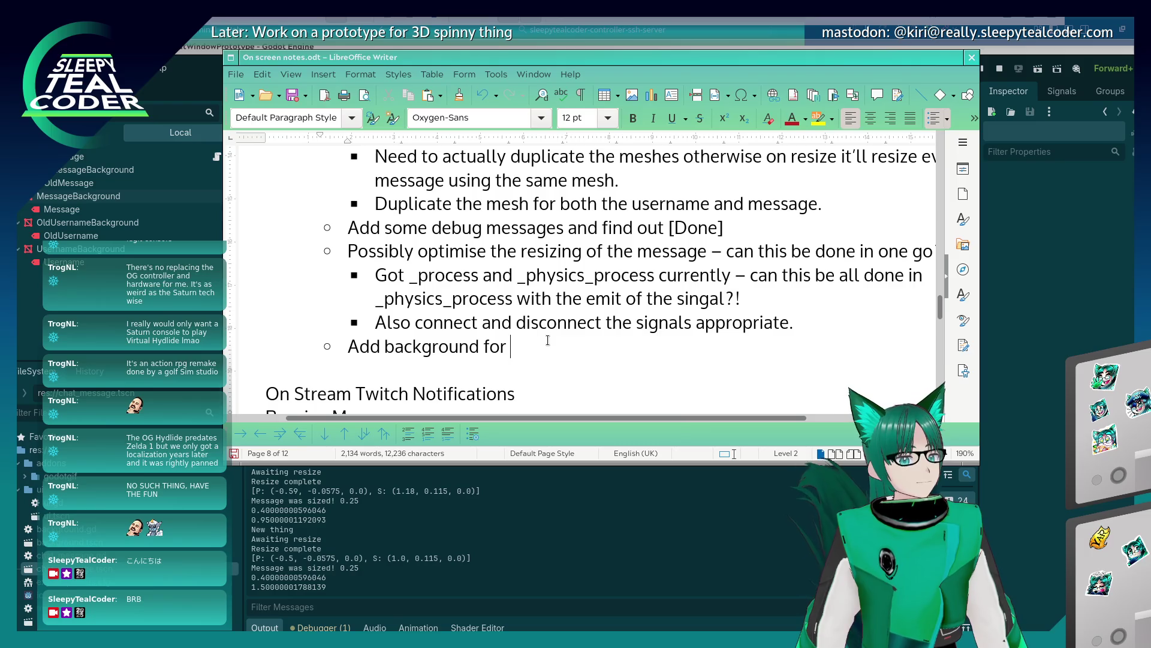
key(BackSpace)
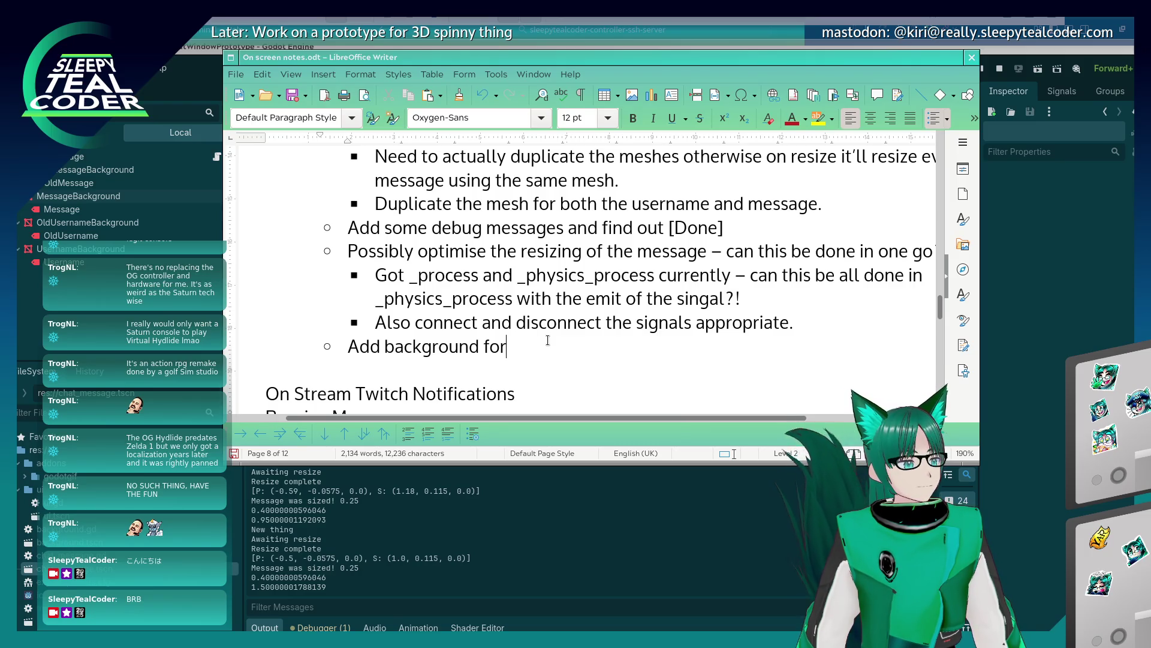
key(BackSpace)
key(BackSpace)
key(BackSpace)
text(B)
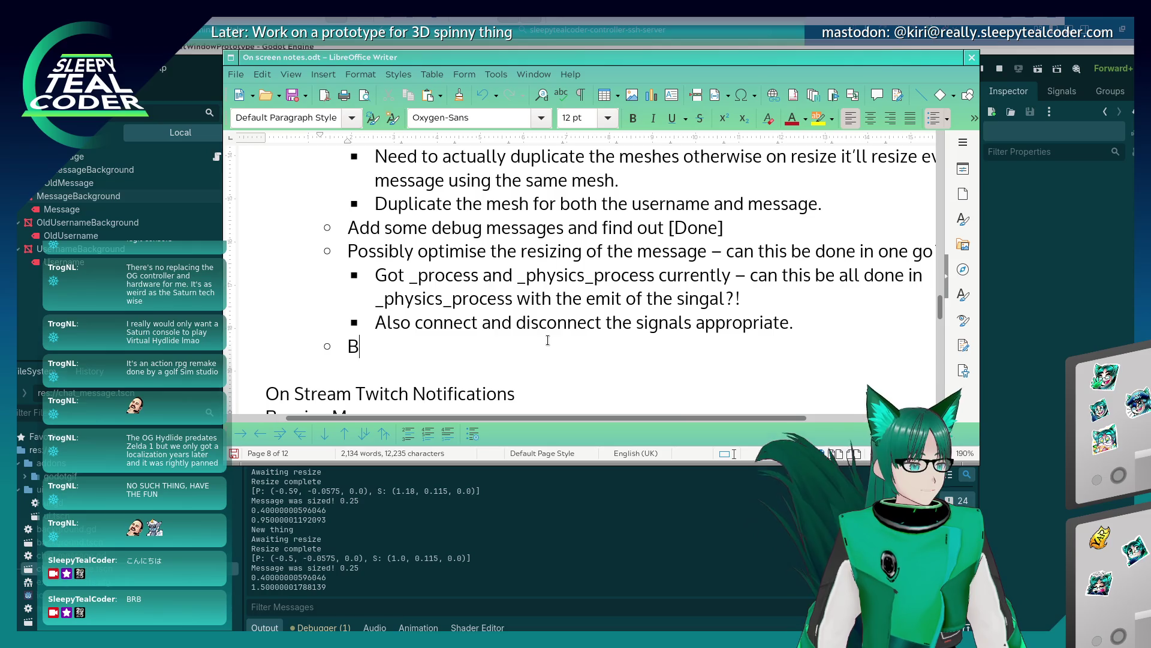
text(e able a)
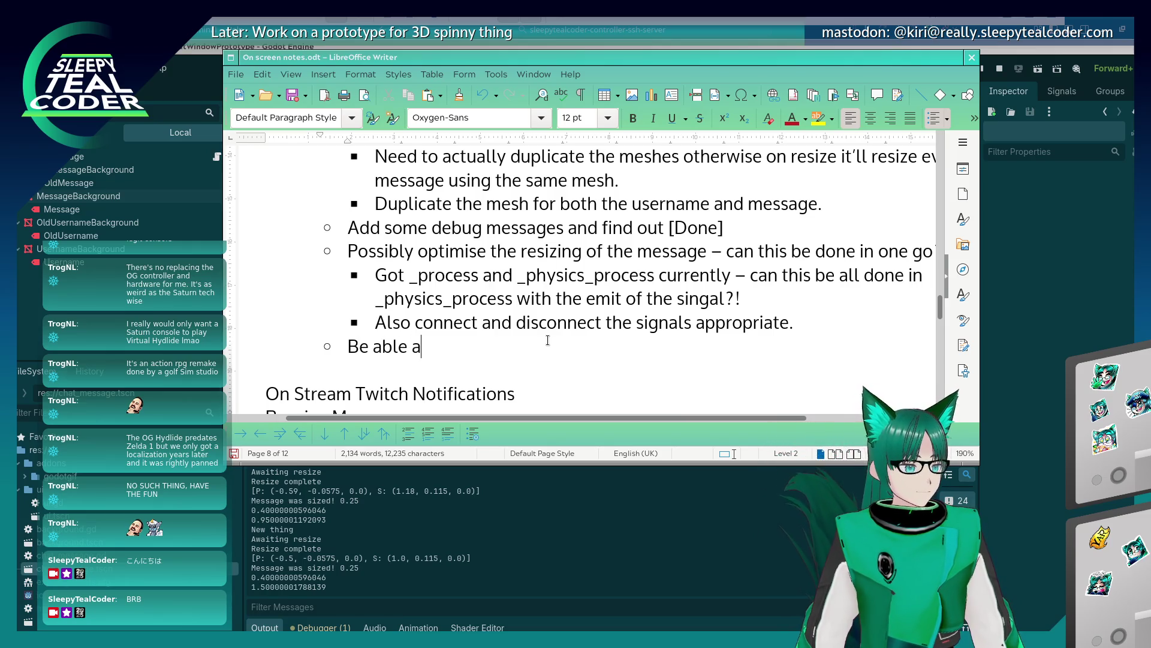
key(BackSpace)
text(to change the b)
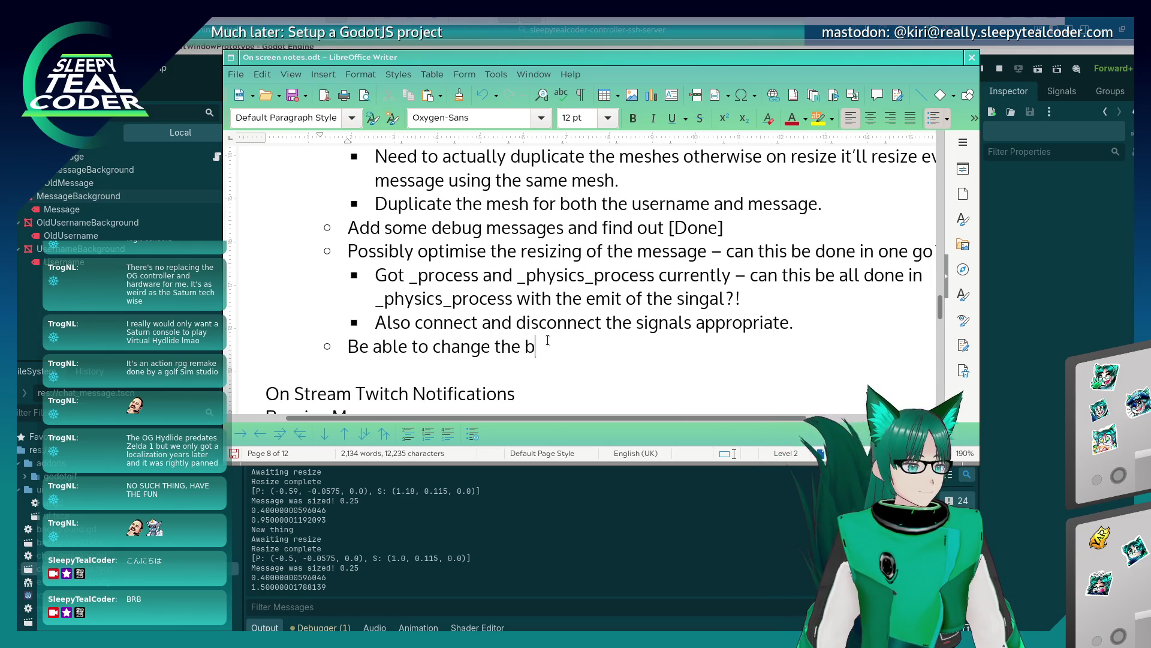
text(ackground colour of th)
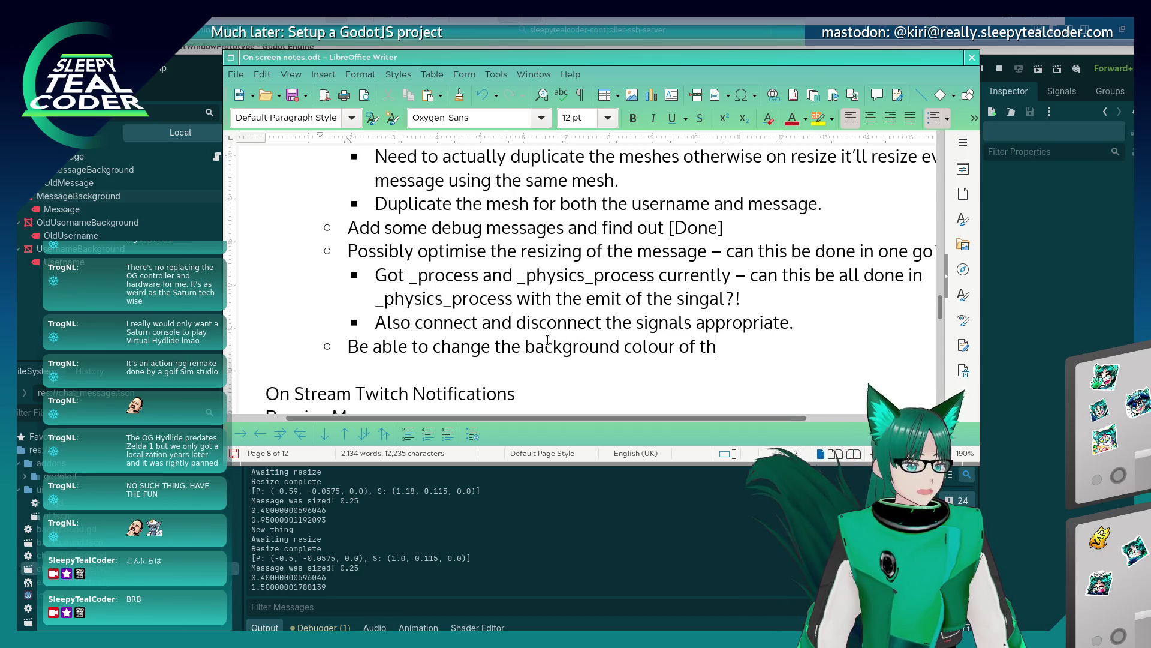
text(e chat window )
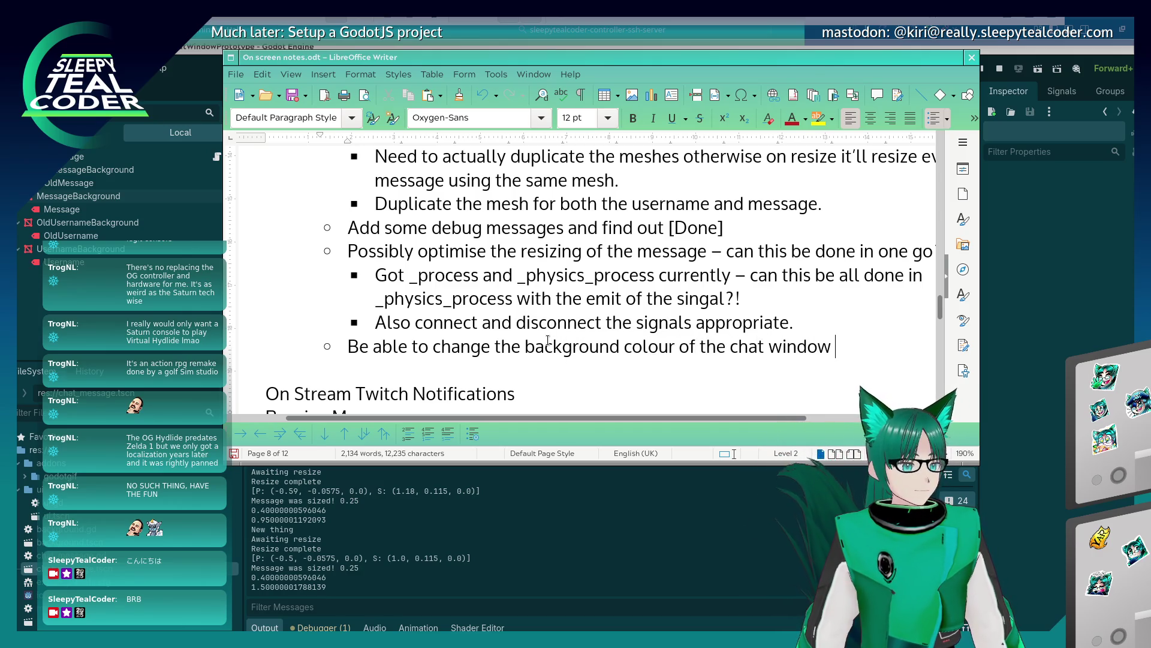
text(for shared chat pur)
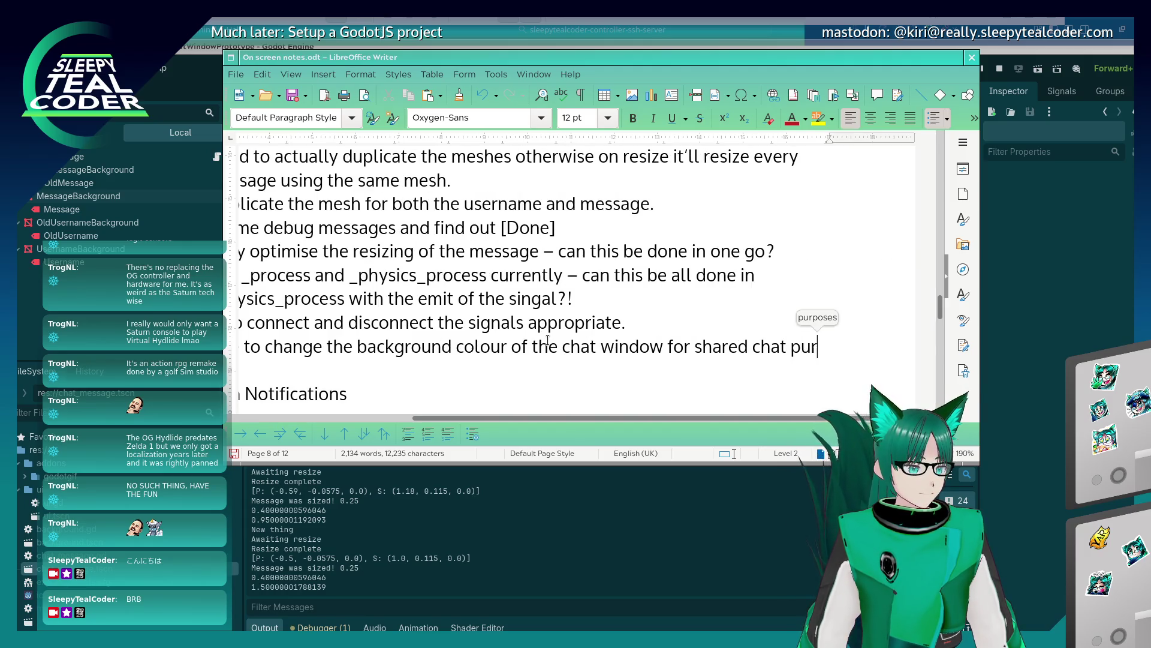
text(poses.)
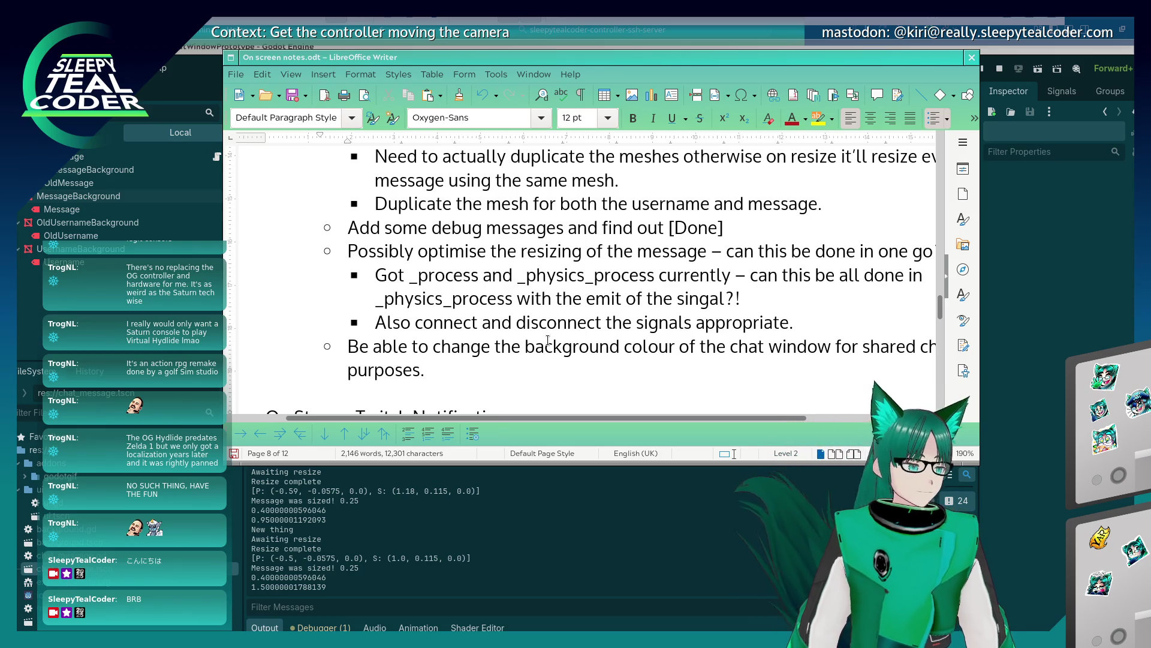
click(1040, 357)
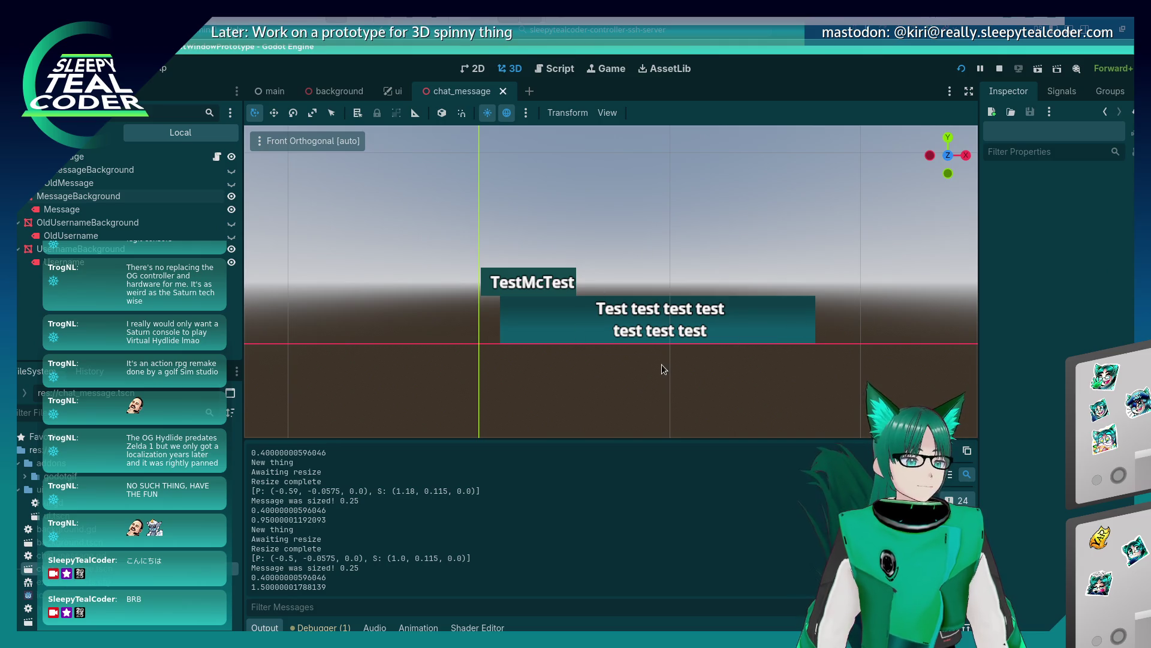
click(390, 90)
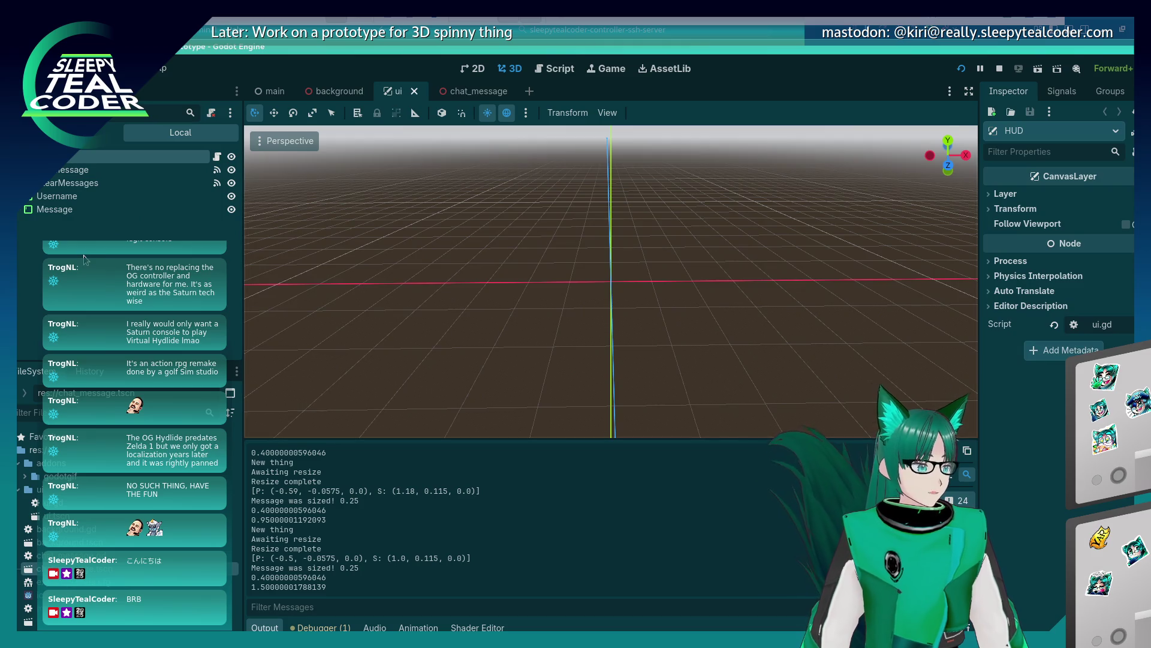
mouse_move(427, 298)
mouse_down()
mouse_move(470, 306)
mouse_move(599, 256)
mouse_move(635, 257)
mouse_up()
scroll(635, 258, down, 3)
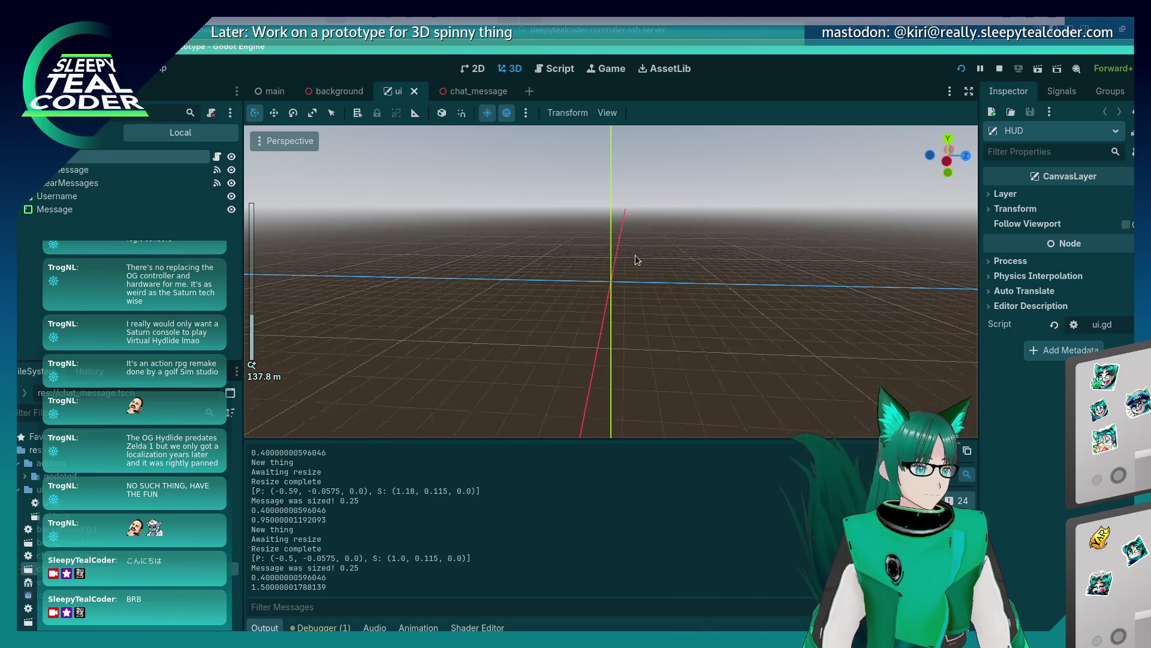
scroll(636, 258, up, 10)
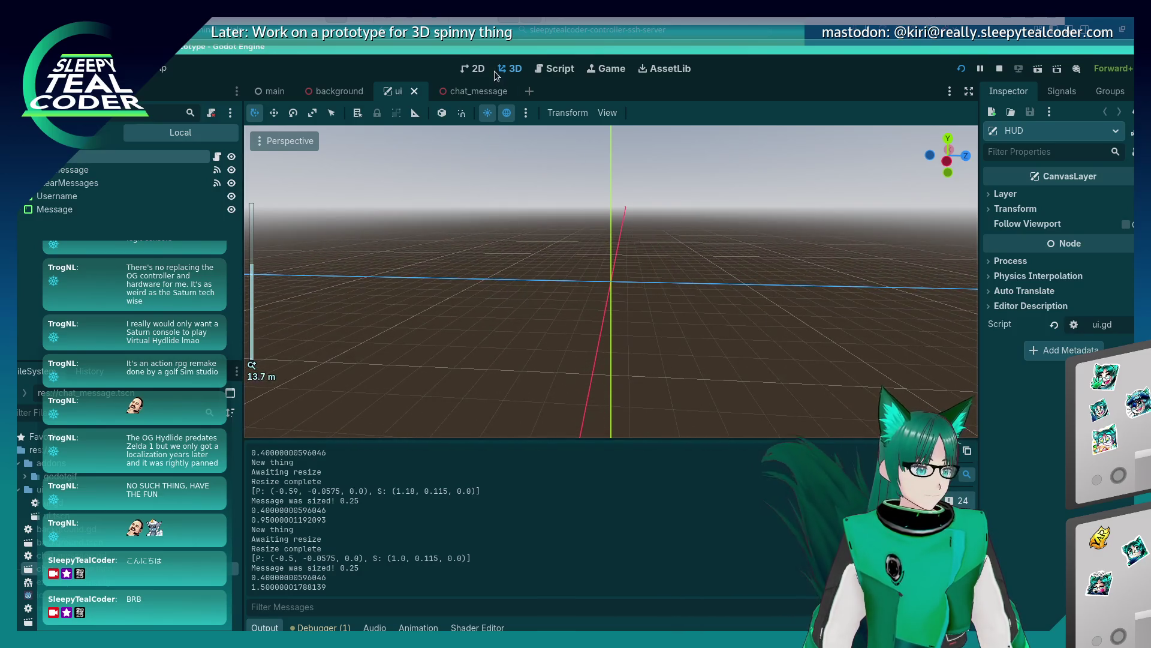
click(477, 69)
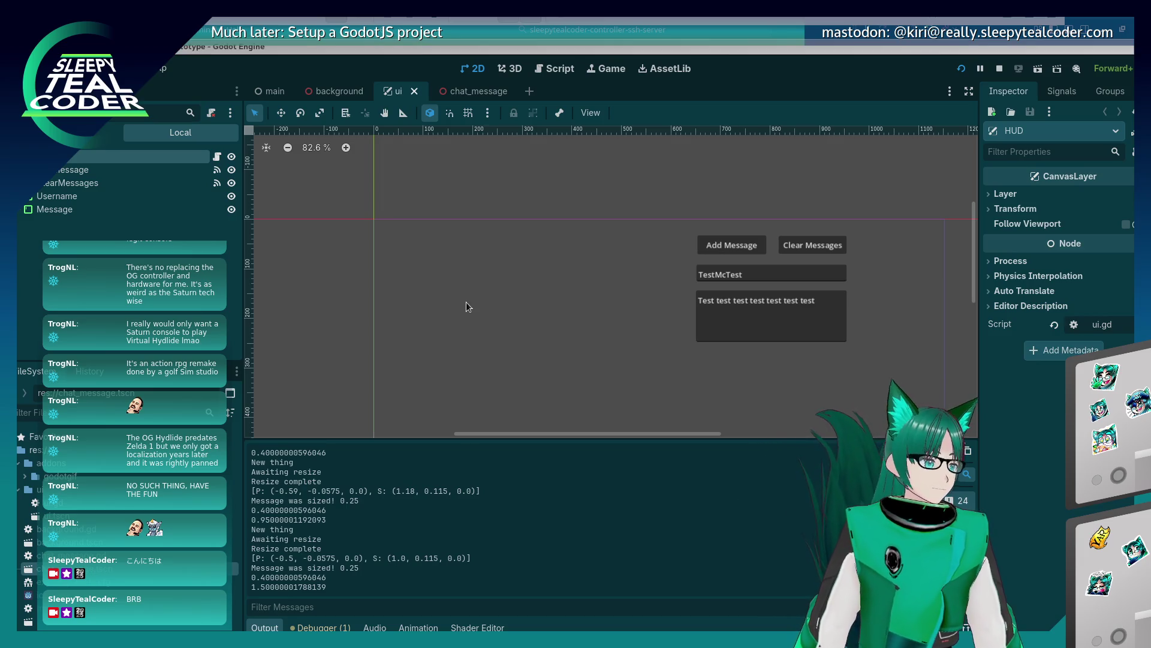
drag(537, 339, 476, 250)
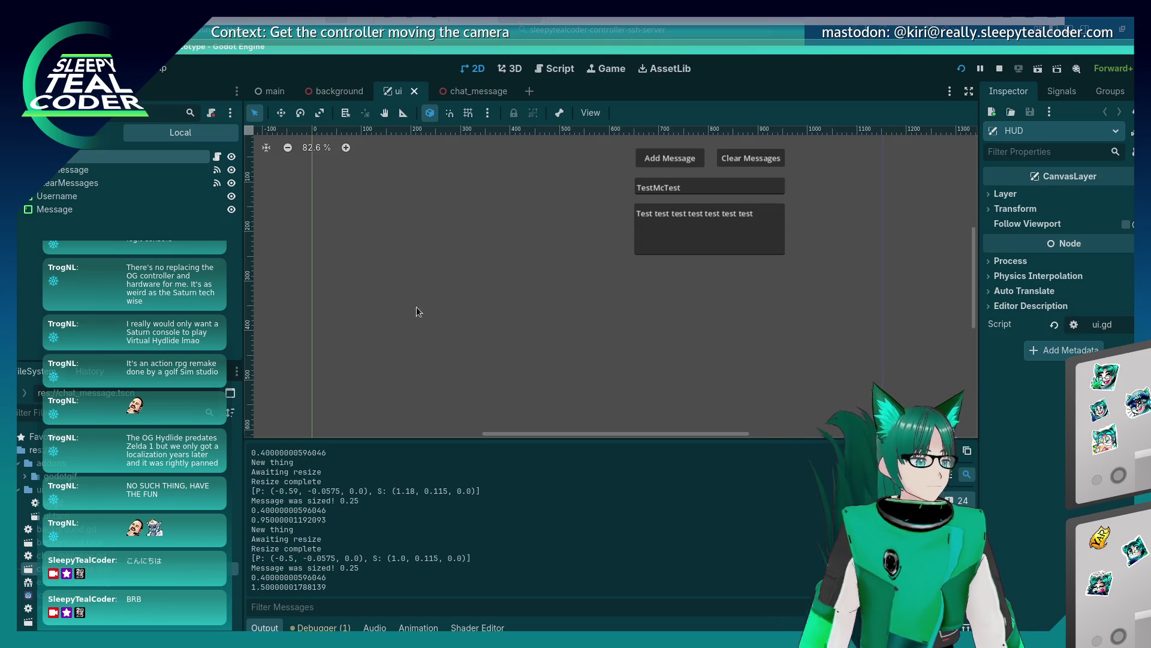
In Create New Node, clear the search and browse Control types such as ColorRect and TextureButton
right_click(42, 160)
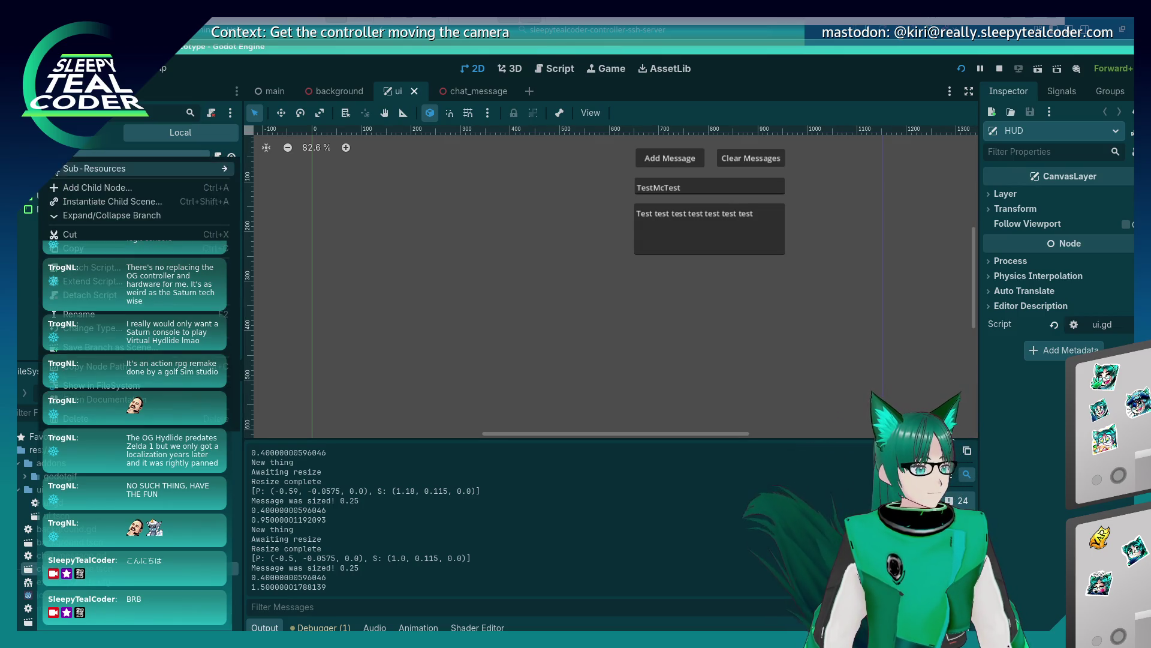
mouse_move(60, 174)
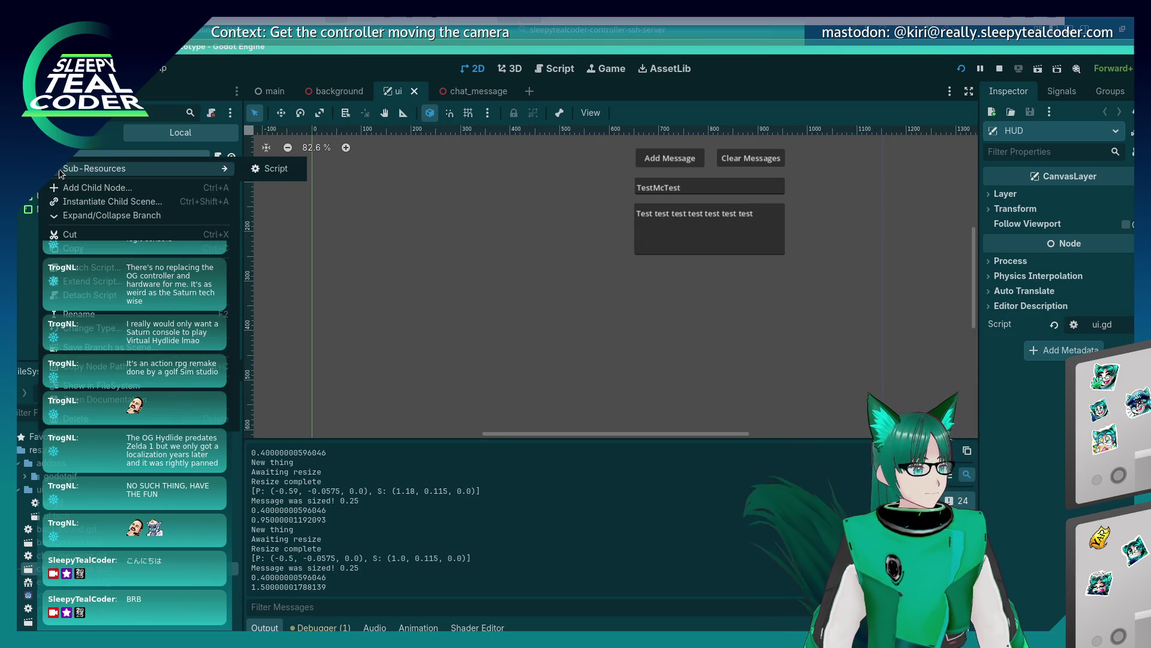
click(19, 283)
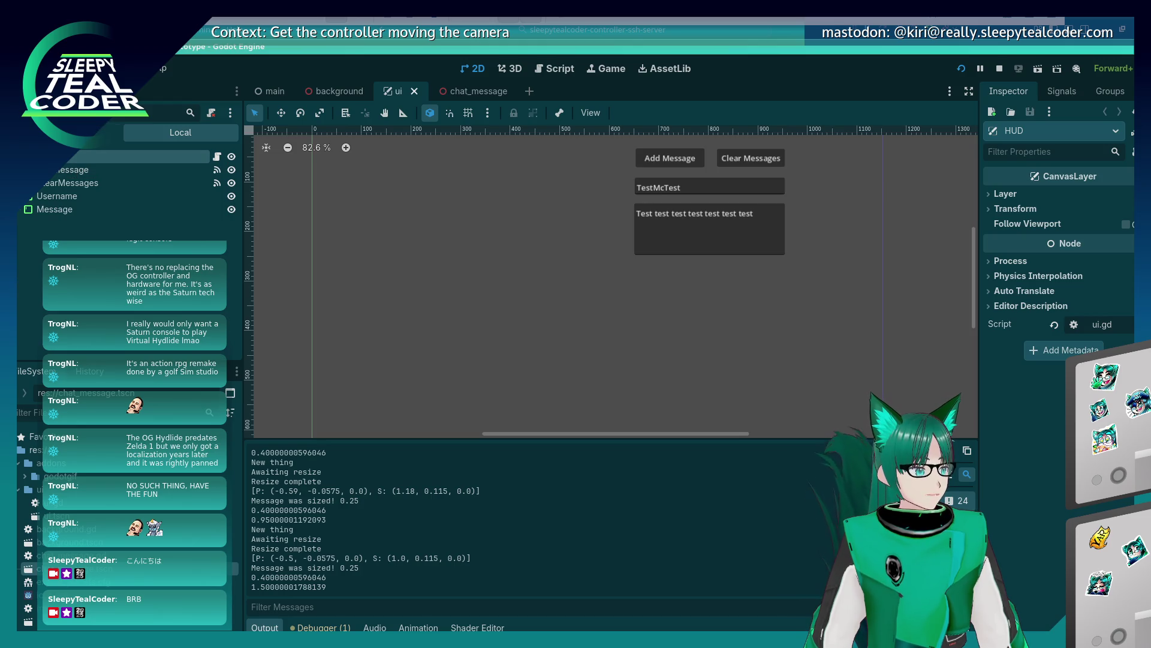
key(ctrl+a)
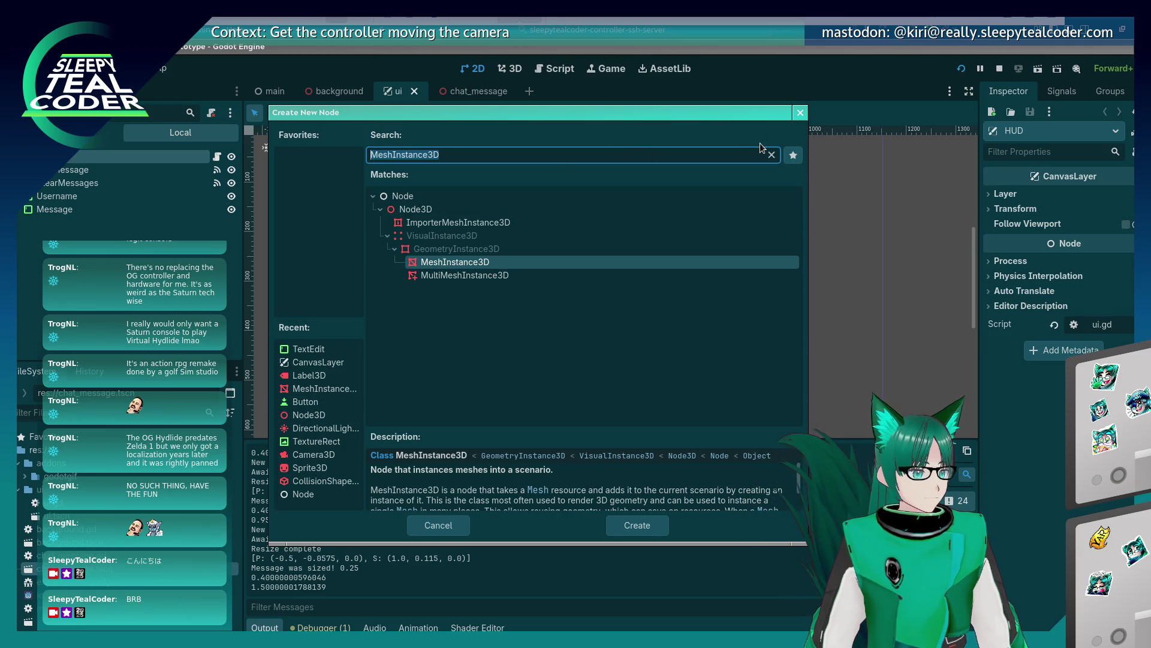
click(771, 154)
click(387, 289)
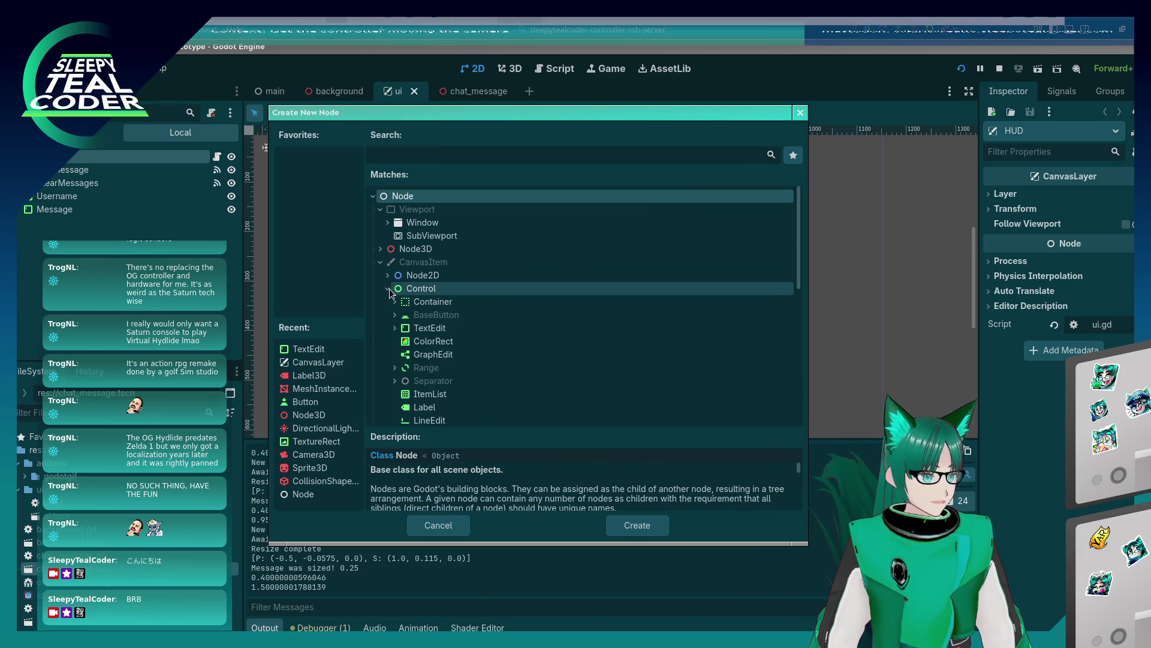
click(476, 341)
scroll(476, 345, down, 2)
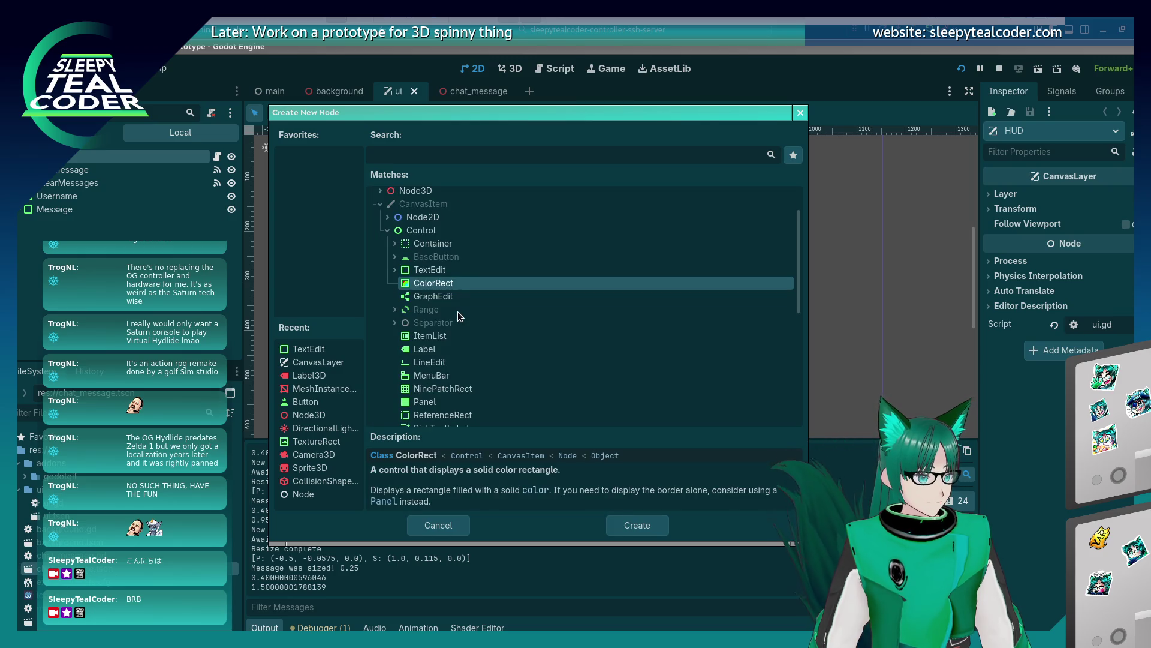
scroll(458, 311, down, 2)
scroll(457, 314, down, 2)
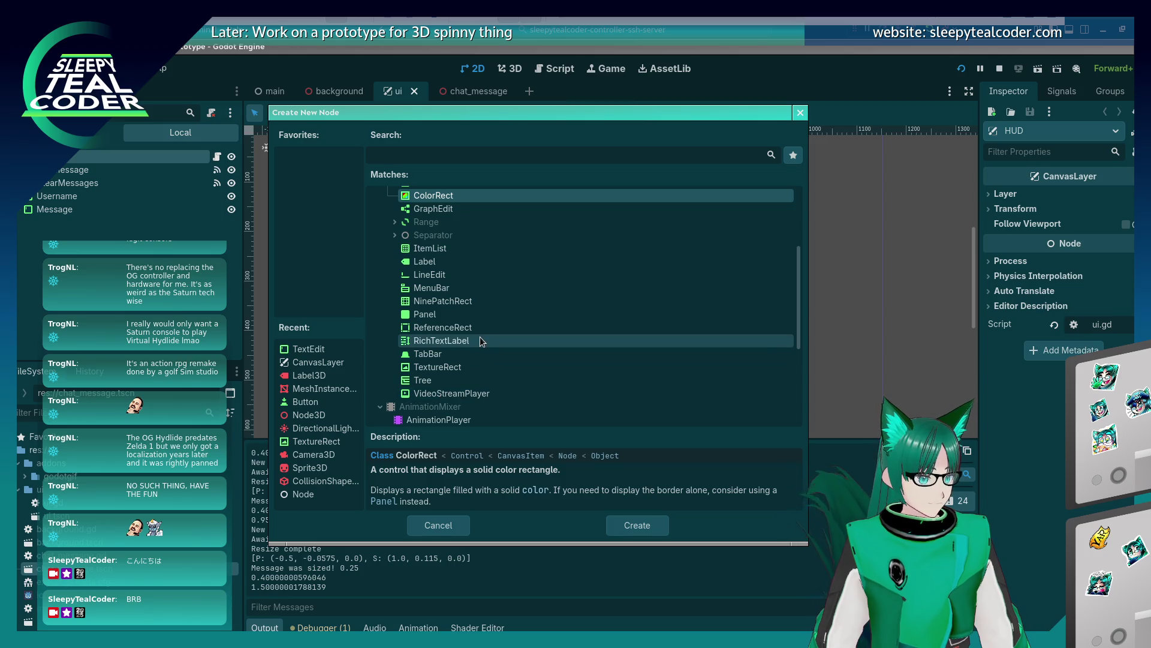
scroll(480, 337, up, 3)
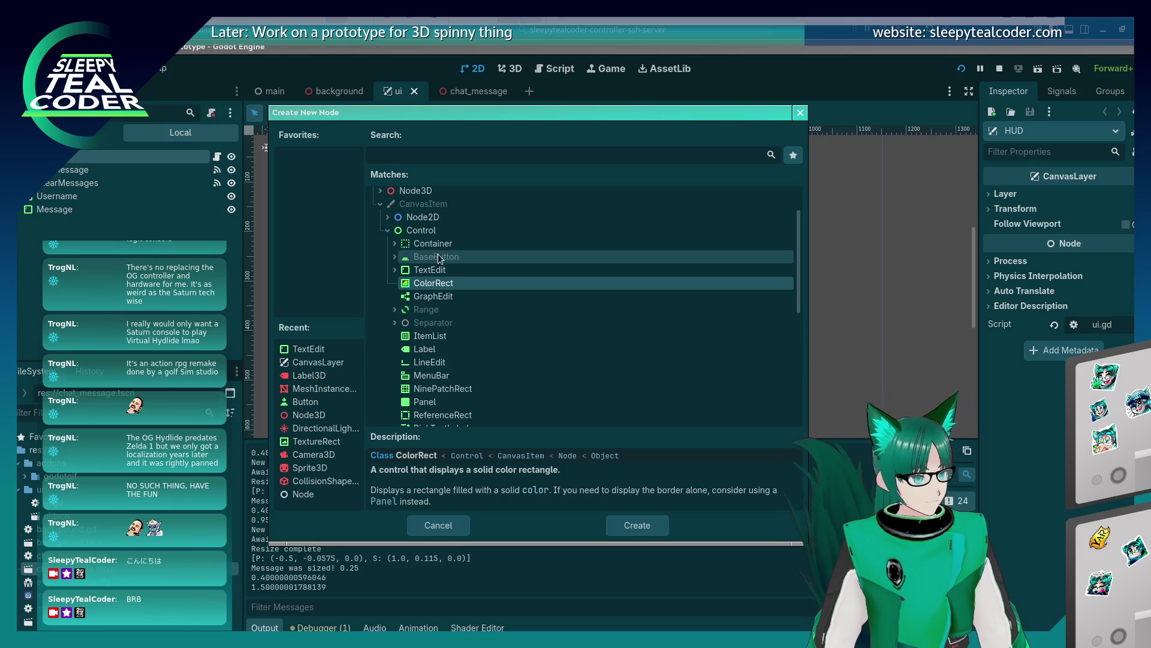
click(390, 268)
click(391, 261)
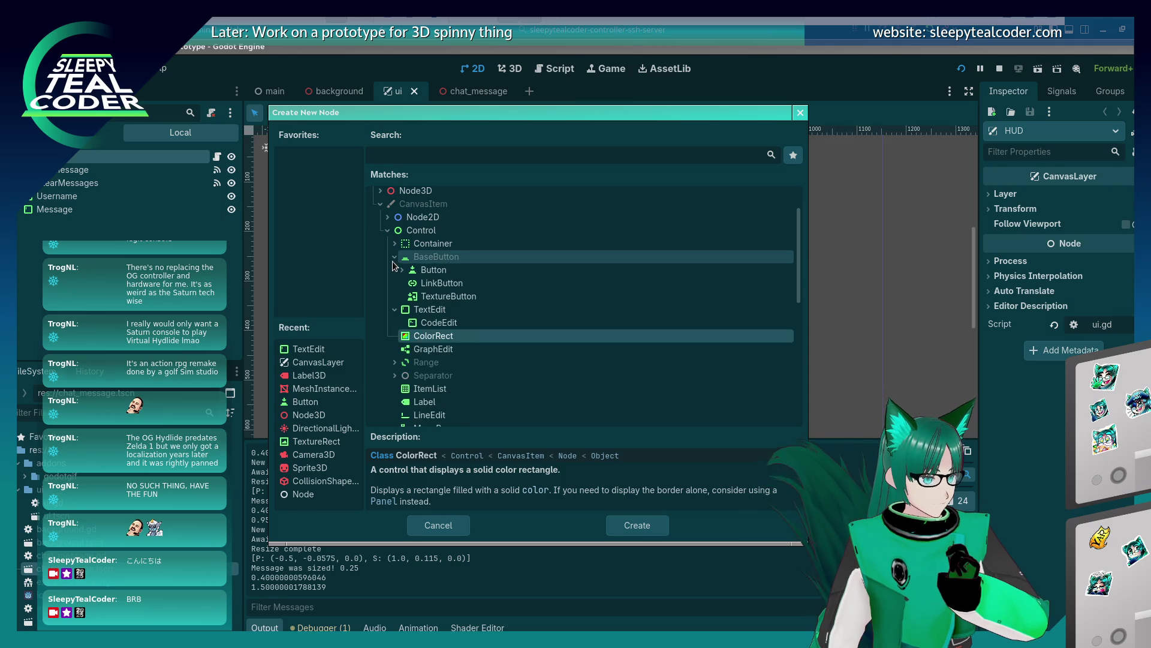
click(425, 297)
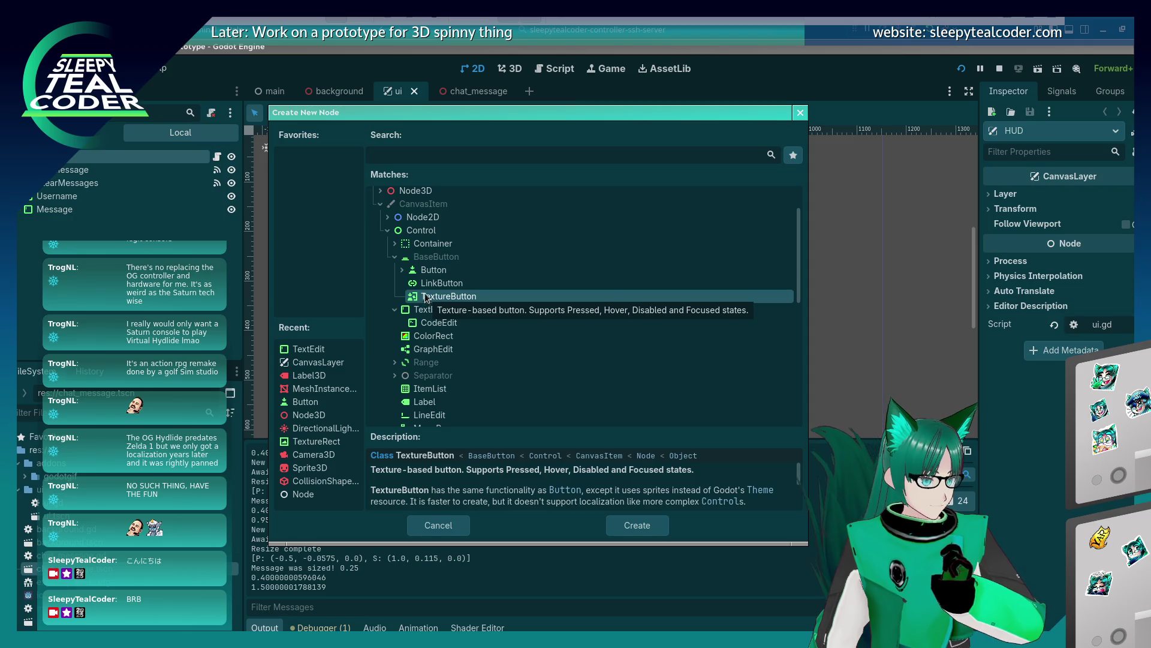
Browse the Container, Range and Slider node types and read their descriptions
click(395, 243)
scroll(467, 295, down, 2)
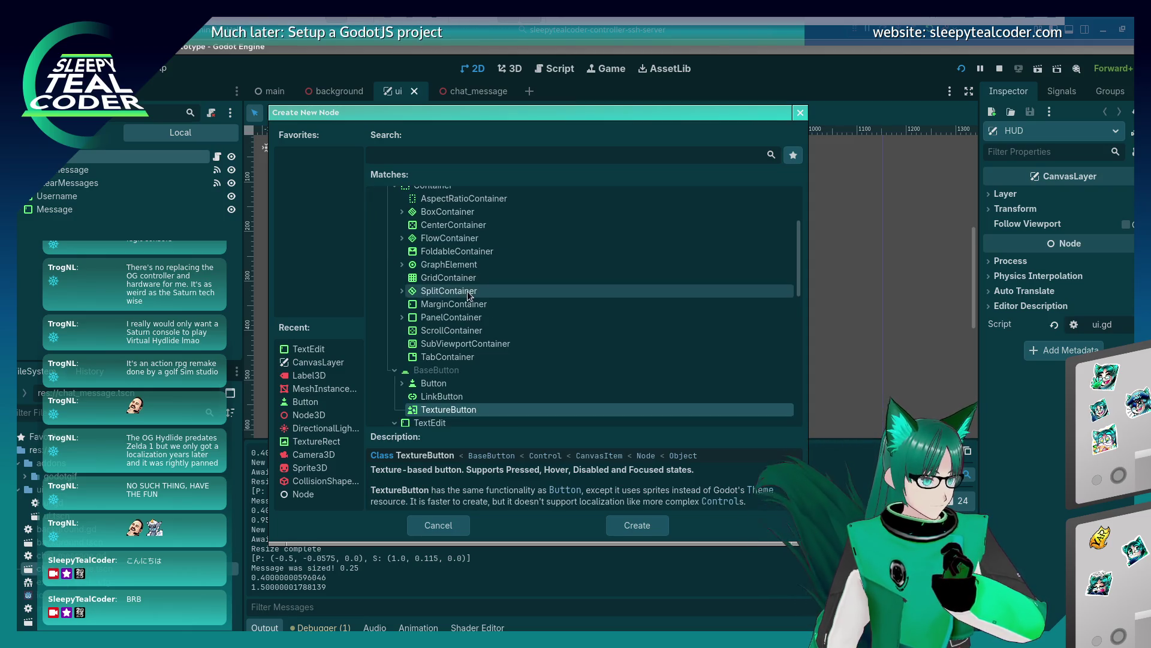
scroll(432, 275, up, 2)
click(395, 243)
click(395, 256)
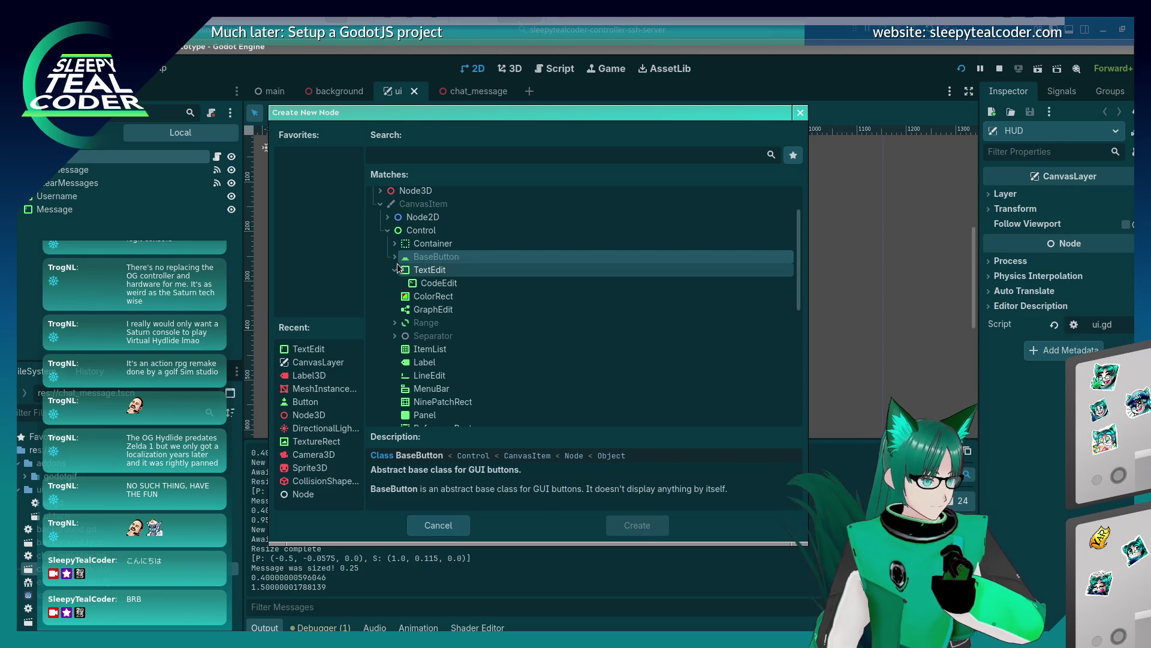
click(394, 269)
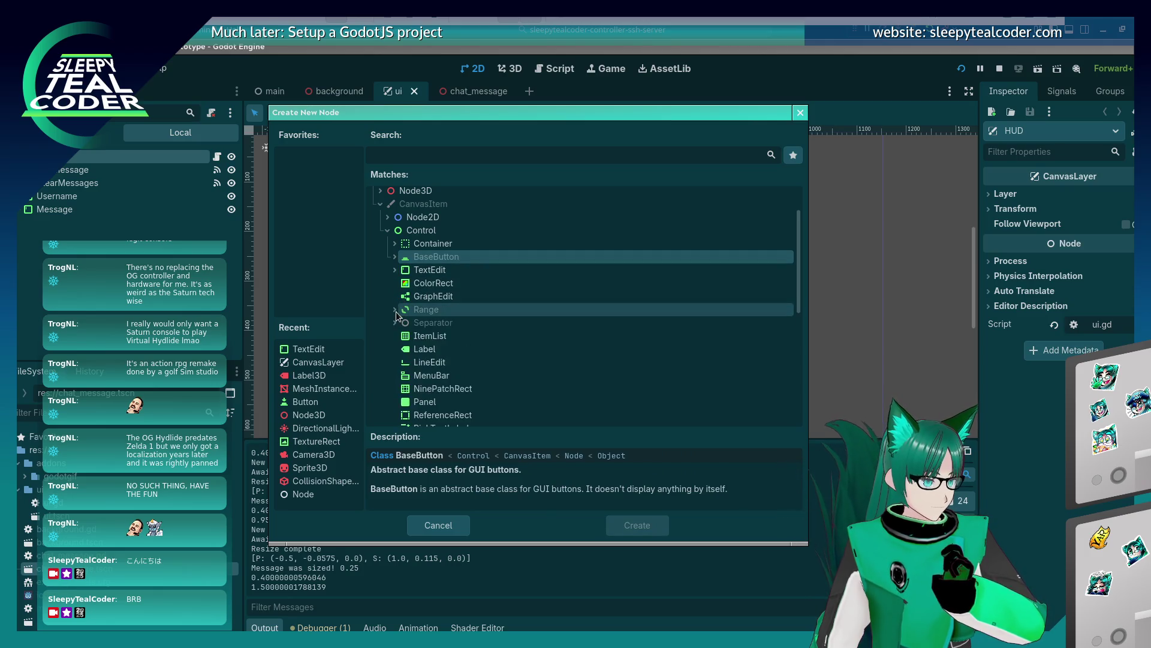
click(395, 309)
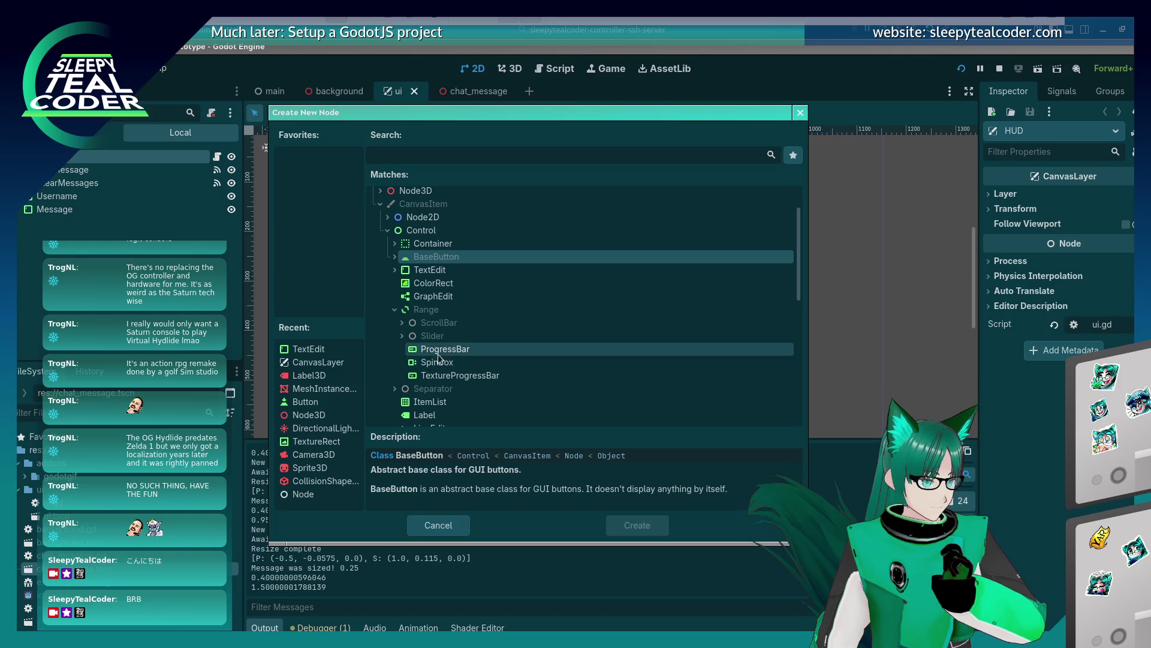
click(411, 336)
click(401, 336)
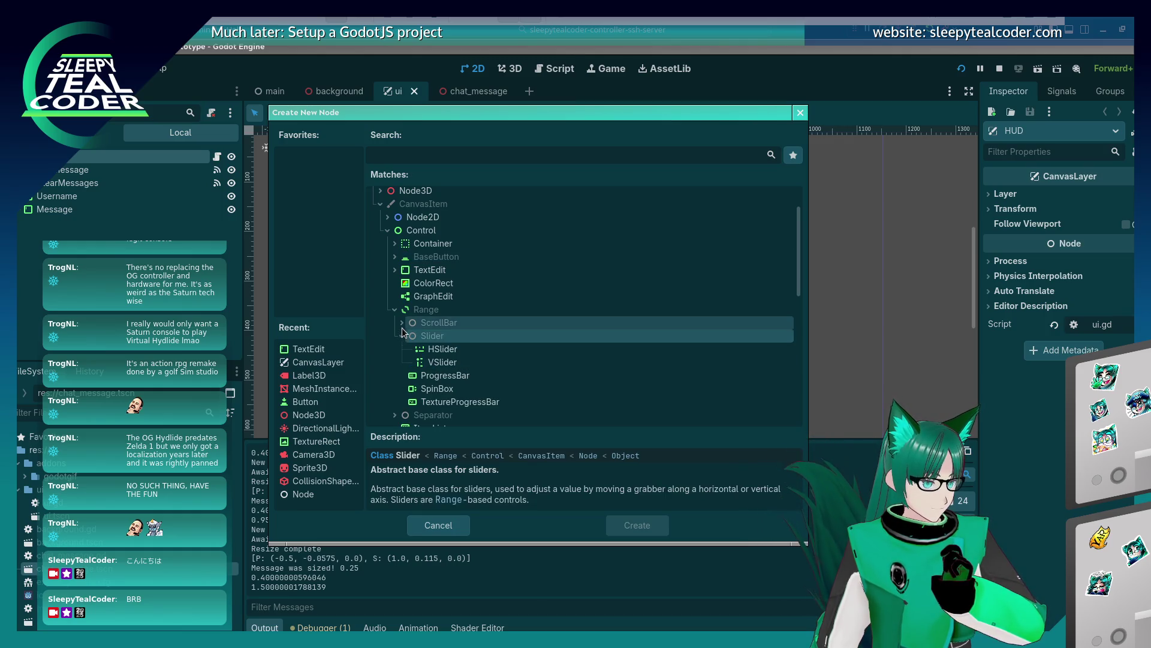
click(401, 327)
click(402, 323)
click(420, 310)
click(394, 310)
scroll(402, 338, down, 4)
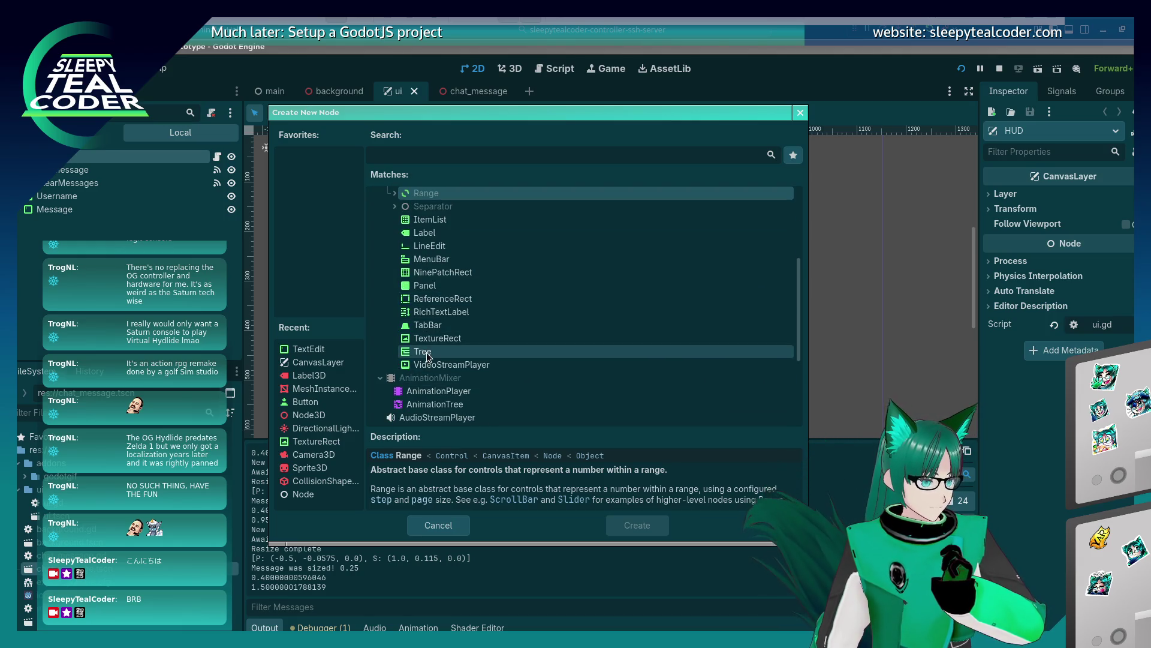
click(428, 364)
Step through the button node types to ColorPickerButton and create it
key(Up)
key(Up)
key(Up)
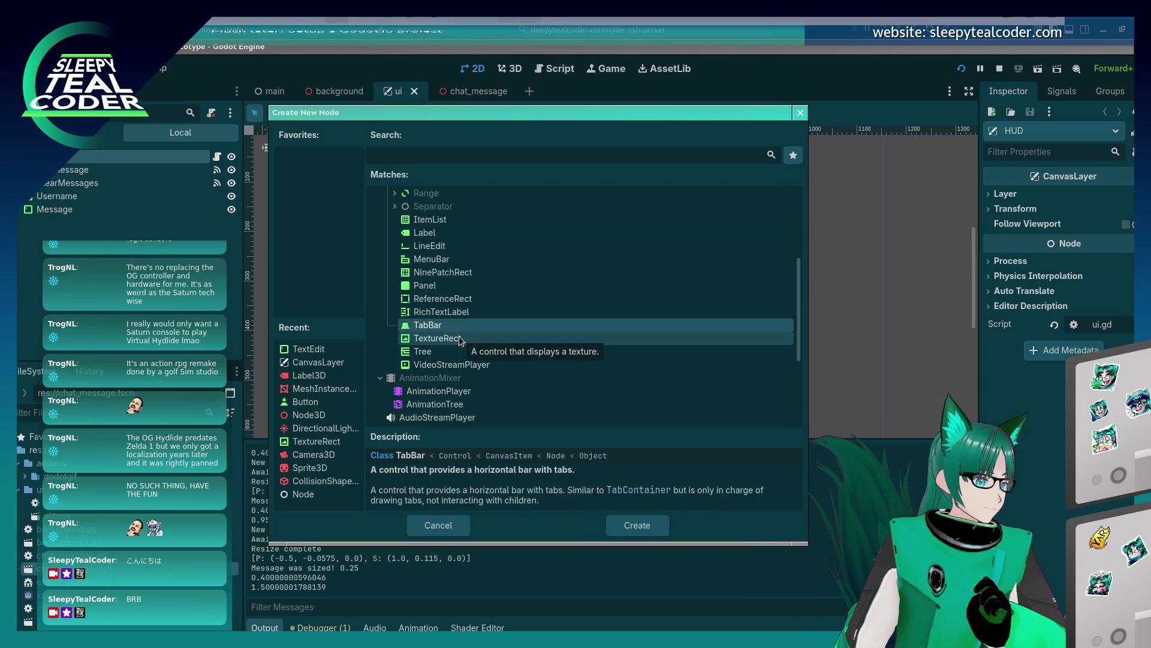
key(Up)
key(Up)
key(Up)
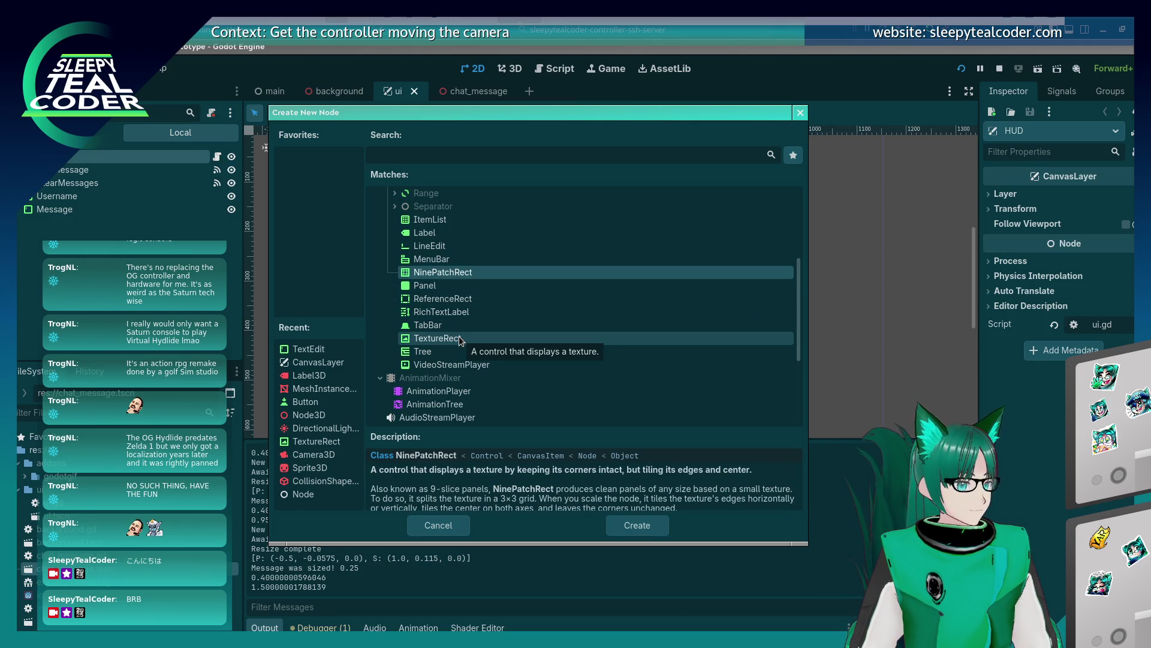
key(Up)
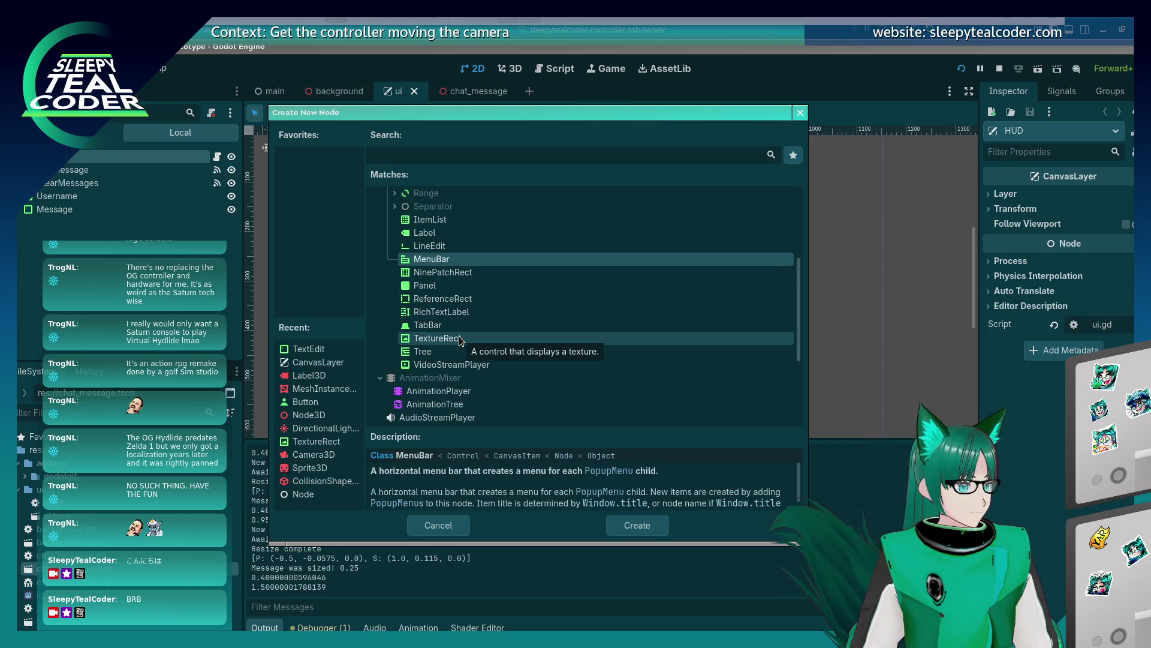
key(Down)
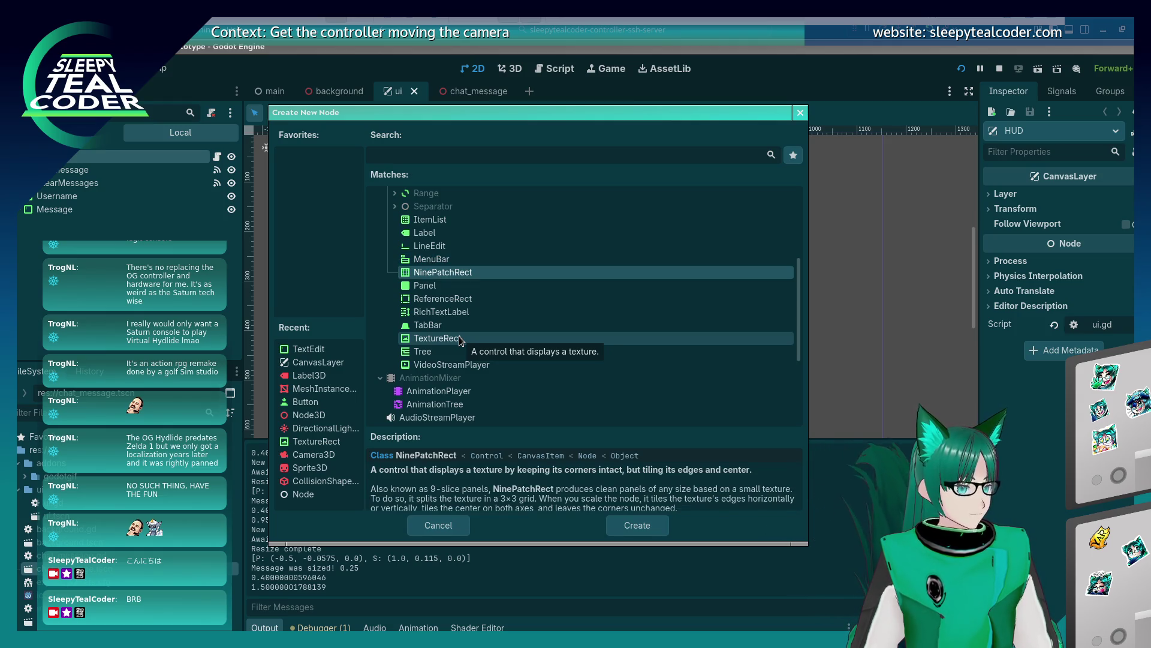
key(Up)
key(Up)
key(Up)
key(Up)
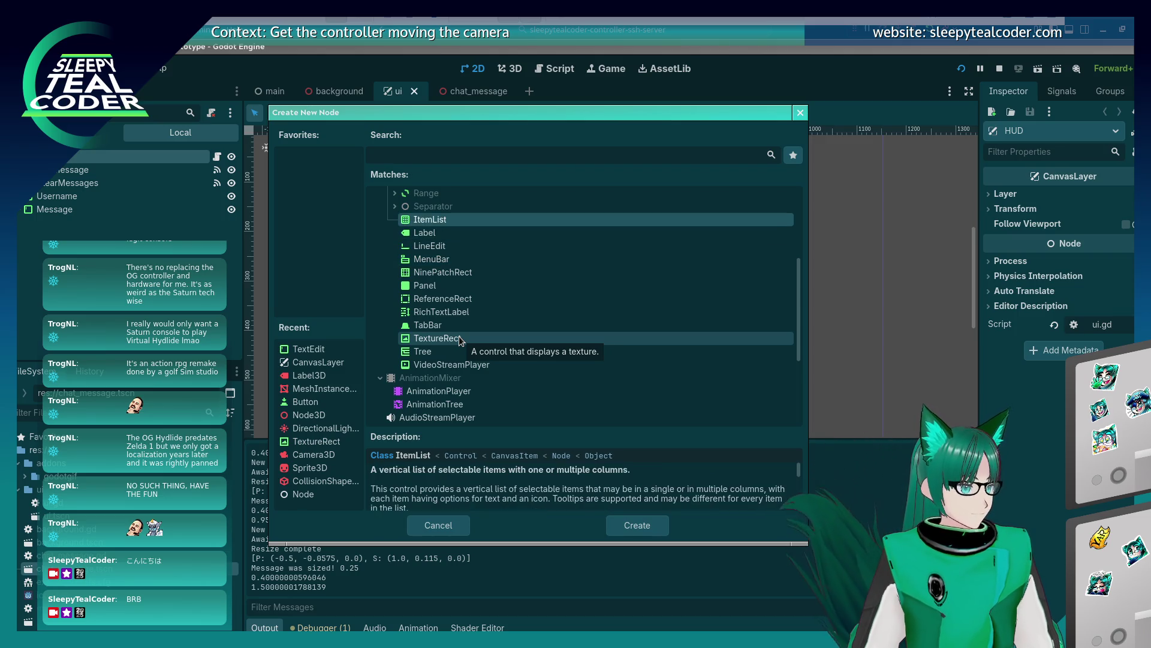
key(Right)
key(Up)
key(Right)
key(Up)
key(Up)
key(Up)
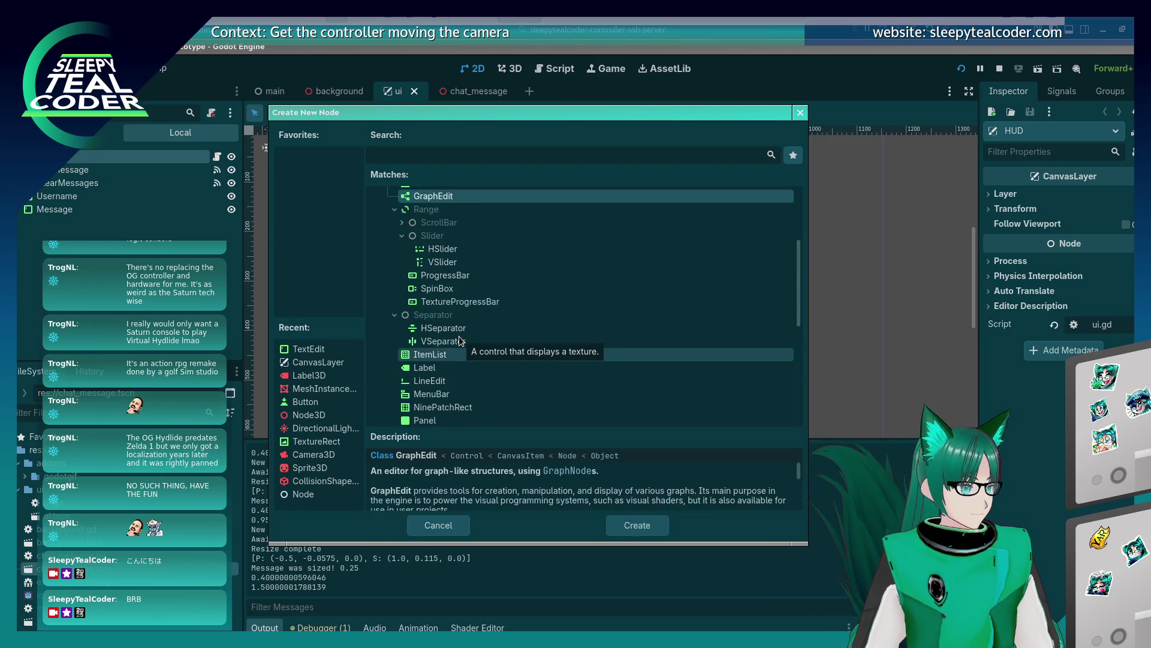
key(Down)
key(Down)
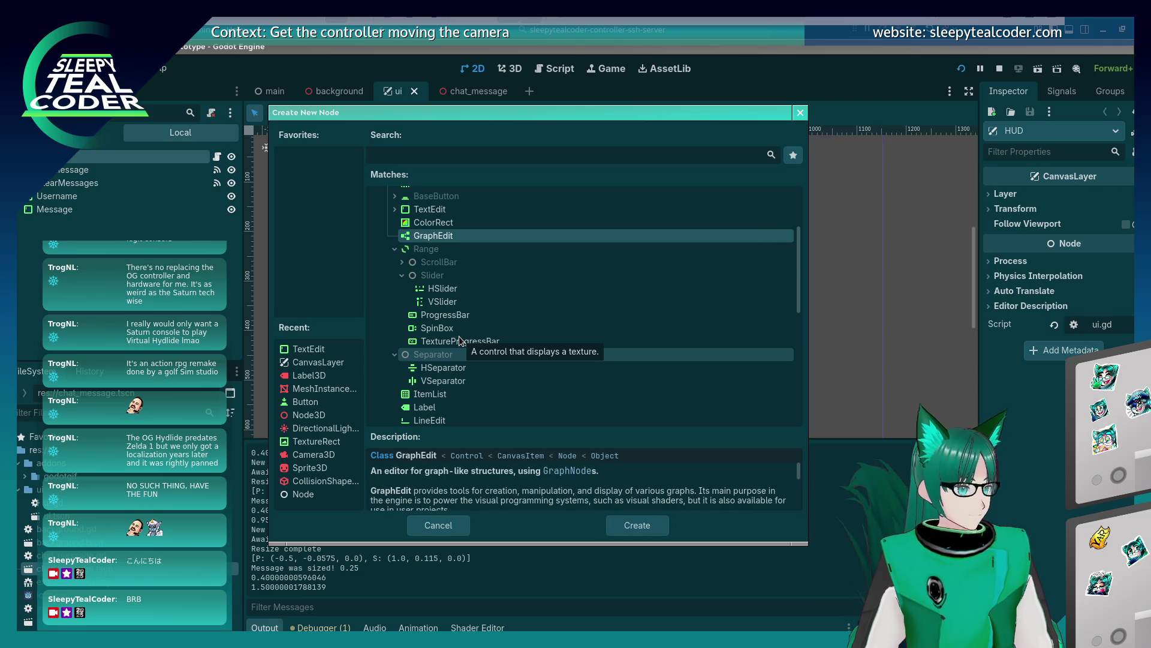
key(Up)
key(Up)
key(Up)
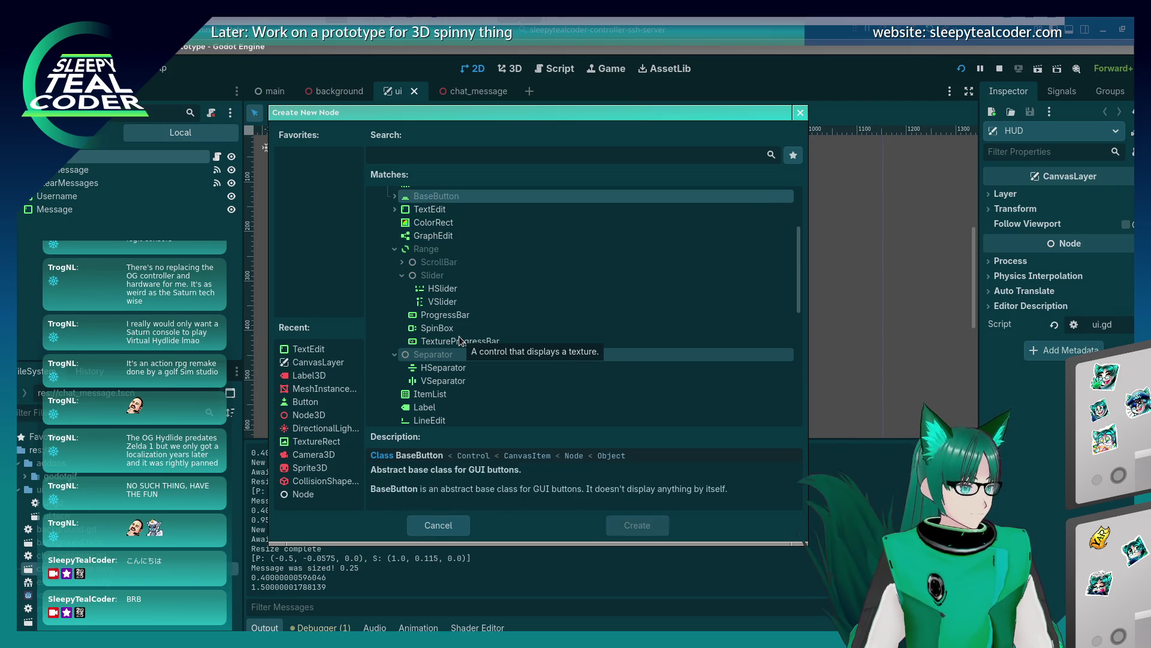
key(Down)
key(Right)
key(Up)
key(Right)
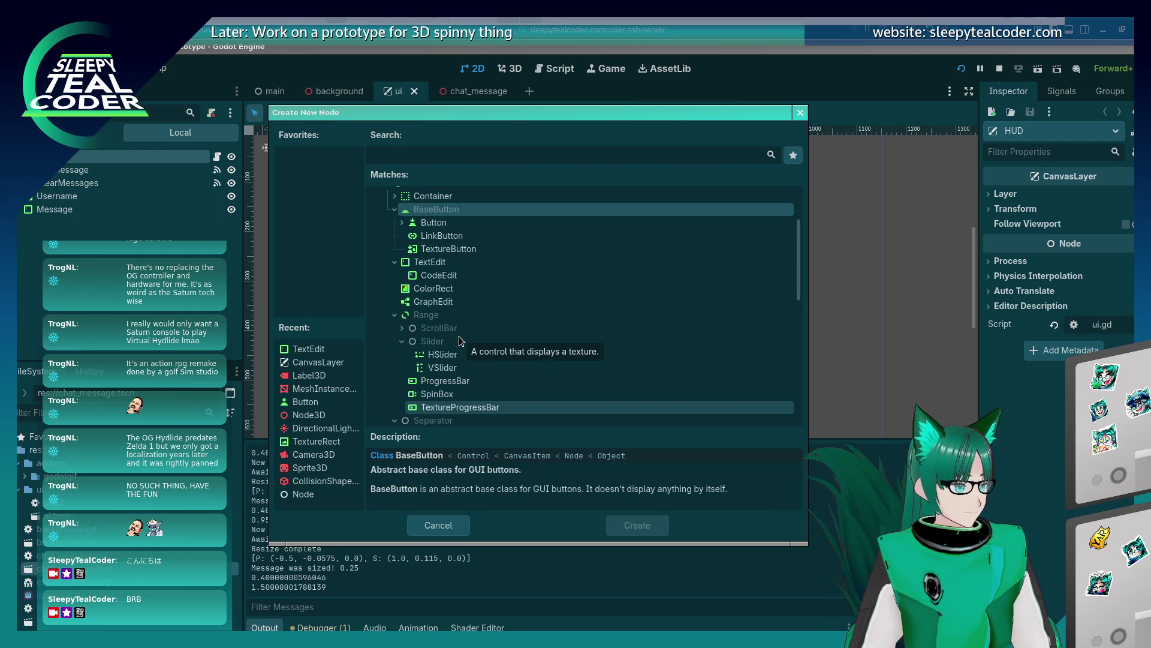
key(Down)
key(Down)
key(Down)
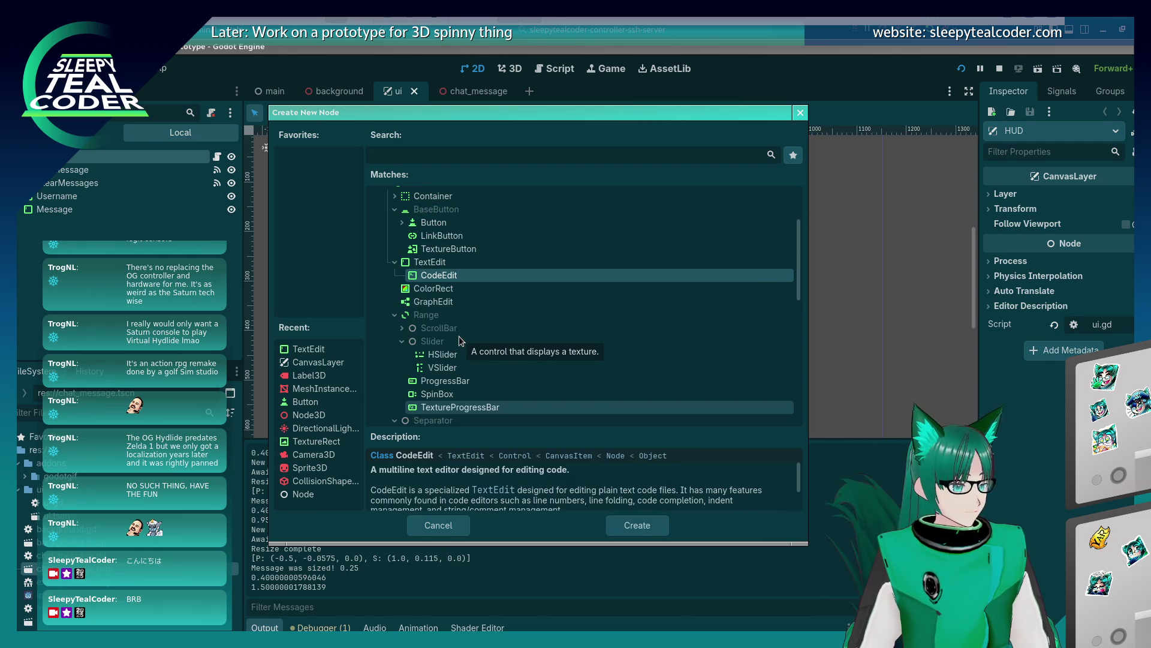
key(Up)
key(Up)
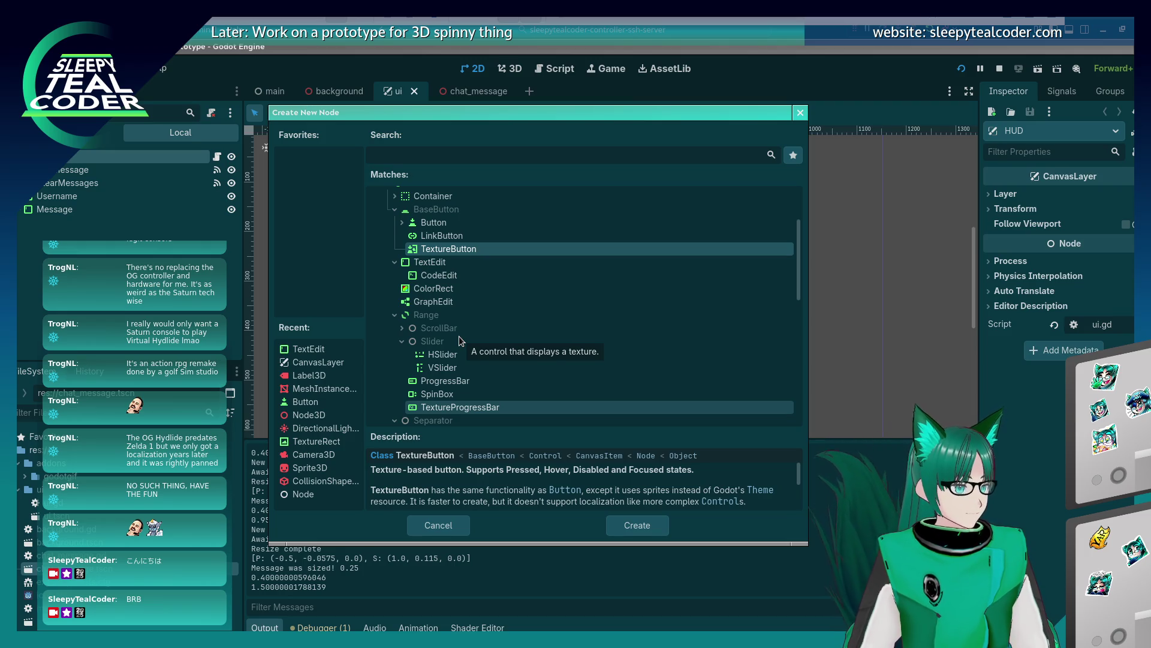
key(Up)
key(Down)
key(Up)
key(Up)
key(Right)
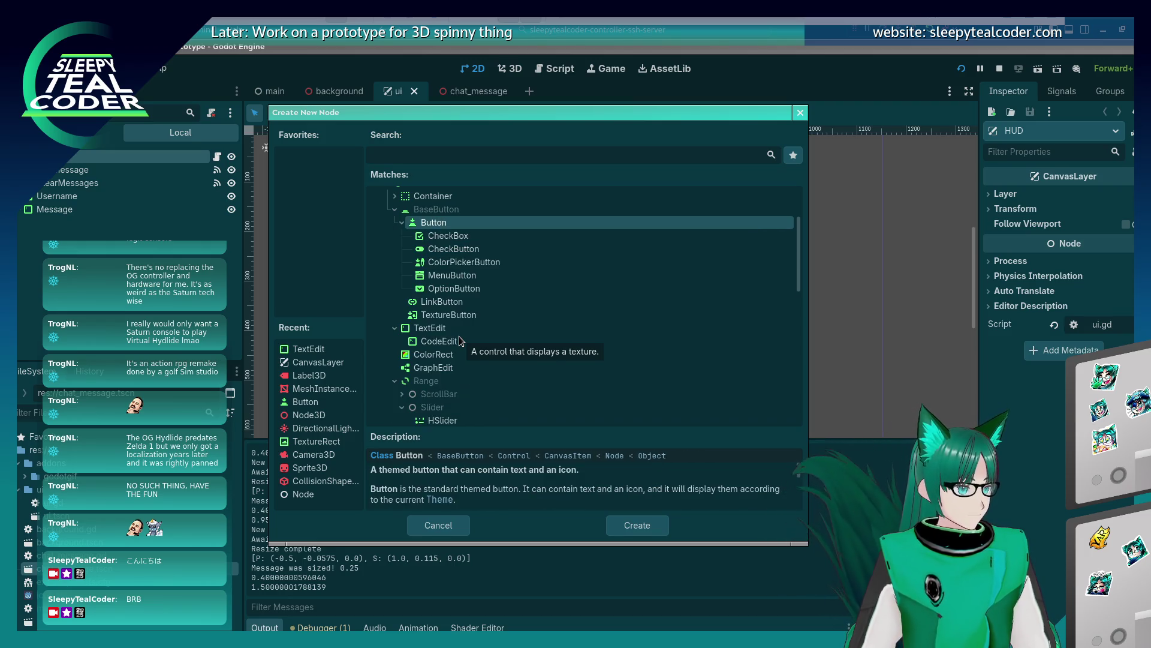
key(Down)
key(Down)
key(Down)
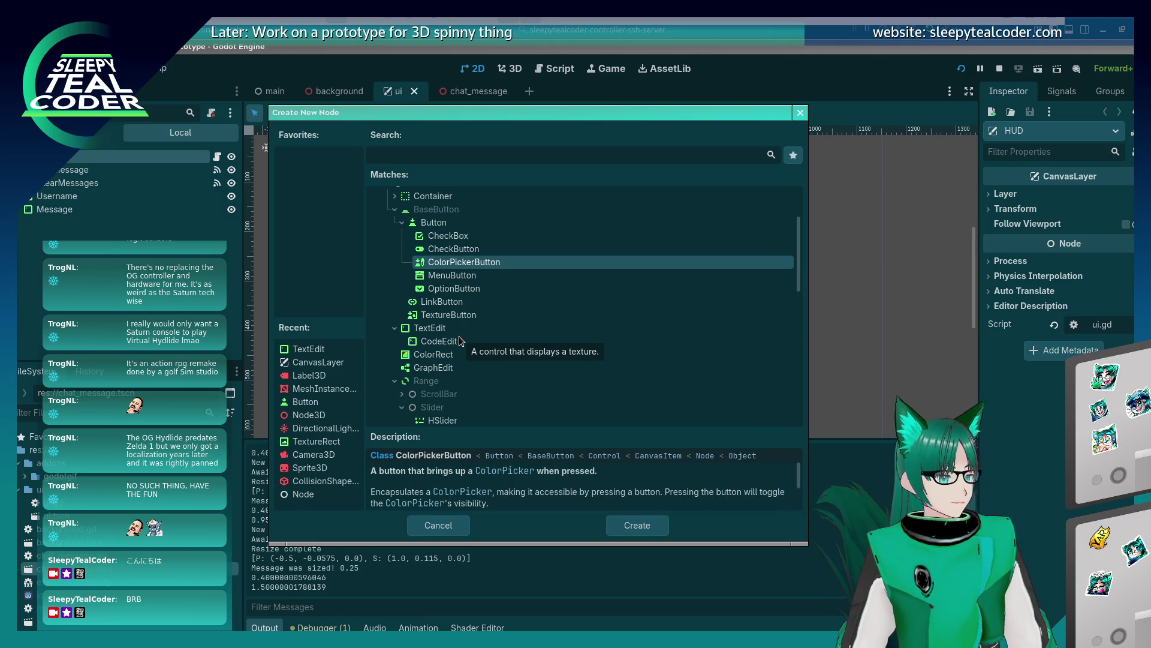
key(Return)
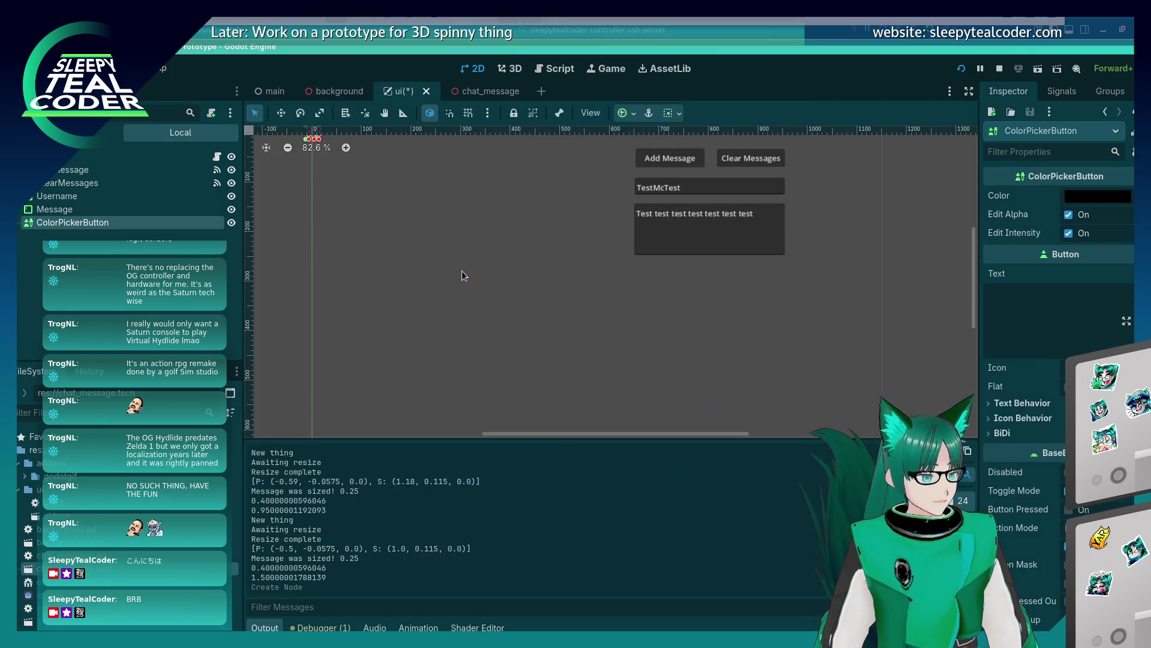
Move the ColorPickerButton down beneath the message field with the Move tool
scroll(359, 252, up, 1)
scroll(347, 247, down, 3)
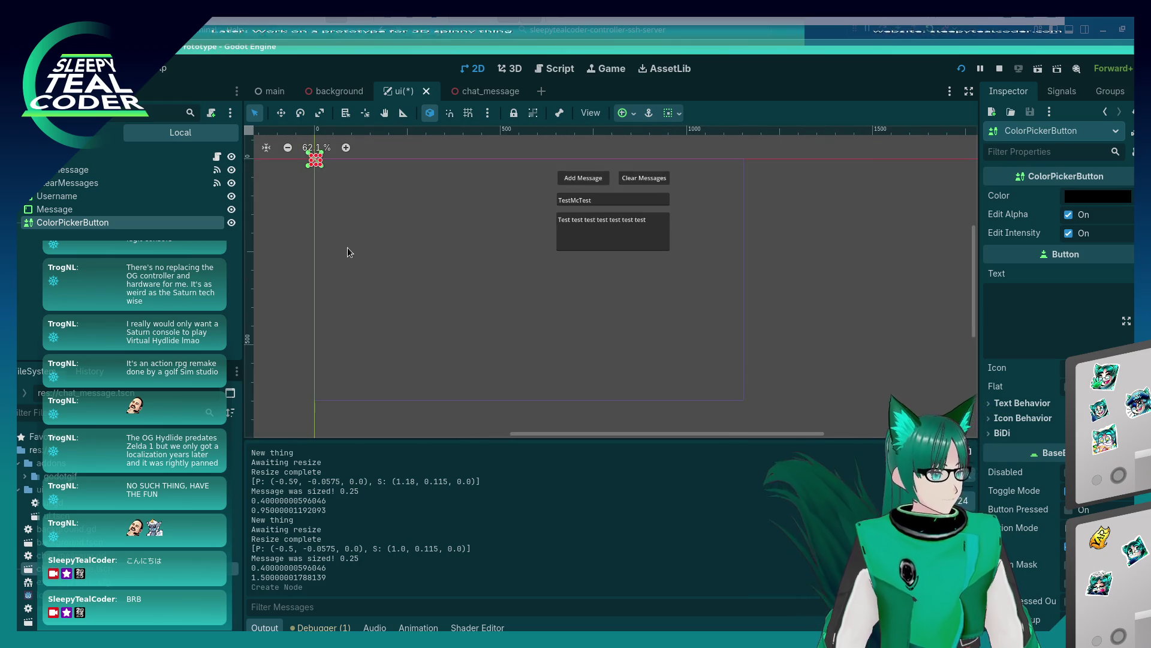
drag(386, 217, 517, 268)
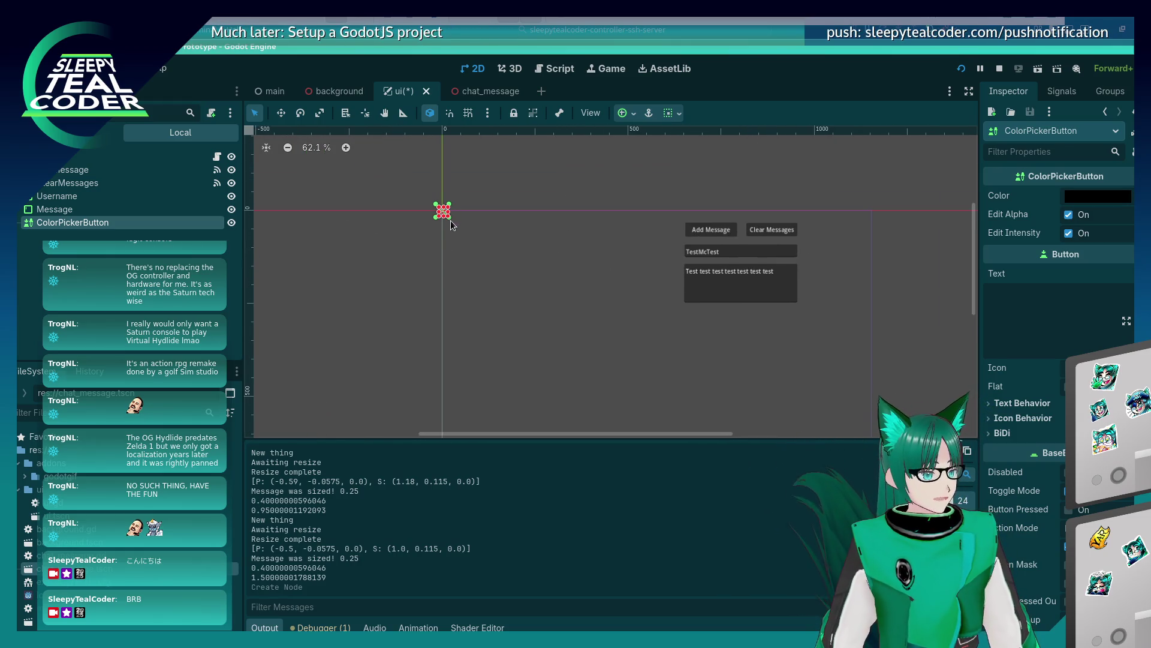
scroll(441, 211, up, 8)
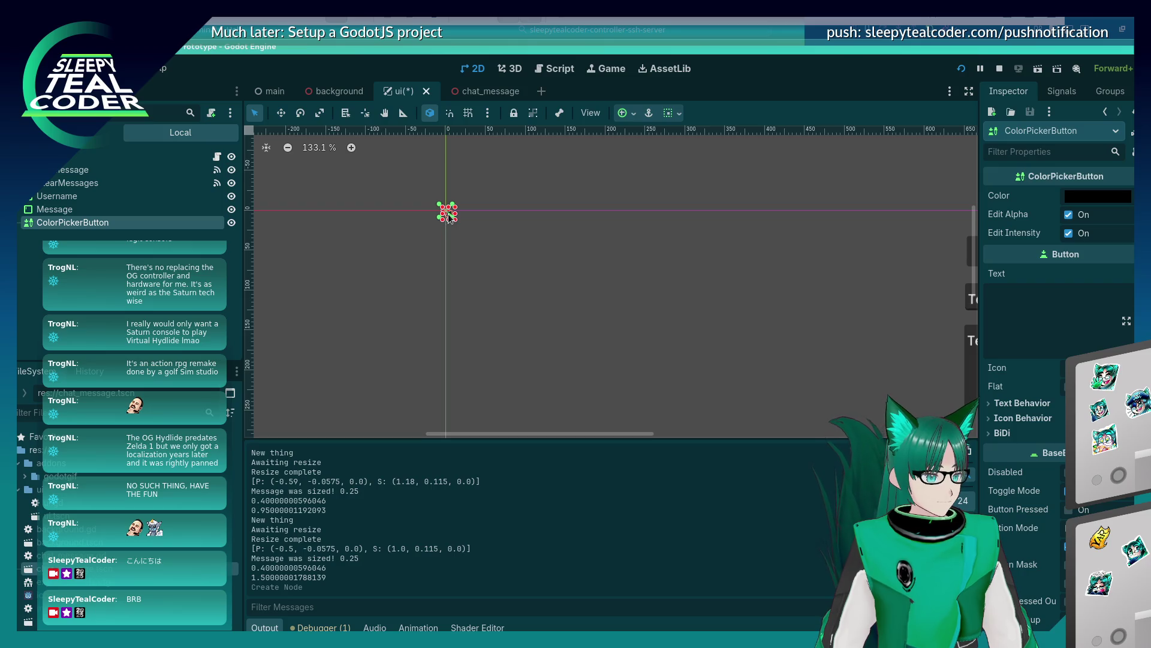
drag(477, 244, 476, 243)
key(ctrl+z)
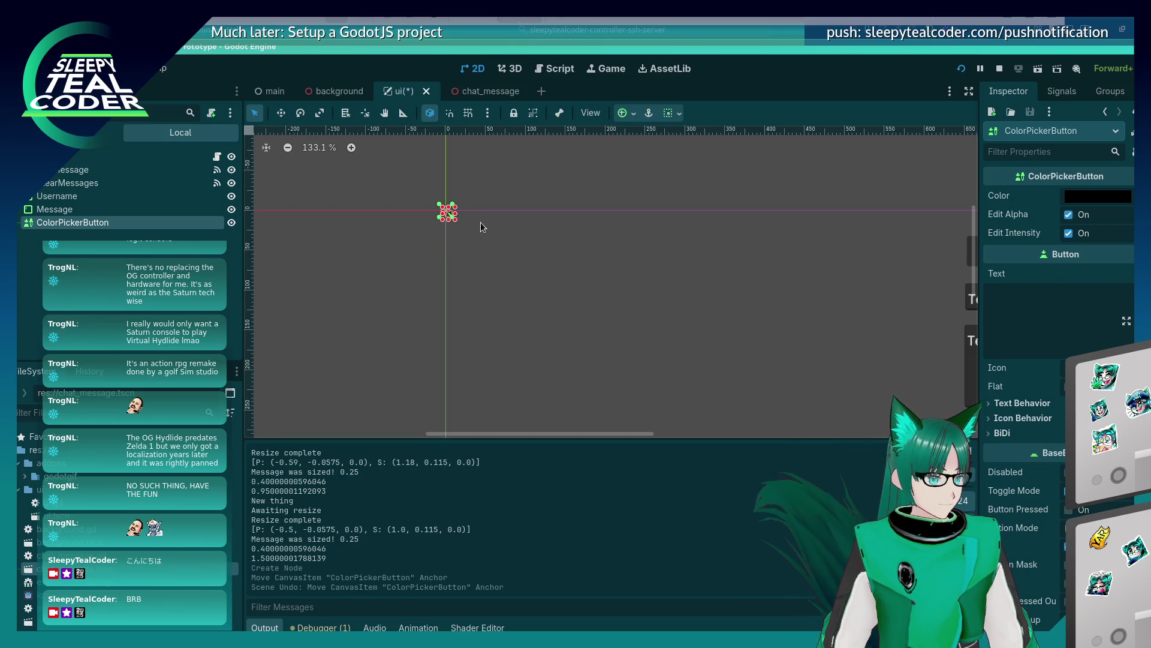
scroll(428, 220, up, 3)
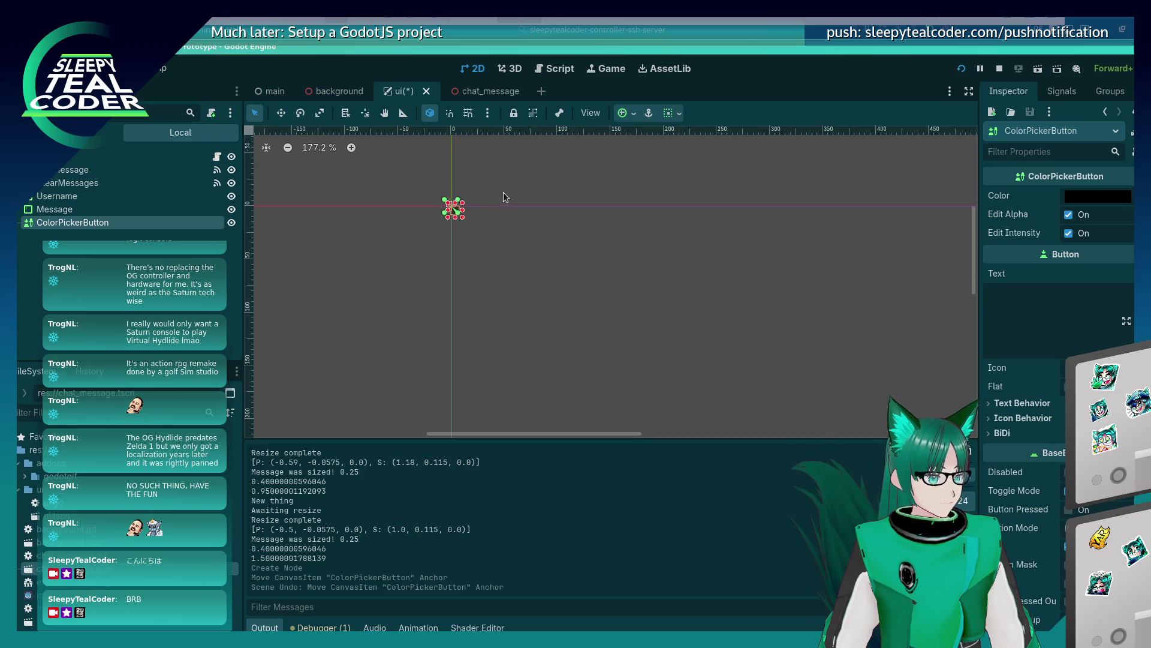
click(454, 210)
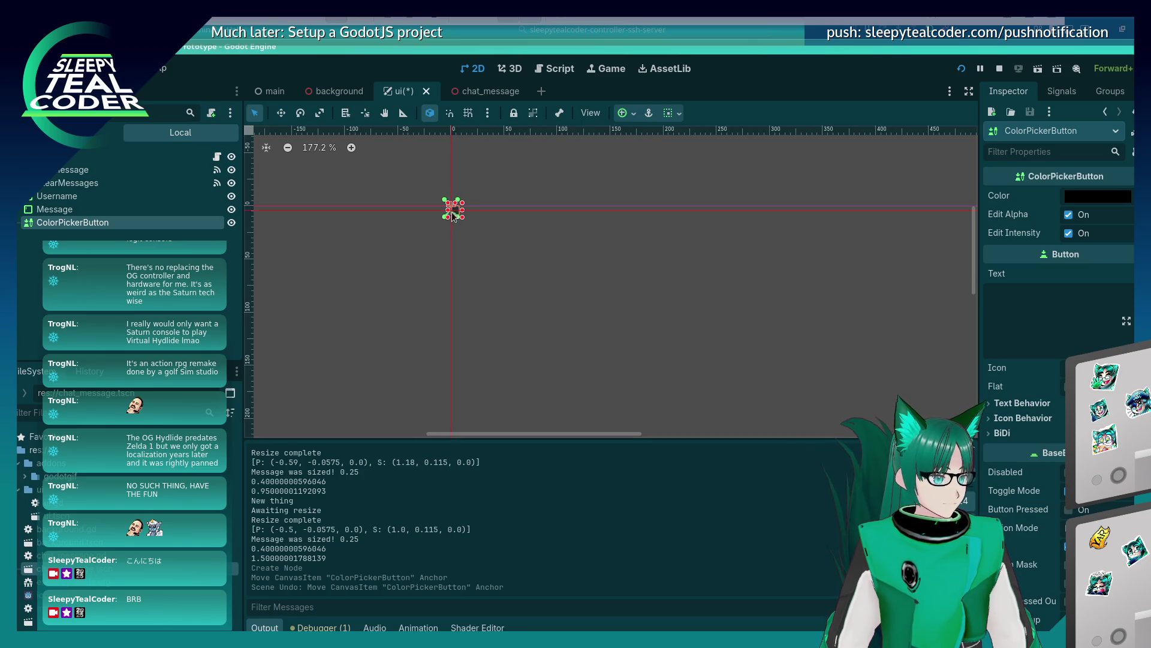
click(283, 114)
mouse_move(452, 213)
mouse_down()
mouse_move(804, 321)
mouse_move(564, 279)
mouse_move(610, 279)
mouse_move(693, 330)
mouse_move(766, 353)
mouse_up()
scroll(769, 326, down, 8)
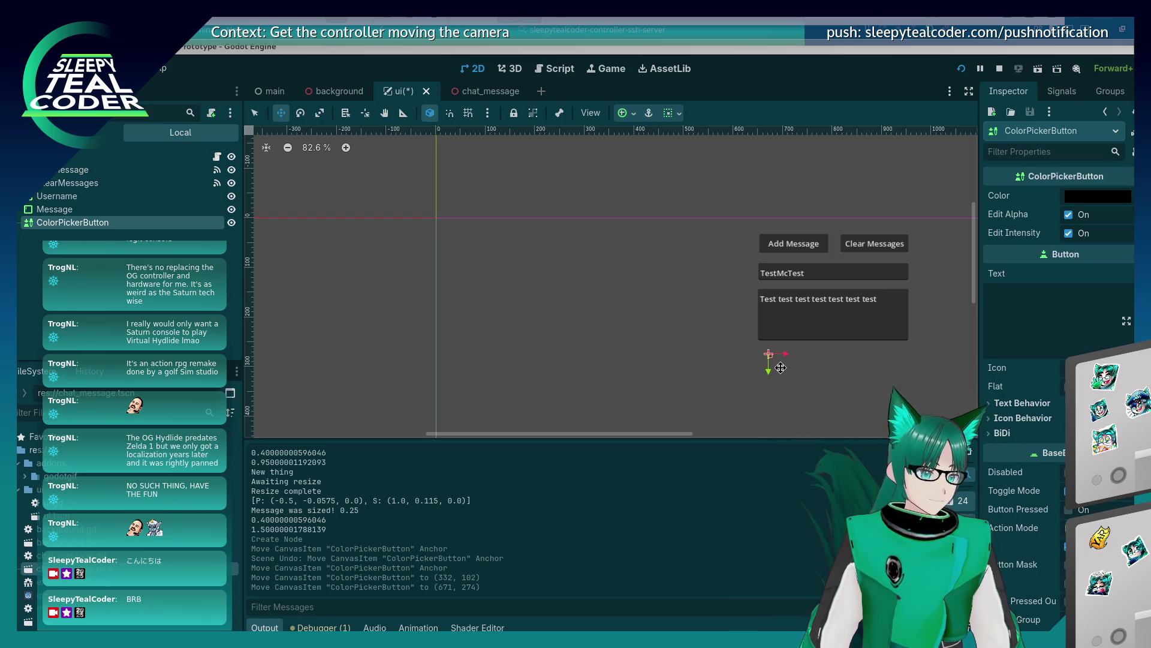
scroll(781, 369, up, 6)
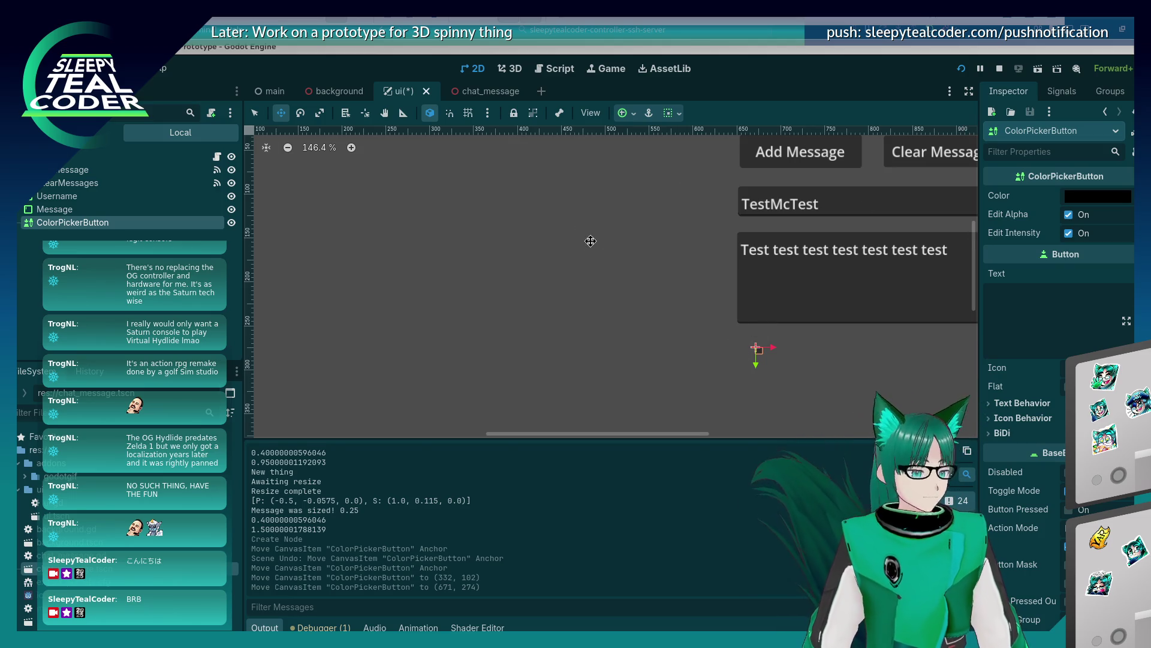
Resize the button into a wide box, set its text to 'Background', and run with F5
key(q)
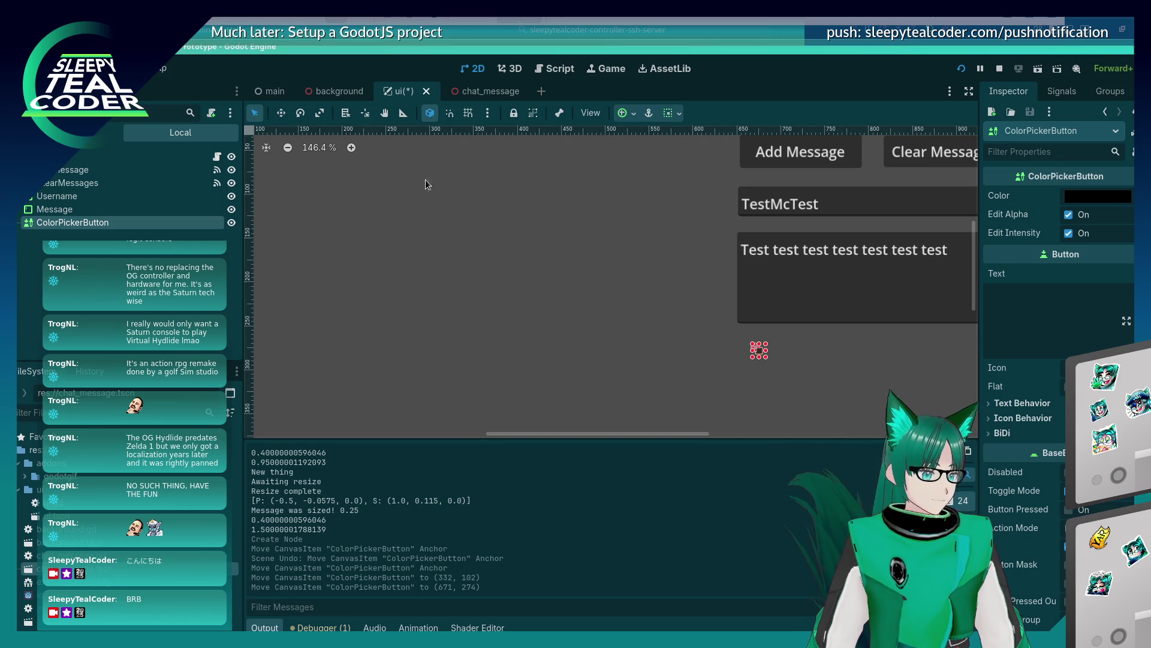
mouse_move(768, 358)
mouse_down()
mouse_move(797, 384)
mouse_move(857, 389)
mouse_move(776, 366)
mouse_move(787, 376)
mouse_move(897, 366)
mouse_up()
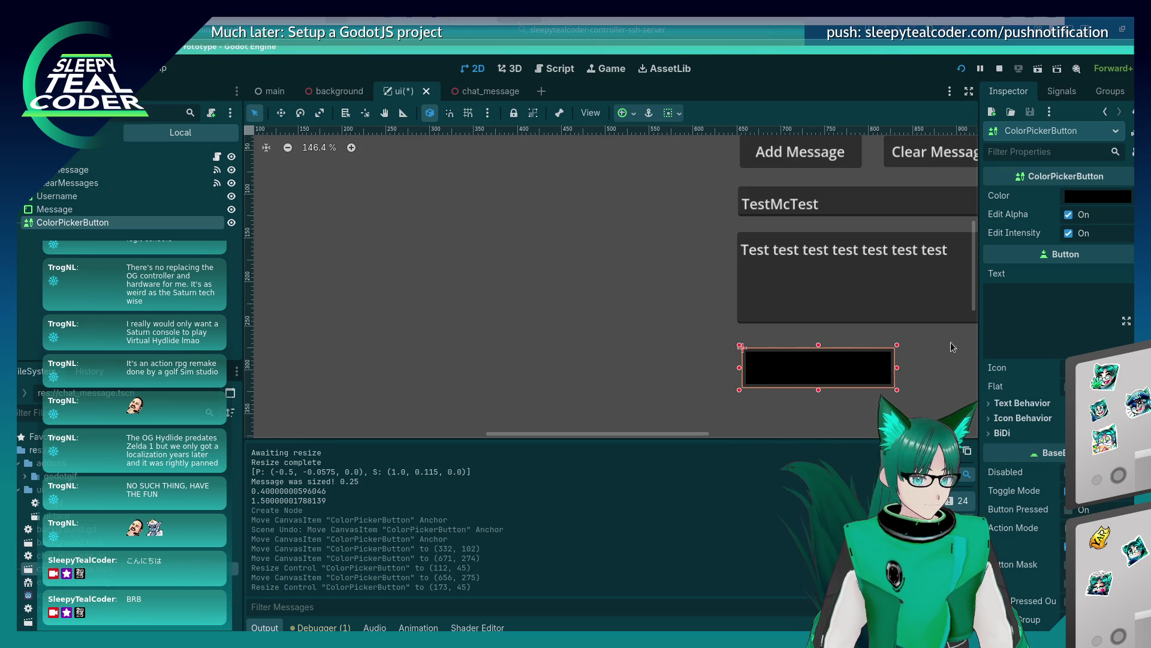
click(1041, 304)
text(B)
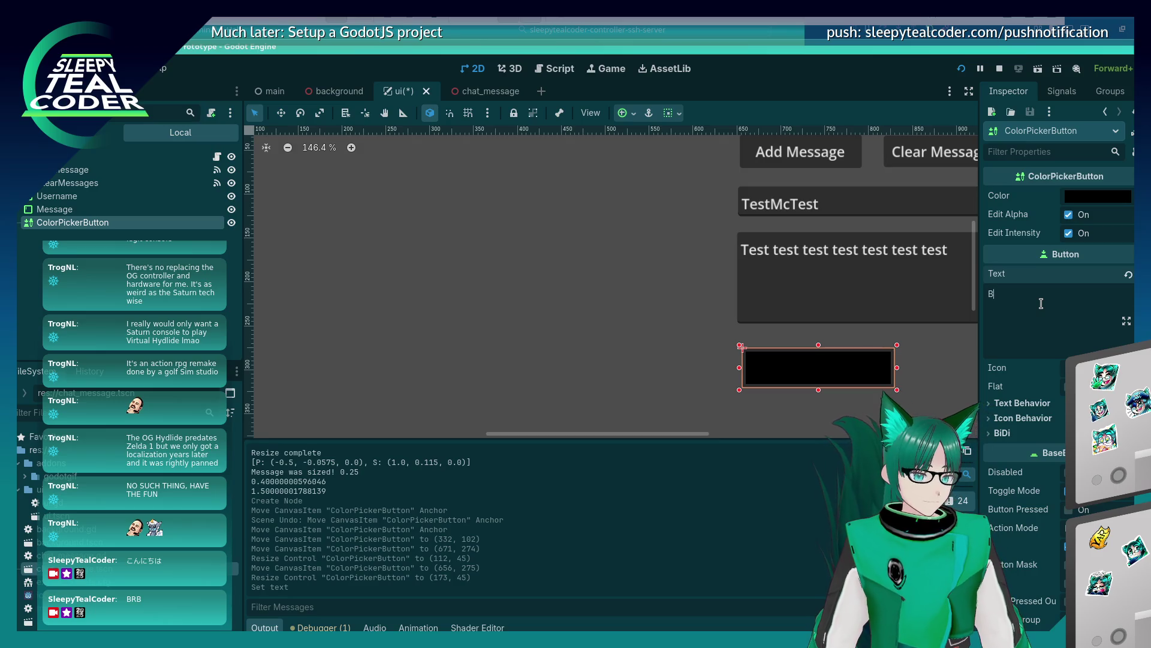
text(ackground)
click(844, 372)
drag(844, 371, 874, 367)
click(1036, 307)
click(891, 370)
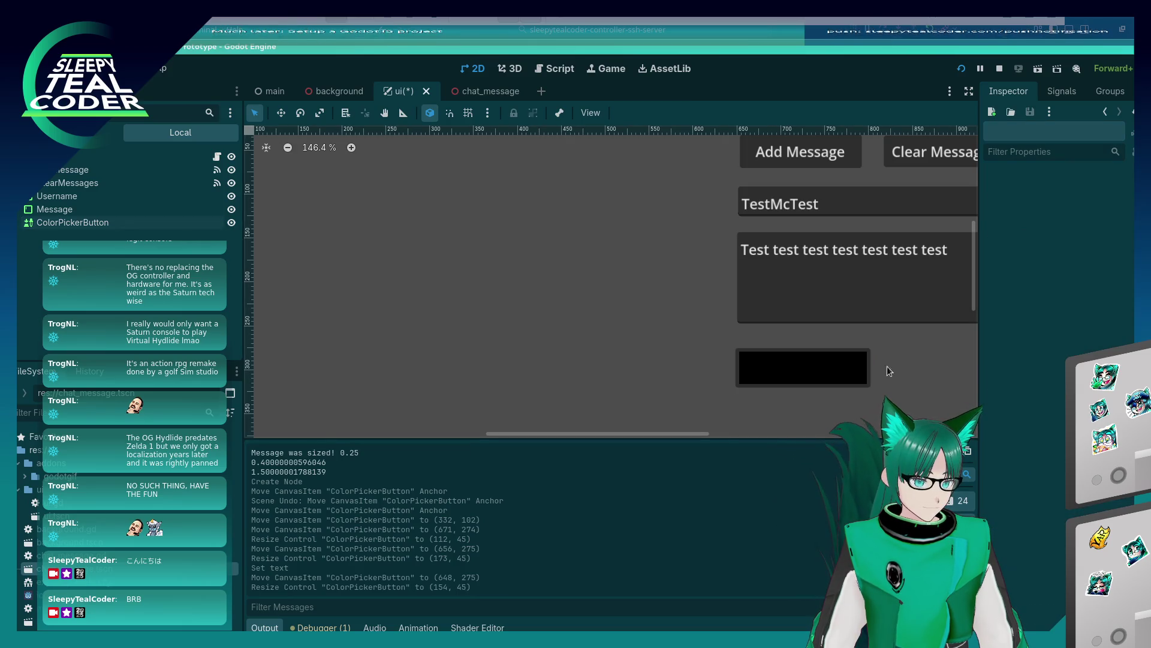
click(831, 371)
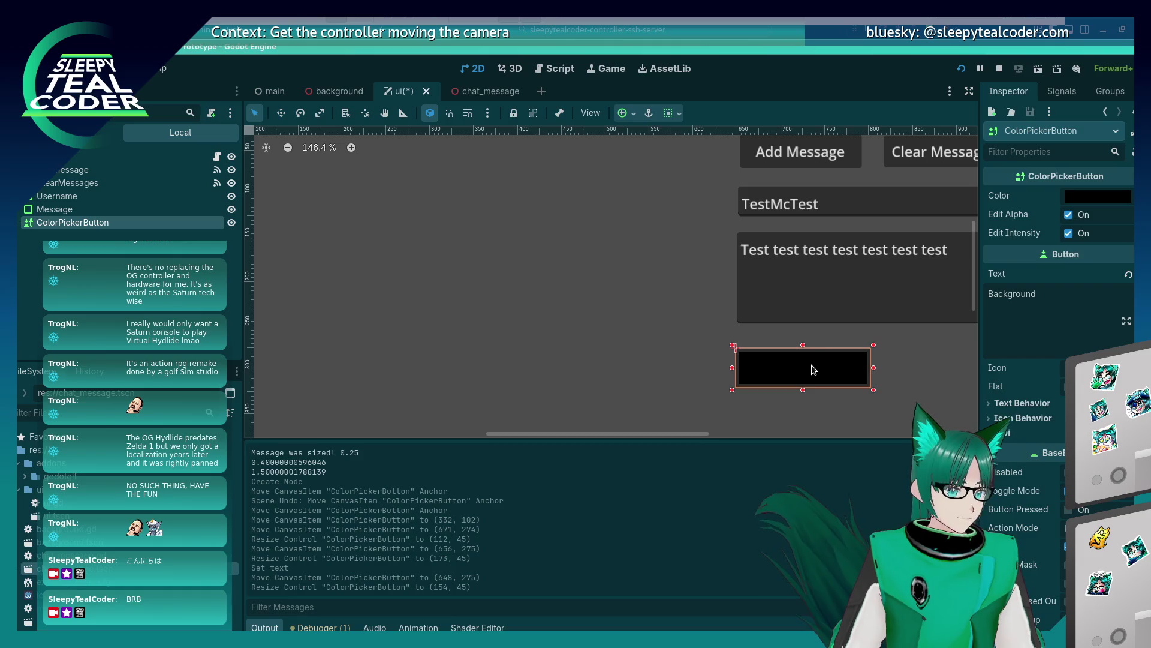
key(F5)
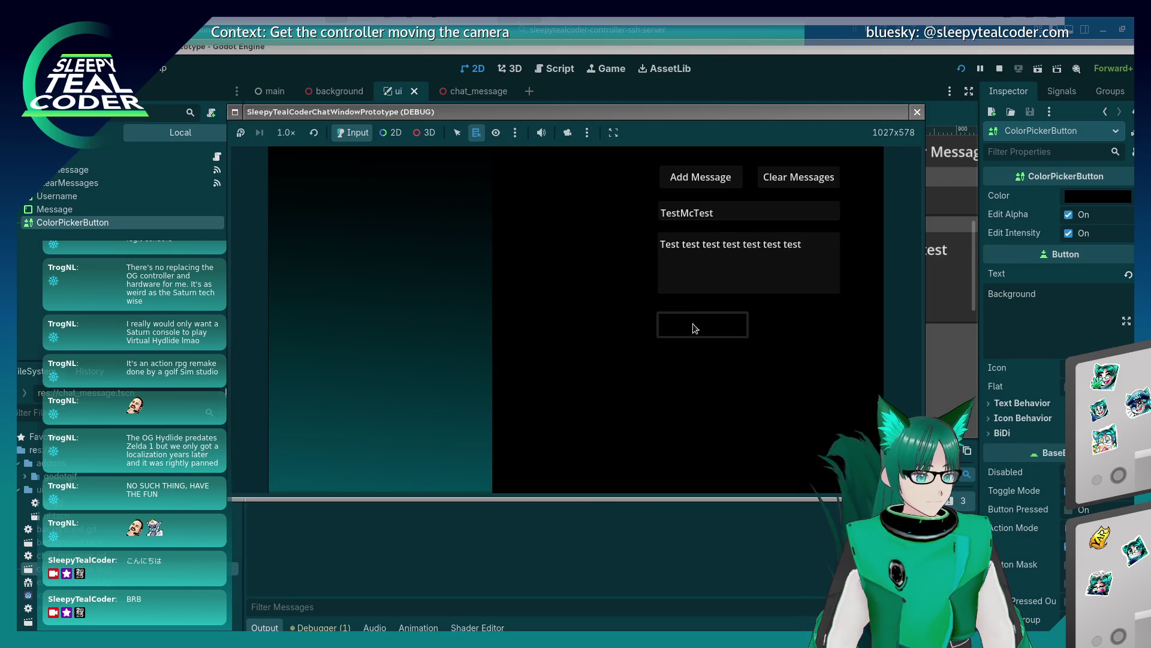
Open and close the colour picker in the running game, then restart the game
click(695, 328)
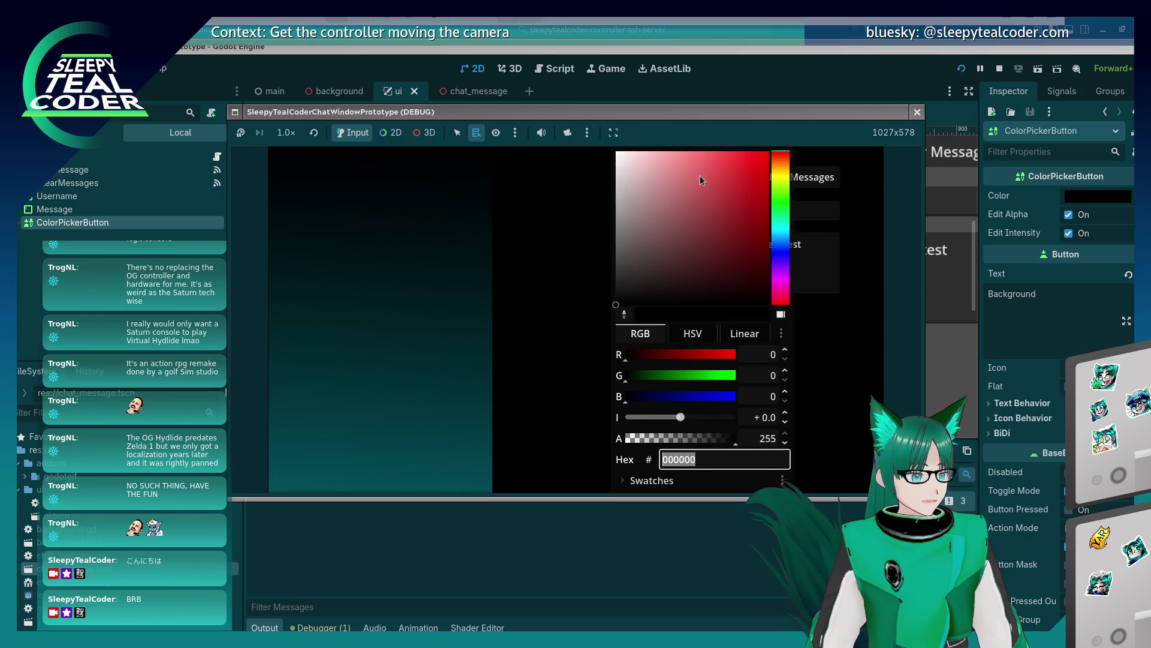
click(629, 478)
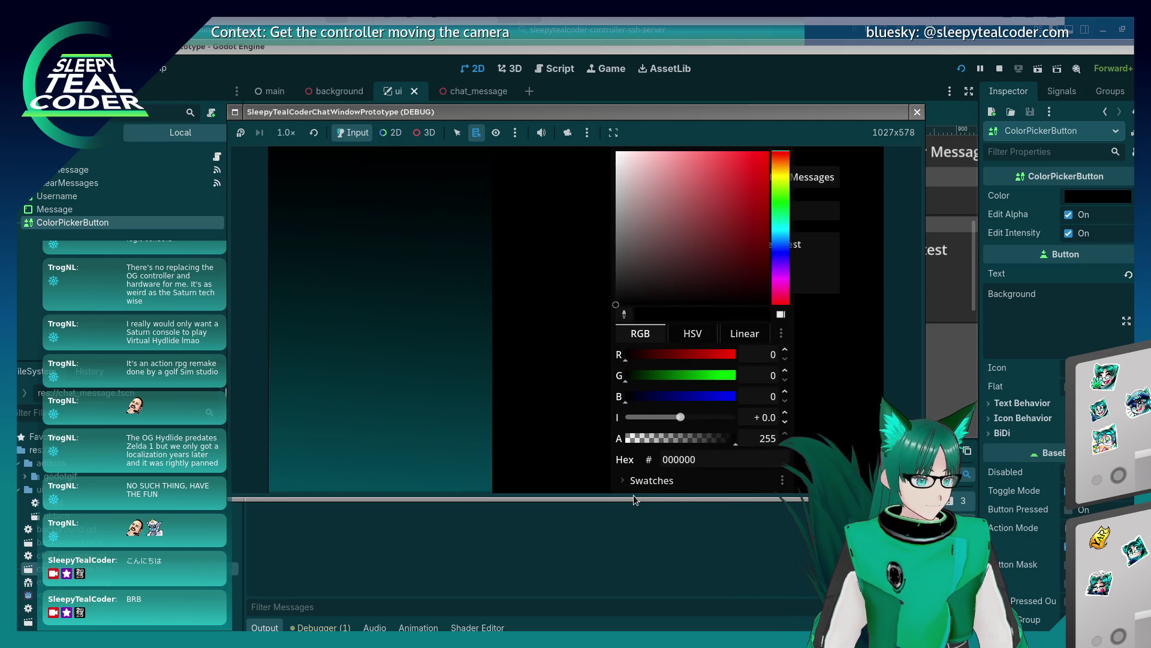
click(636, 499)
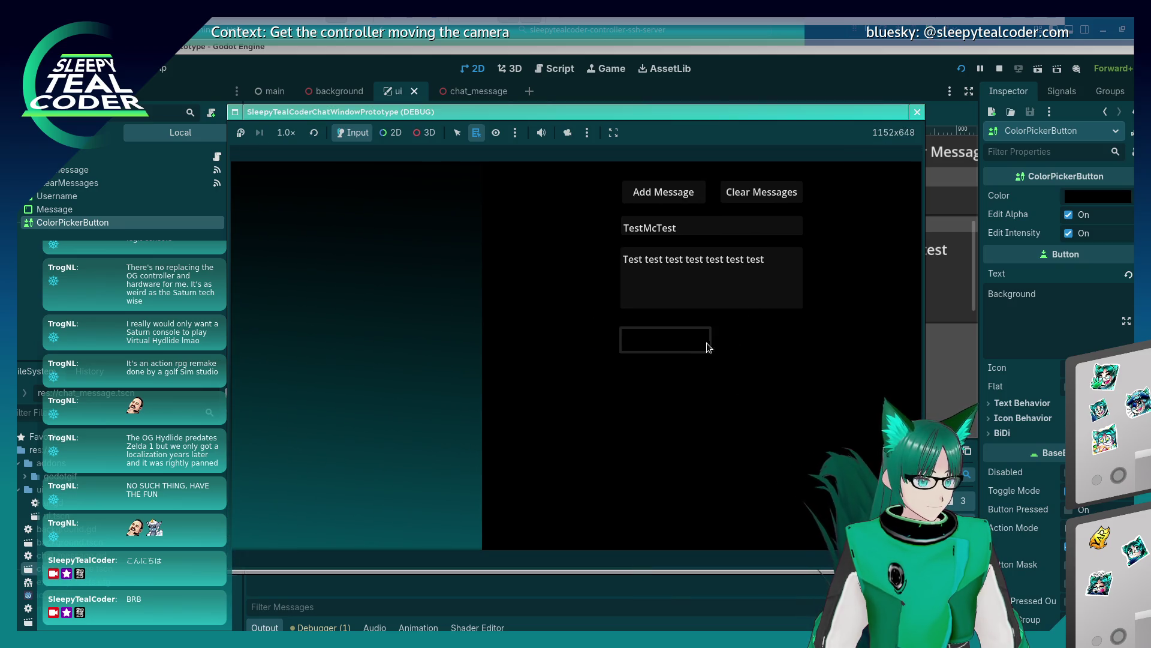
click(710, 344)
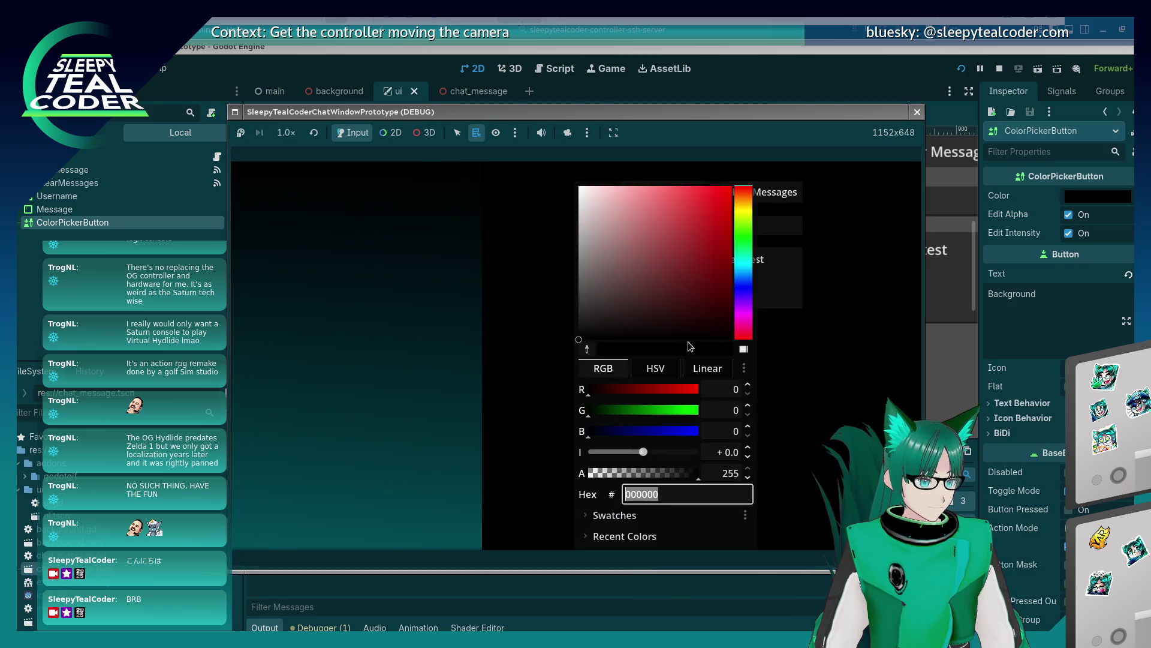
click(568, 349)
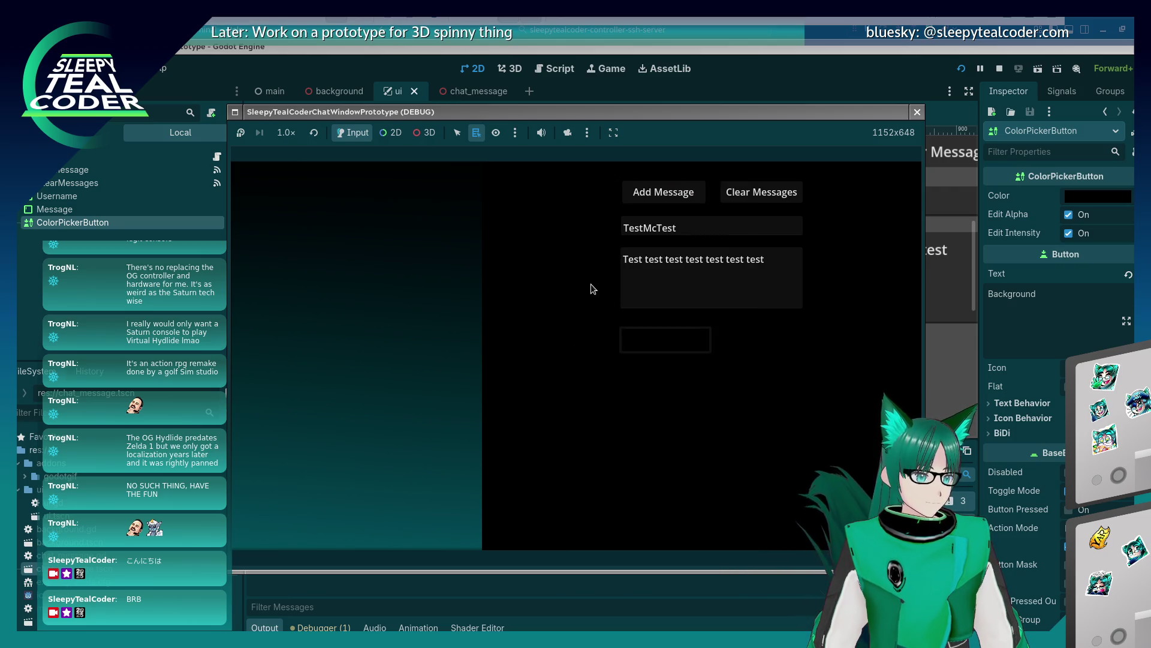
click(918, 111)
key(F5)
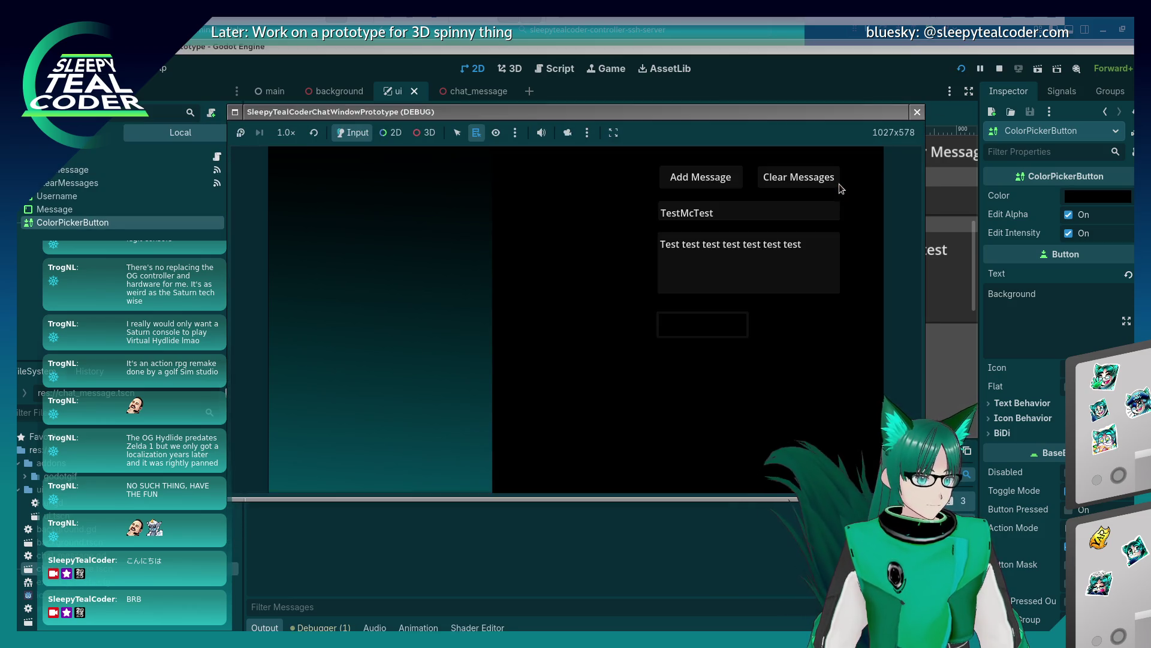
Pick a mid green in the colour picker, then stop the game
click(705, 330)
click(781, 206)
click(714, 224)
key(Escape)
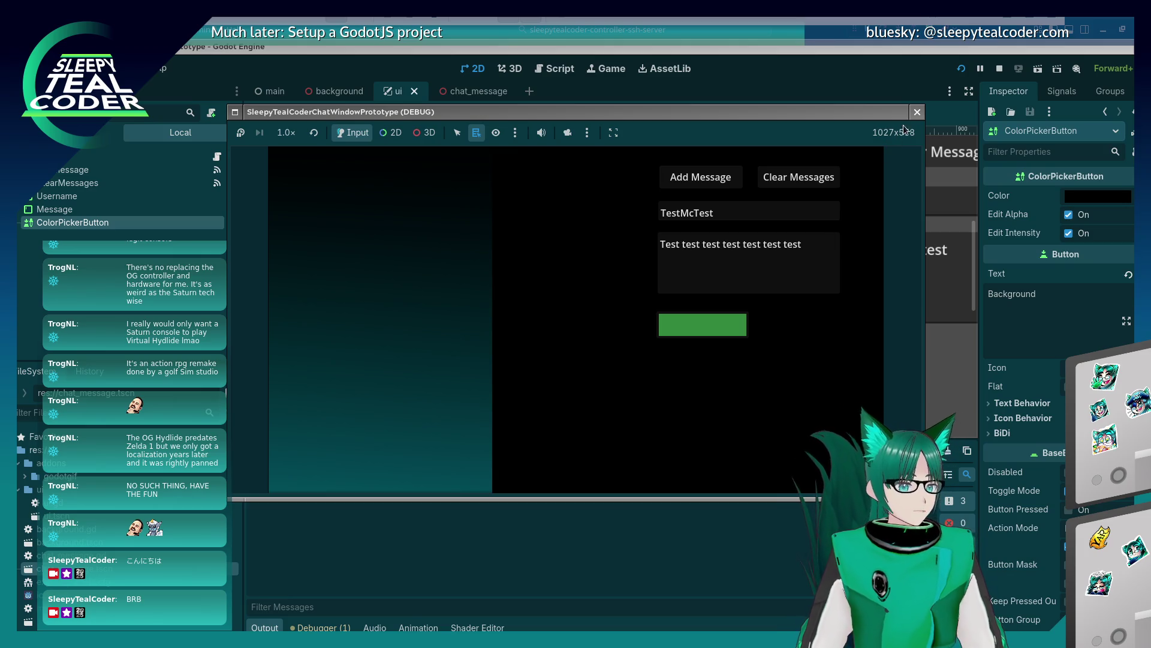
click(917, 111)
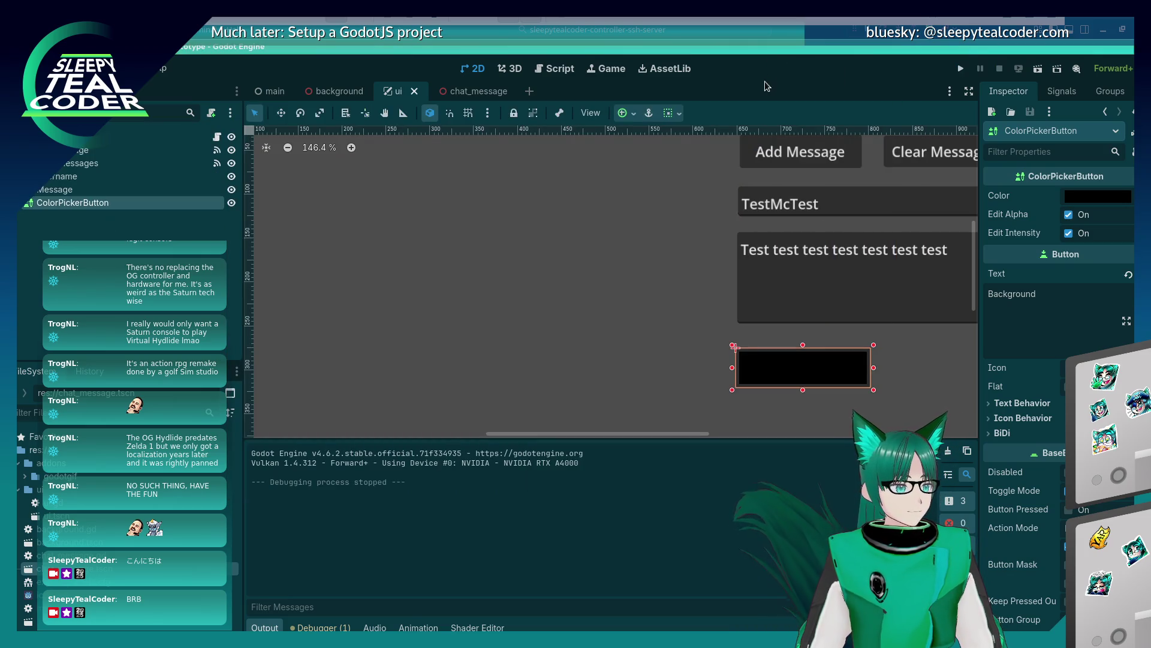
Switch to the main scene holding the chat UI and Background colour button
click(274, 93)
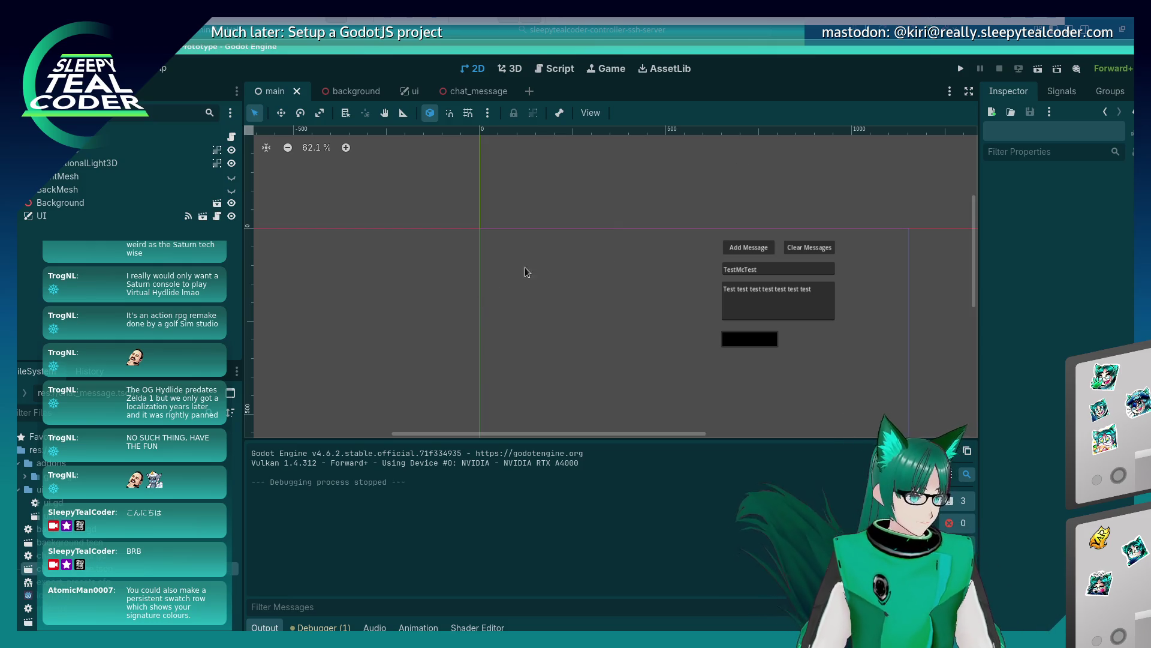
In the chat_message scene, choose Save As for the message background's gradient texture
click(510, 70)
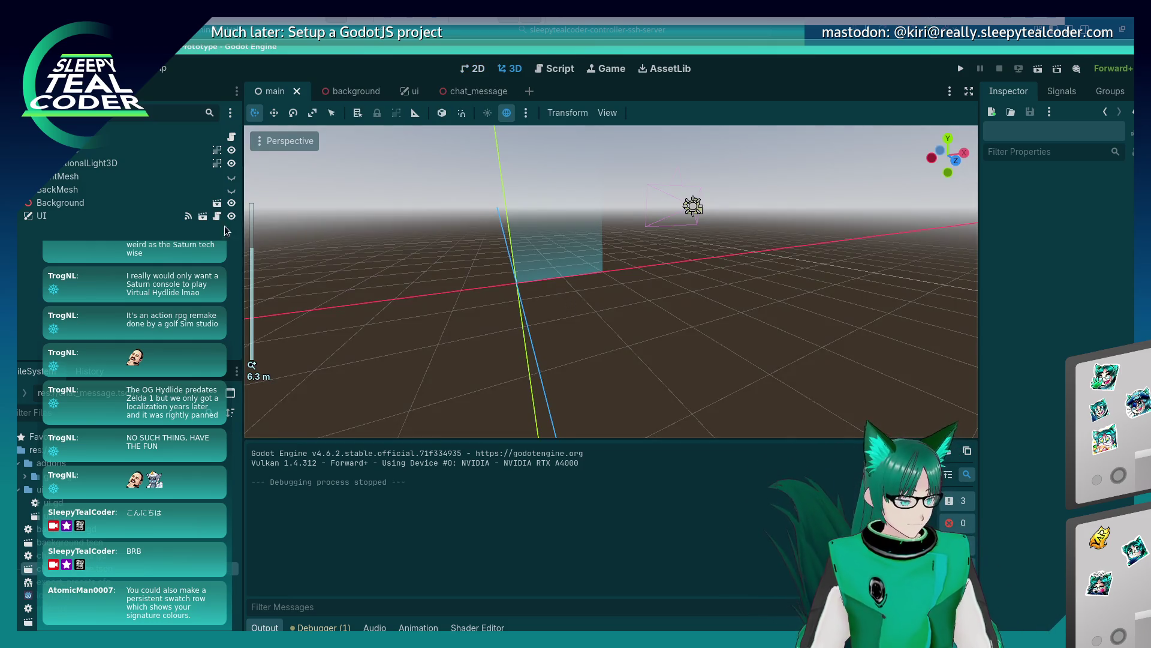
click(86, 215)
click(90, 163)
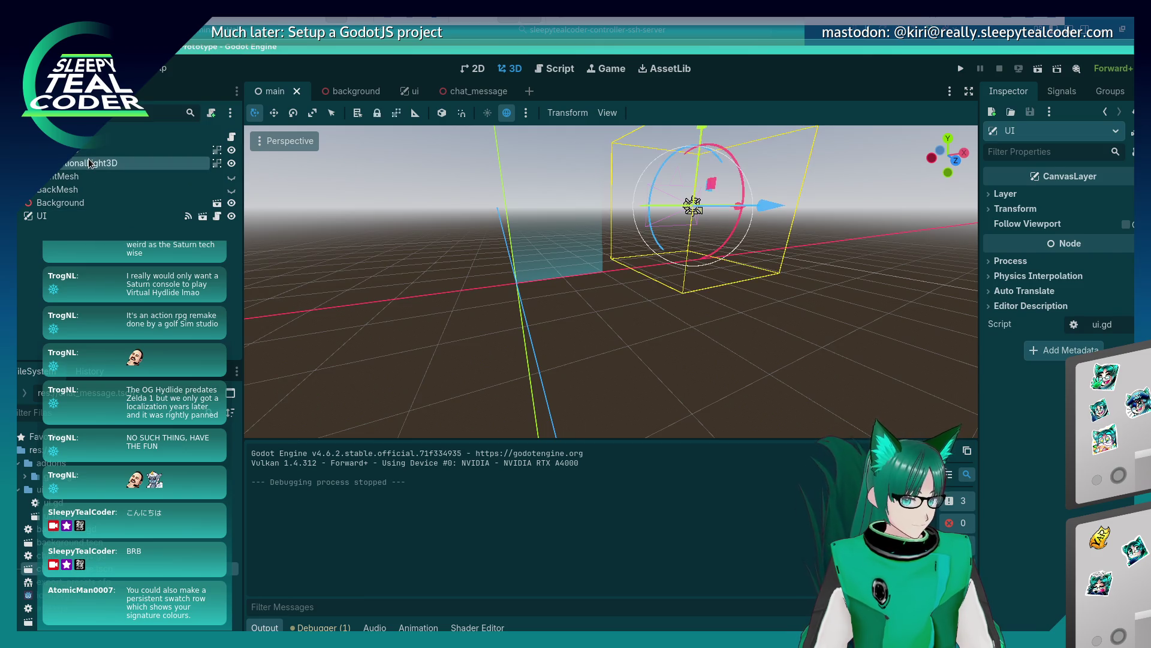
click(120, 216)
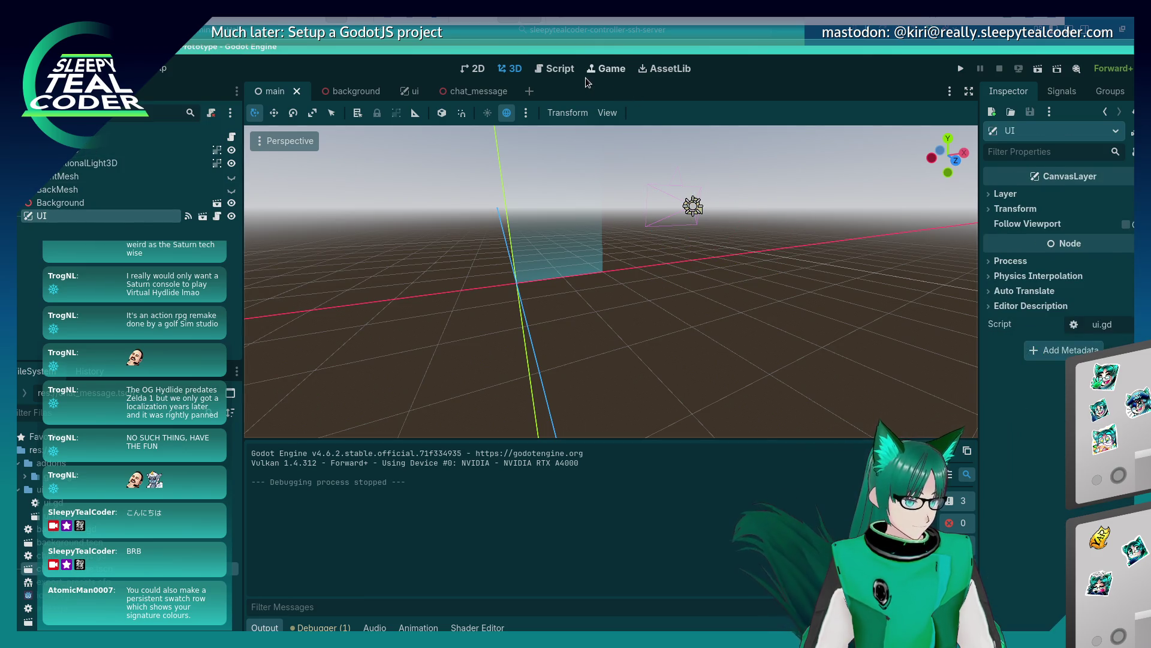
click(478, 91)
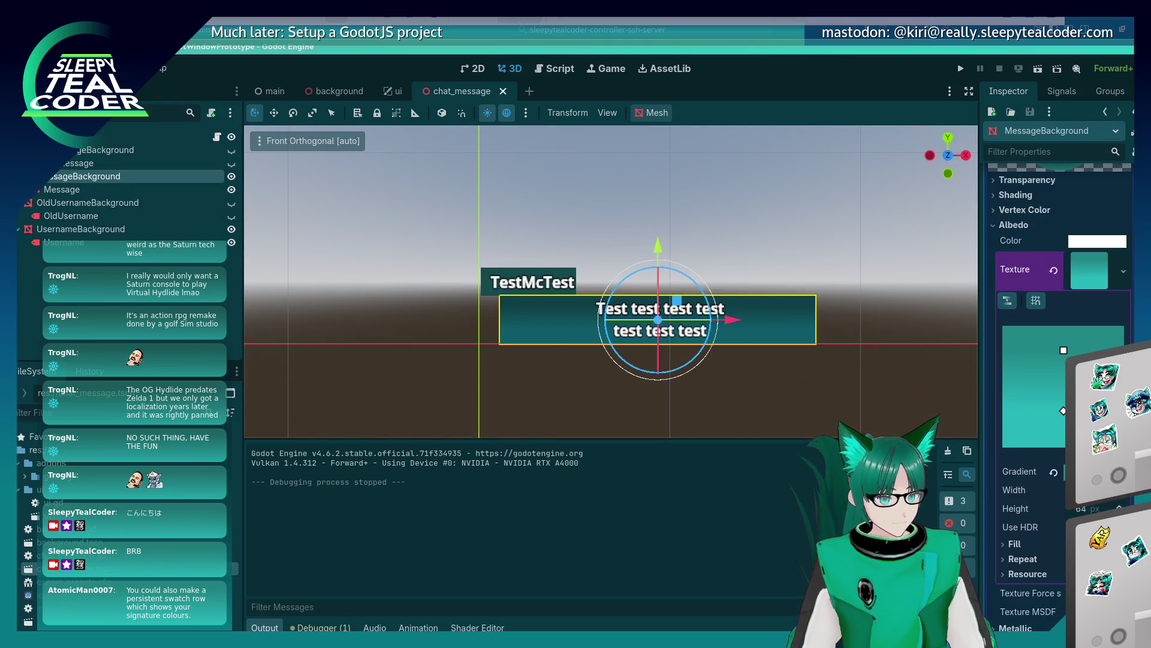
click(1121, 472)
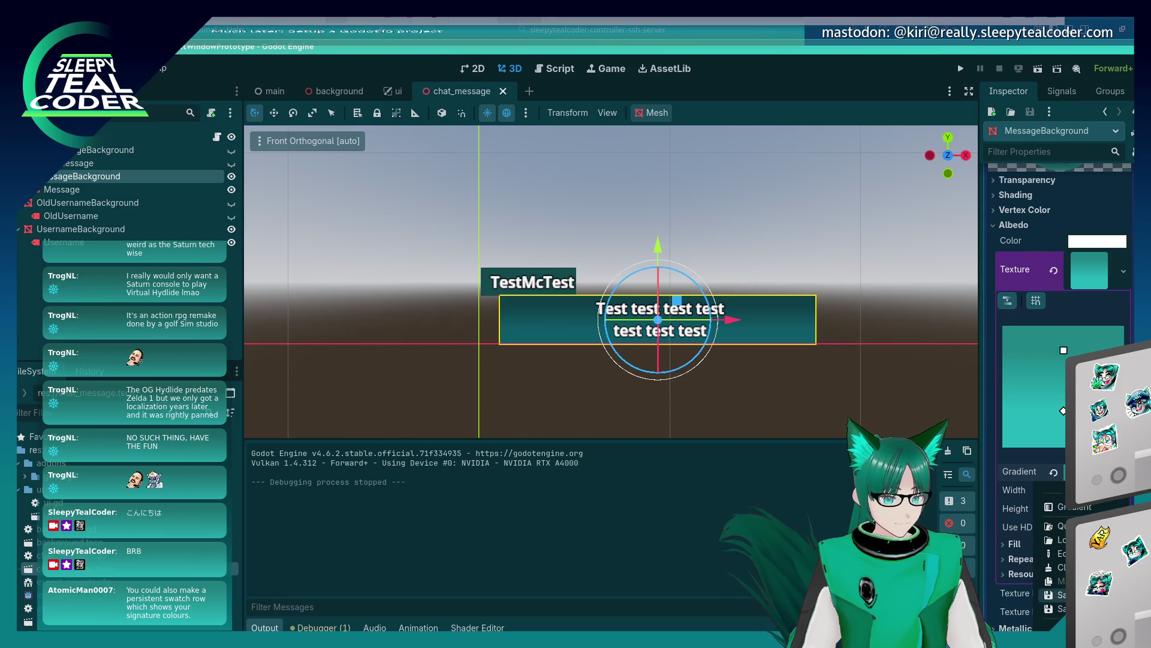
click(1055, 608)
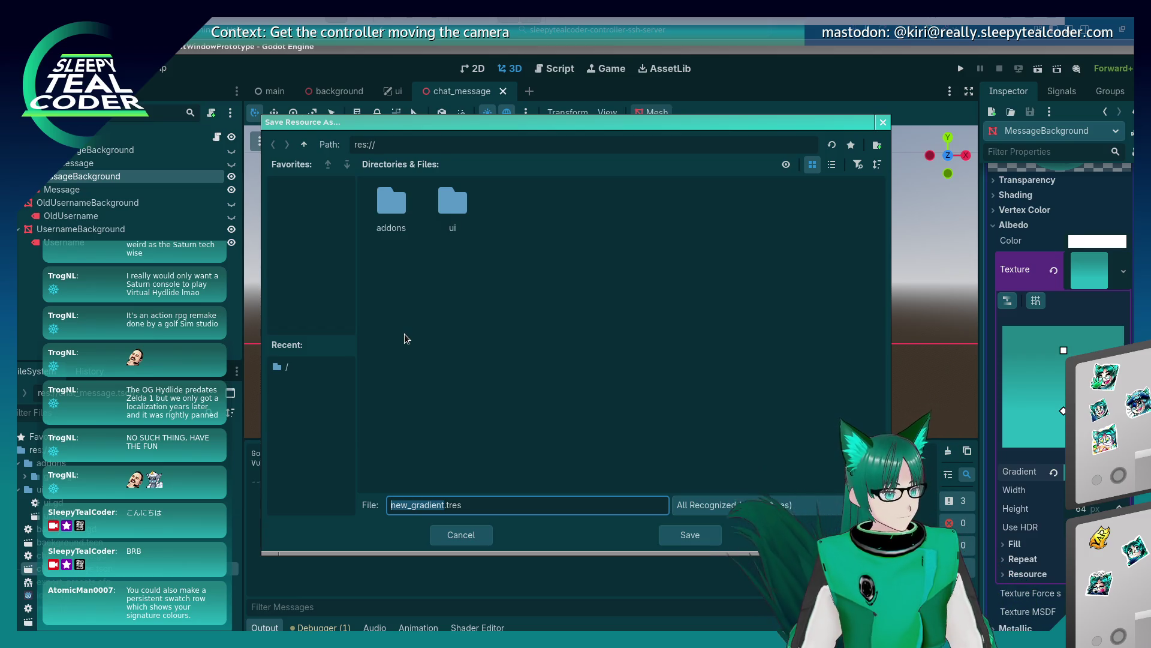
Name the gradient resource default.tres and save it in res://
text(default)
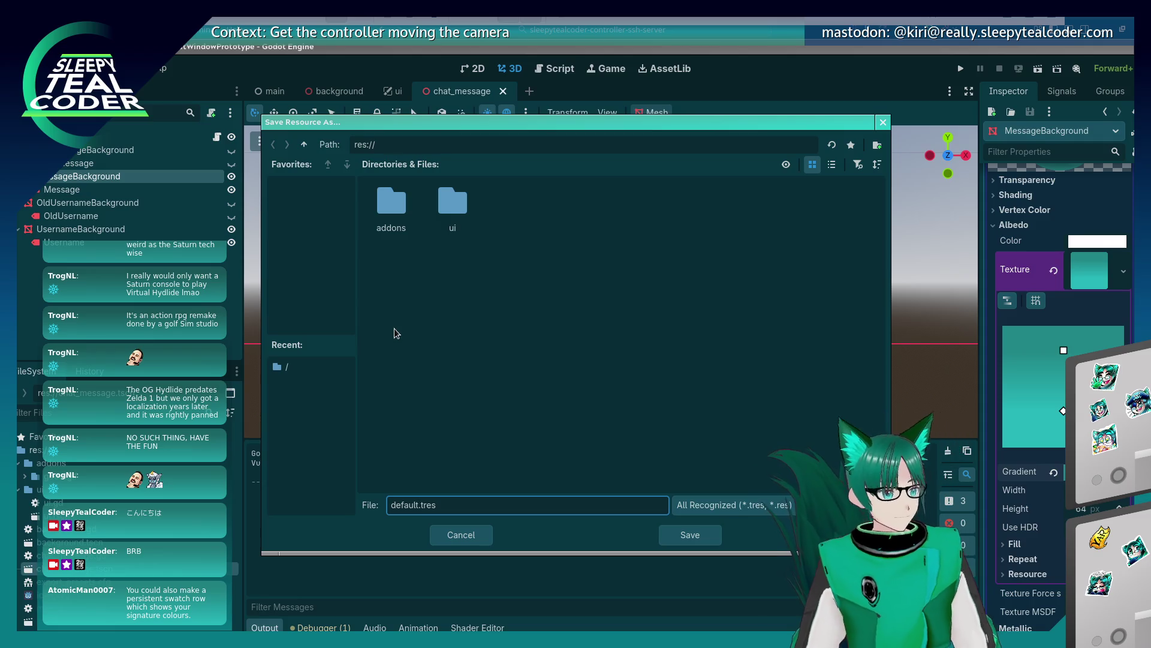
click(696, 532)
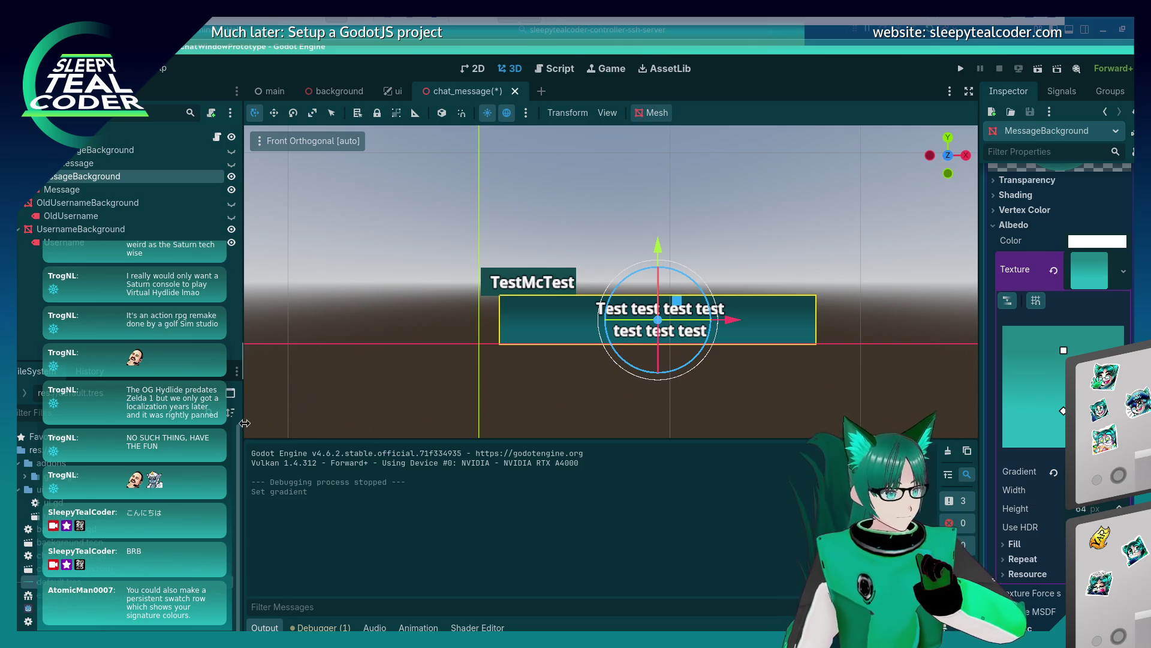
Select the UsernameBackground mesh and expand its mesh and material properties
click(527, 282)
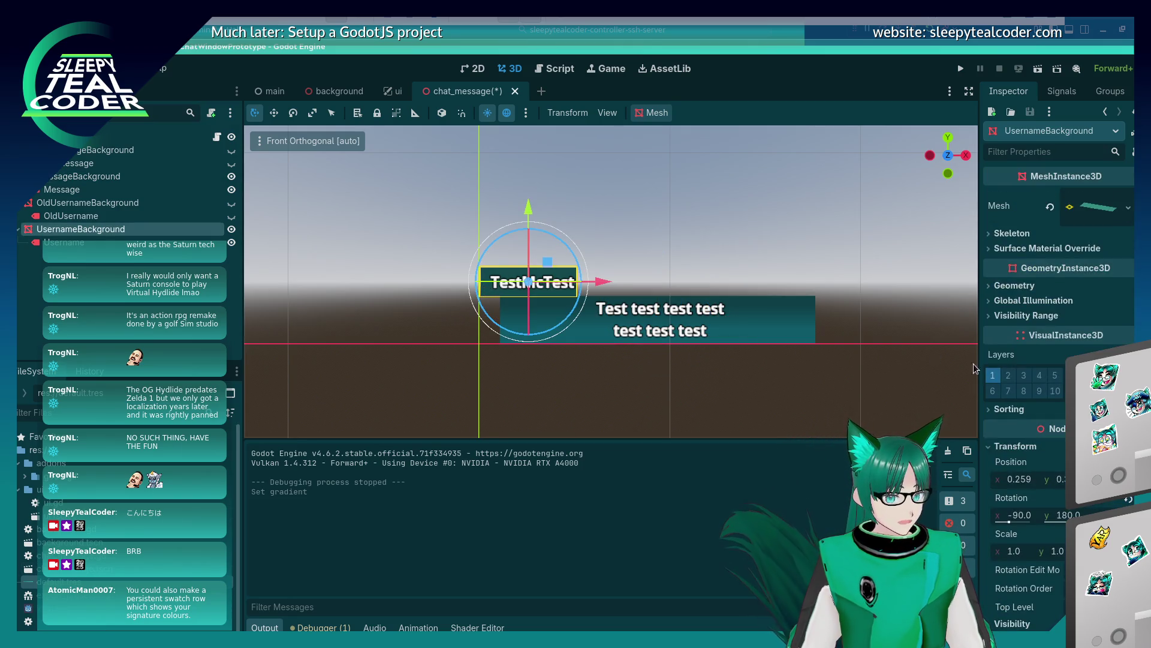
click(1097, 206)
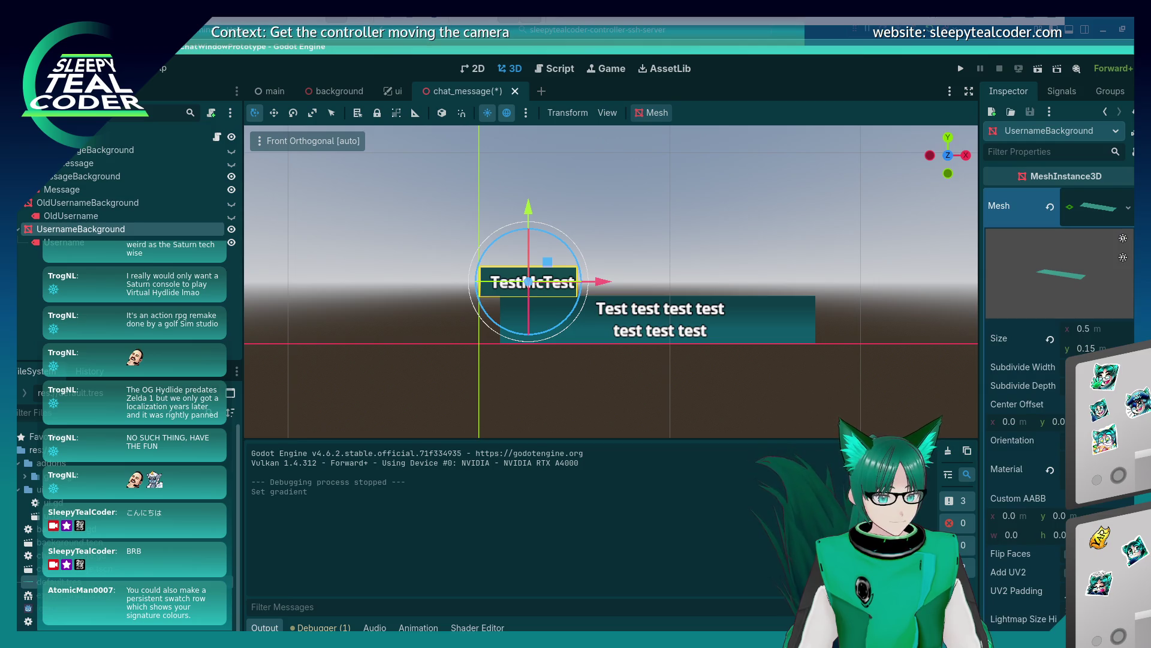
click(1097, 469)
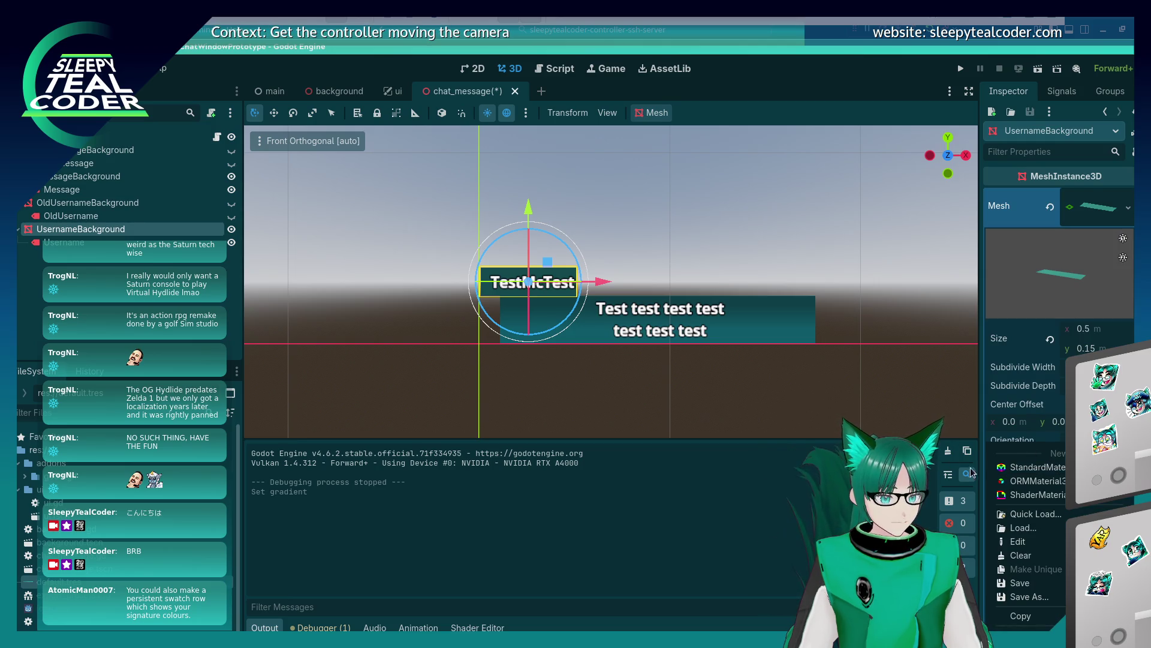
click(696, 537)
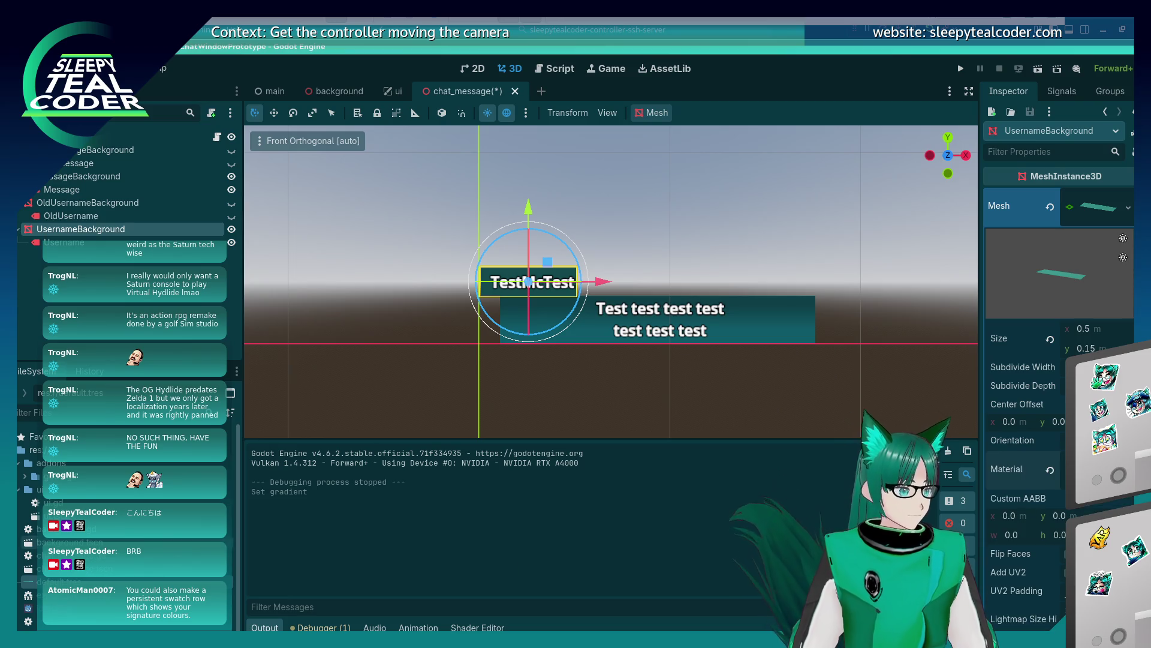
click(1097, 469)
scroll(1055, 359, down, 5)
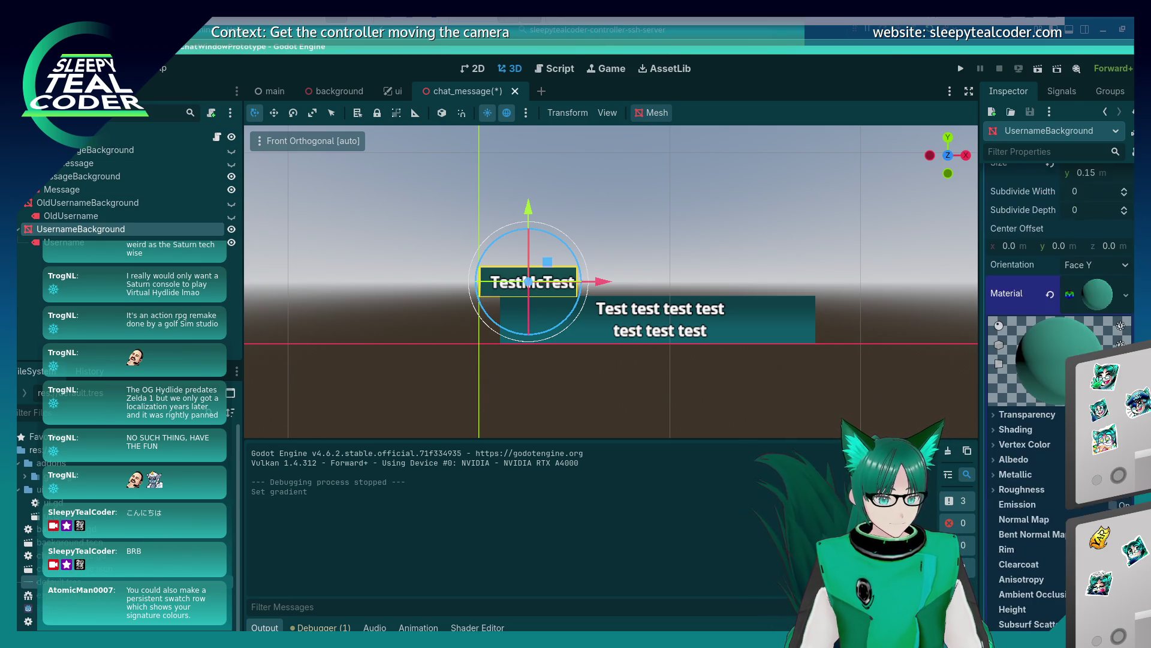
scroll(1055, 360, down, 3)
scroll(1055, 360, down, 3)
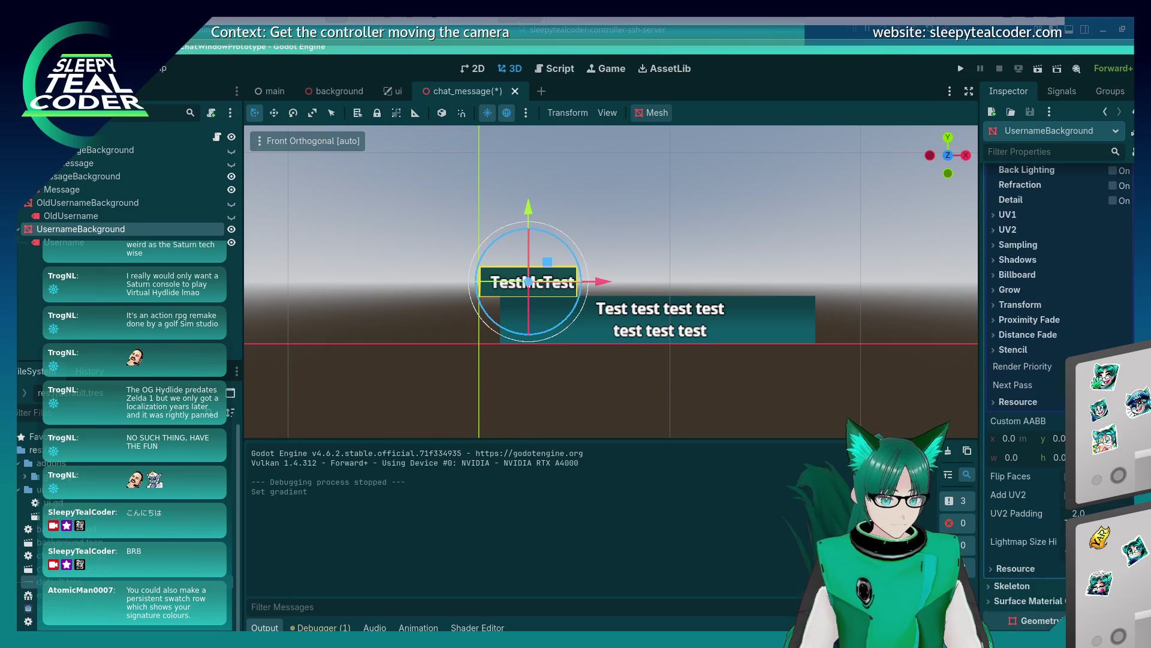
scroll(1032, 535, up, 10)
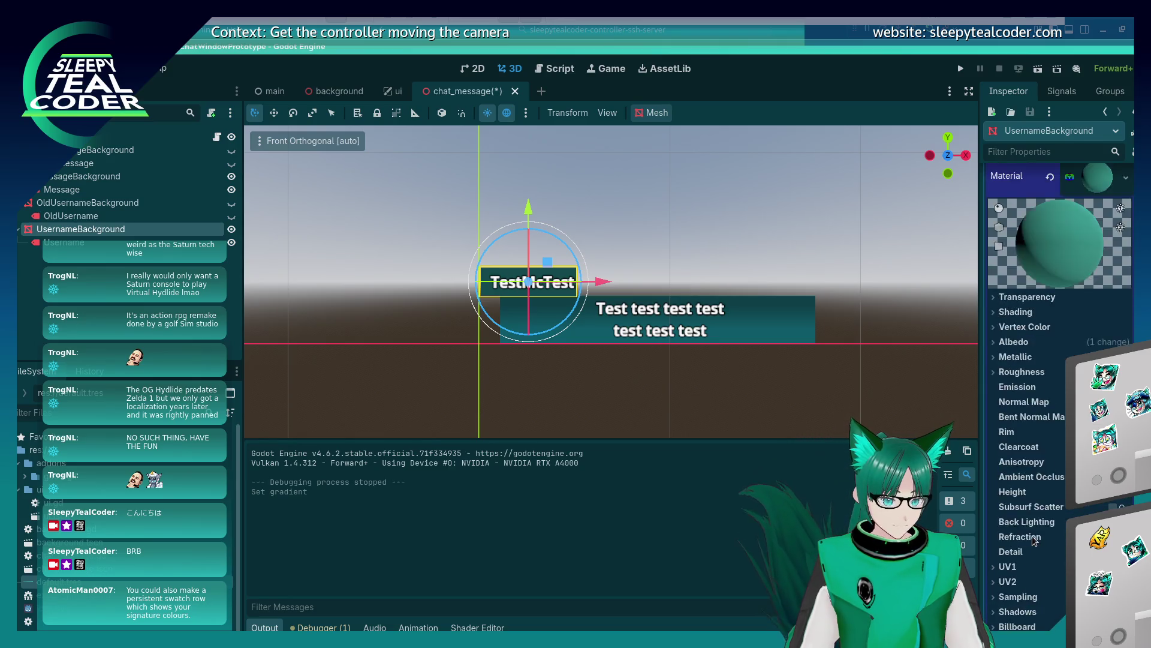
scroll(988, 407, down, 2)
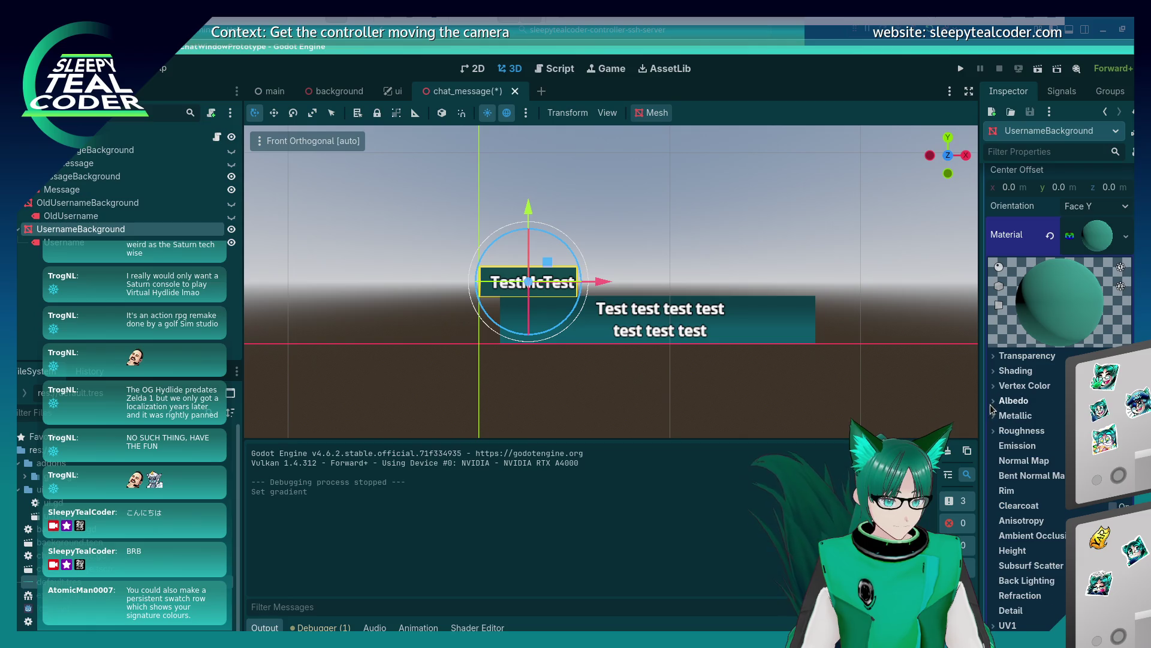
Inspect the material's teal albedo colour without changing it, then open the Material resource menu
click(991, 402)
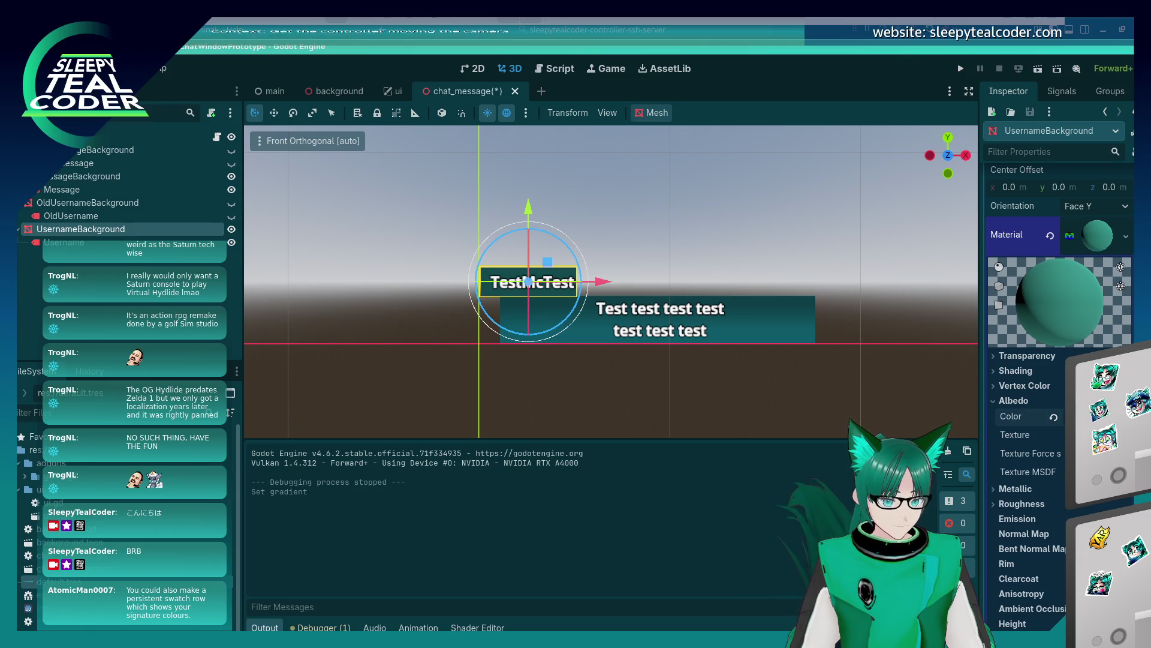
click(1091, 416)
key(Escape)
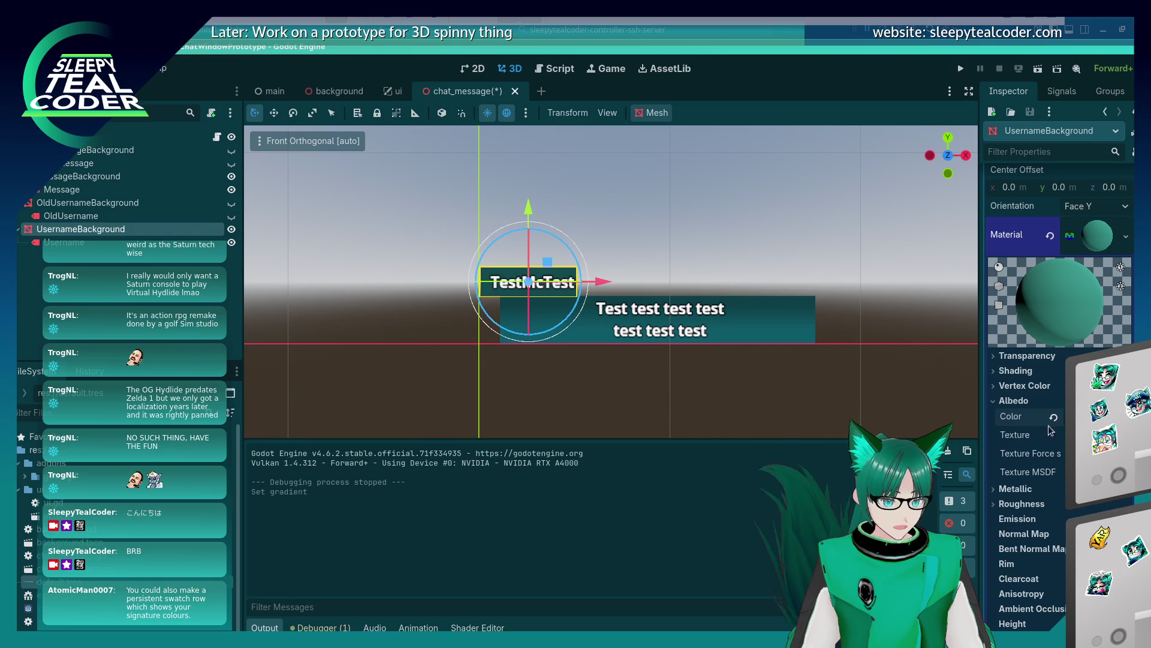
click(1127, 235)
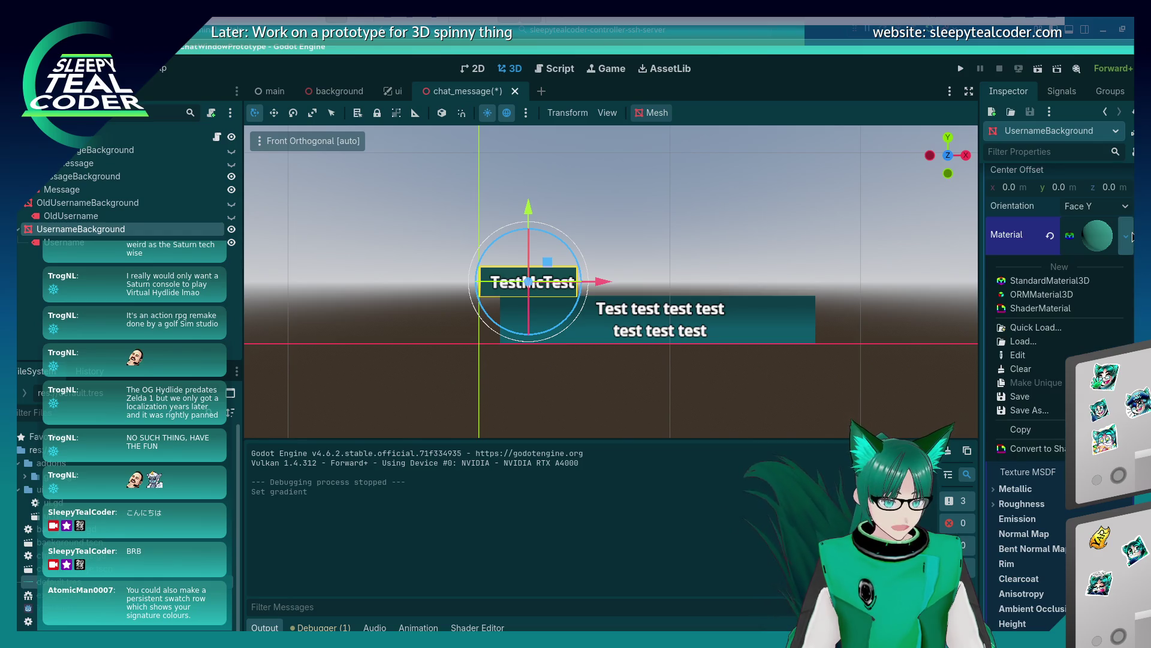
Save the UsernameBackground material as username_background.tres in the project root
click(1029, 410)
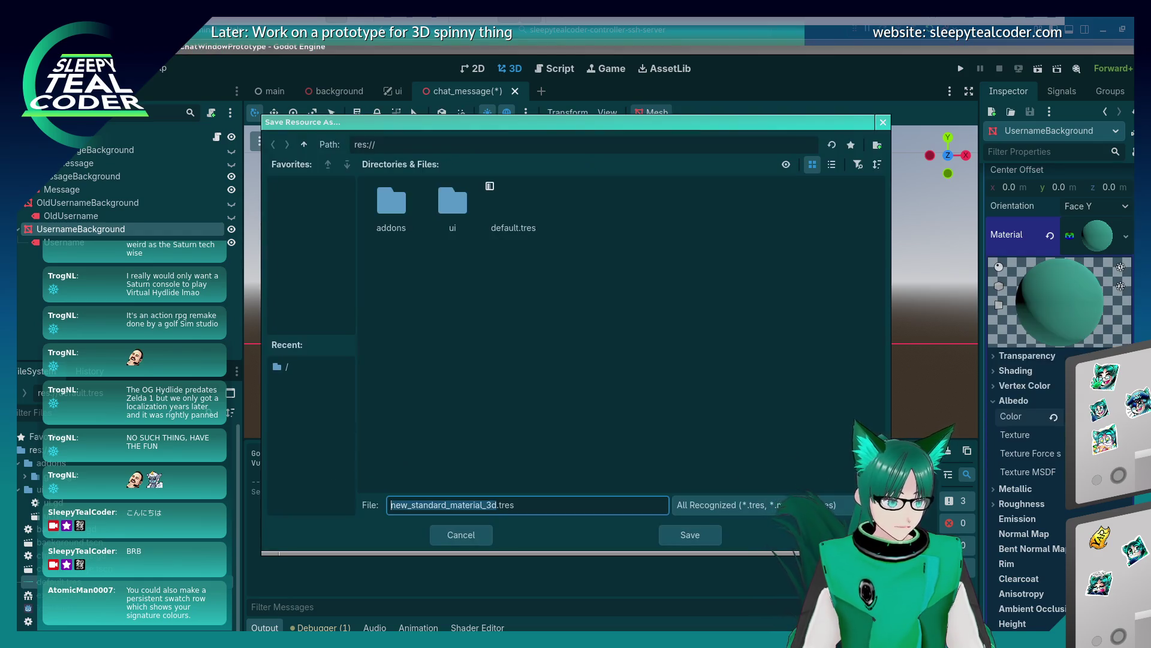
click(503, 505)
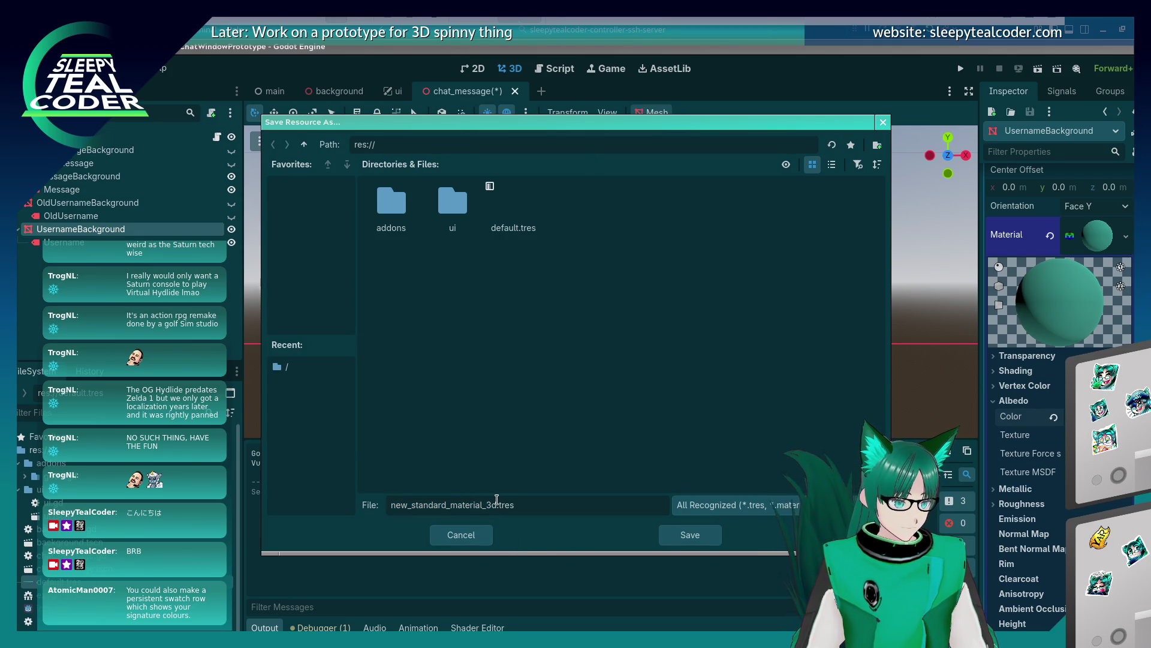
drag(492, 505, 351, 509)
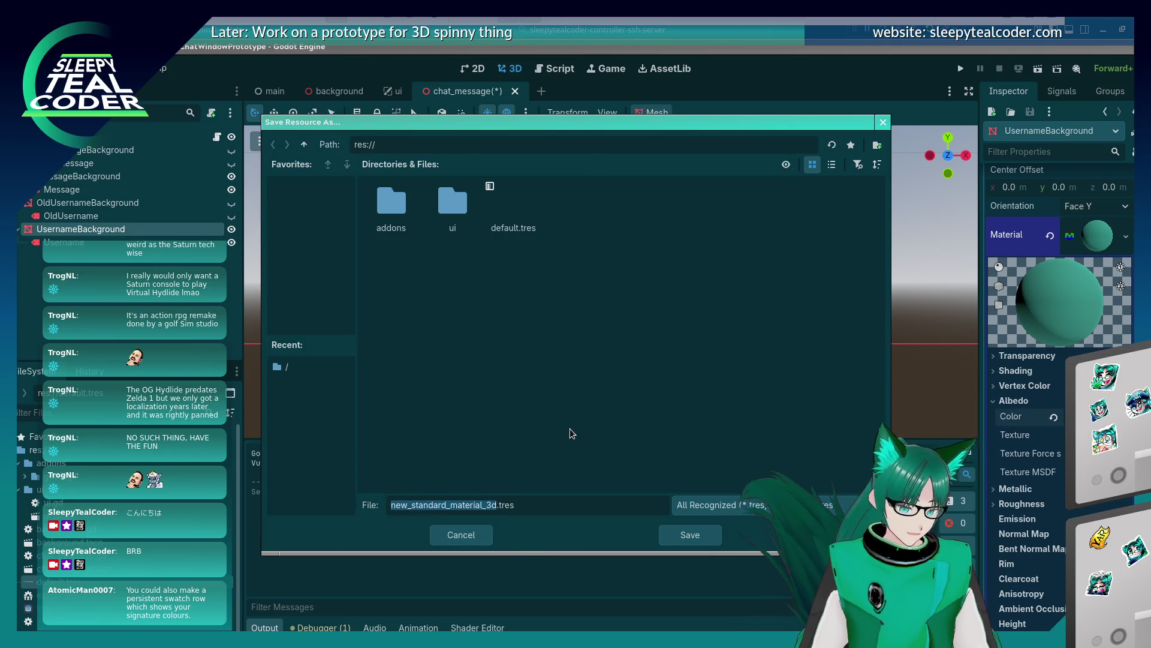
text(username_)
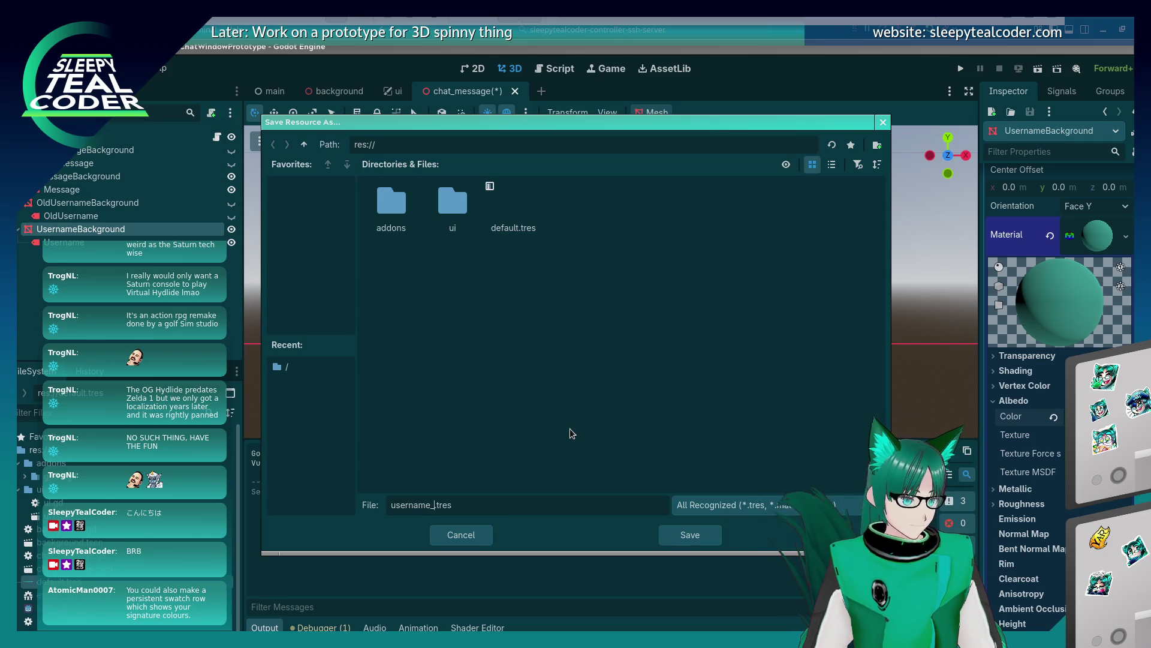
text(background)
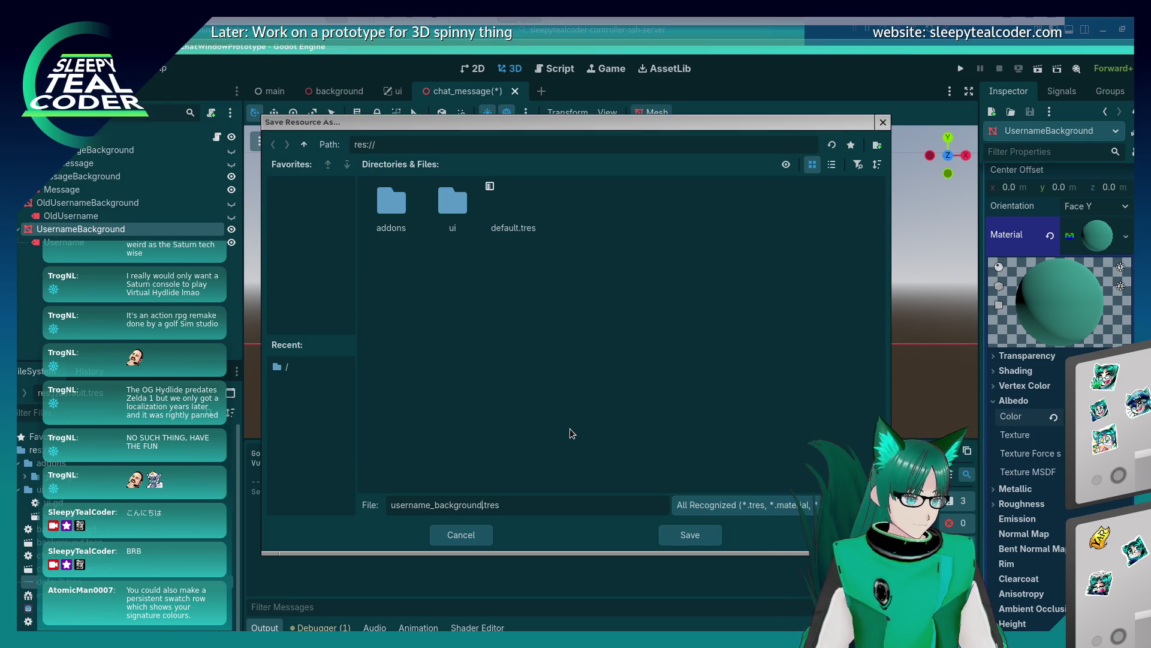
key(Return)
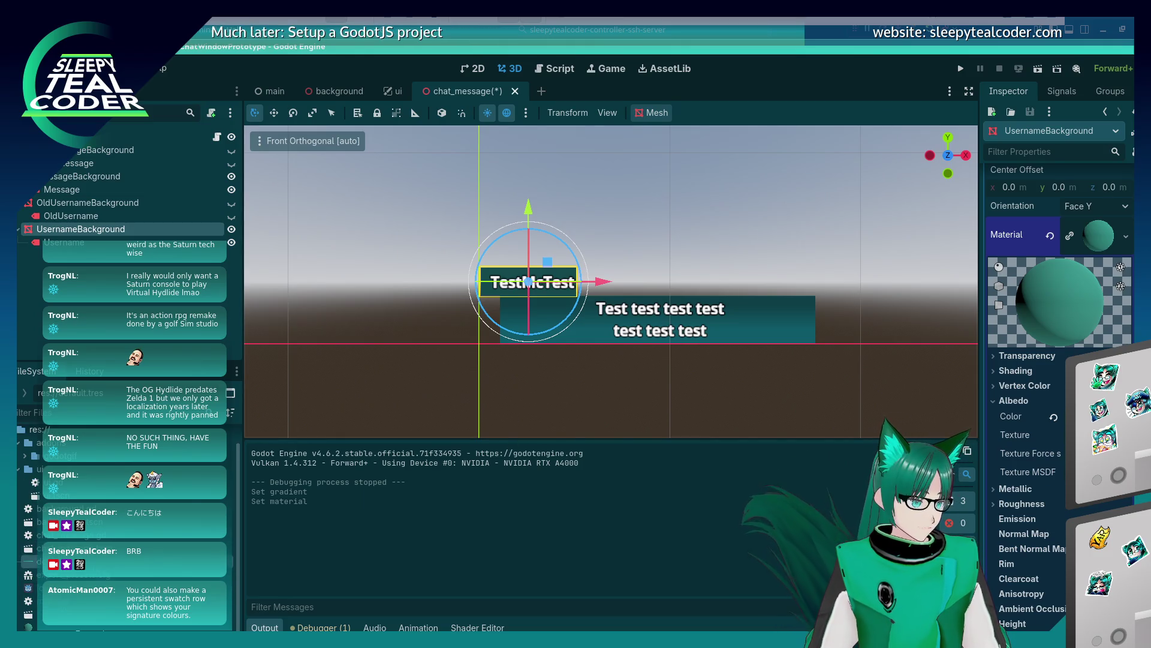
right_click(101, 404)
click(278, 510)
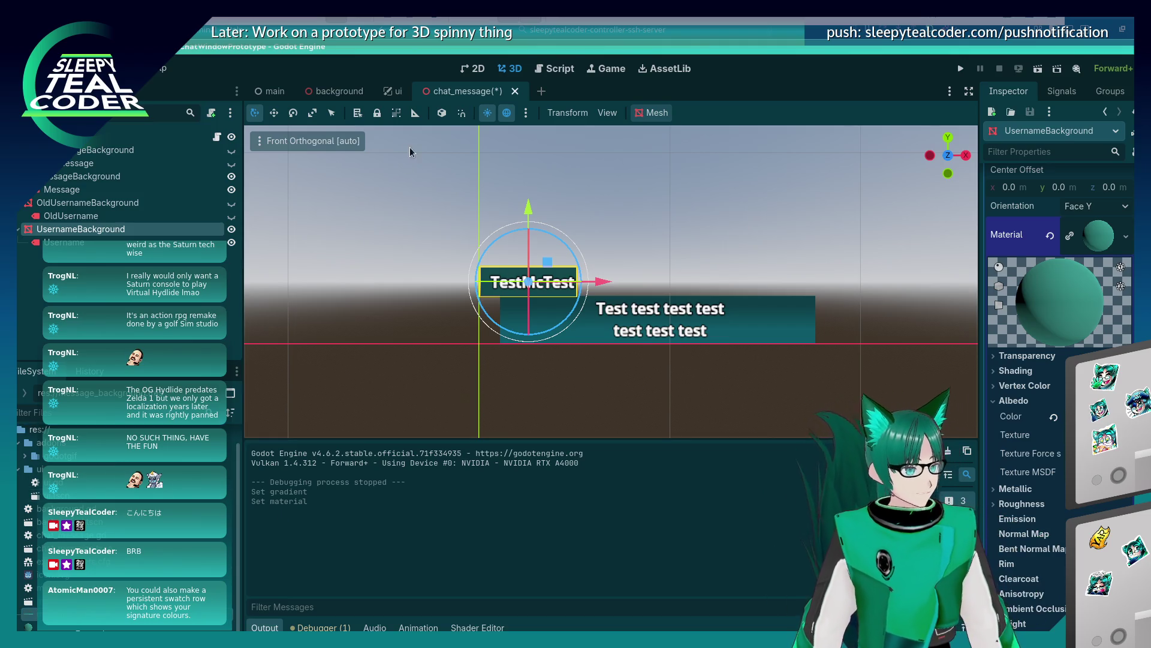
Return to the main scene, whose UI canvas layer runs ui.gd
click(284, 91)
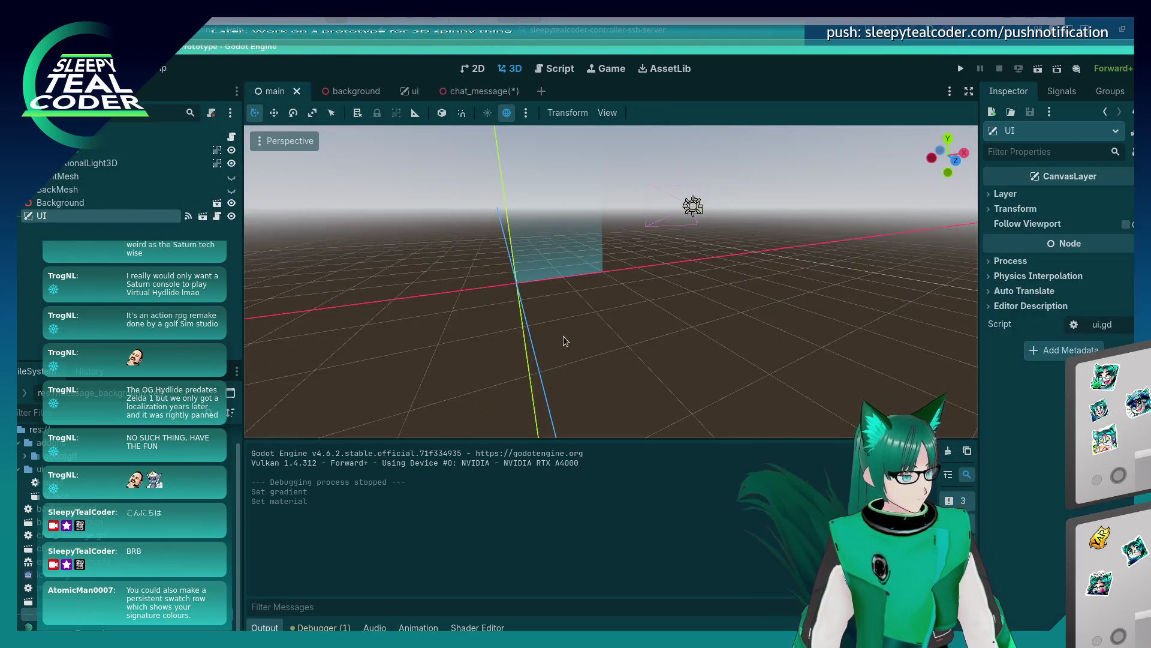
Go back to chat_message, deselect the mesh, and save the scene with Ctrl+S
click(480, 92)
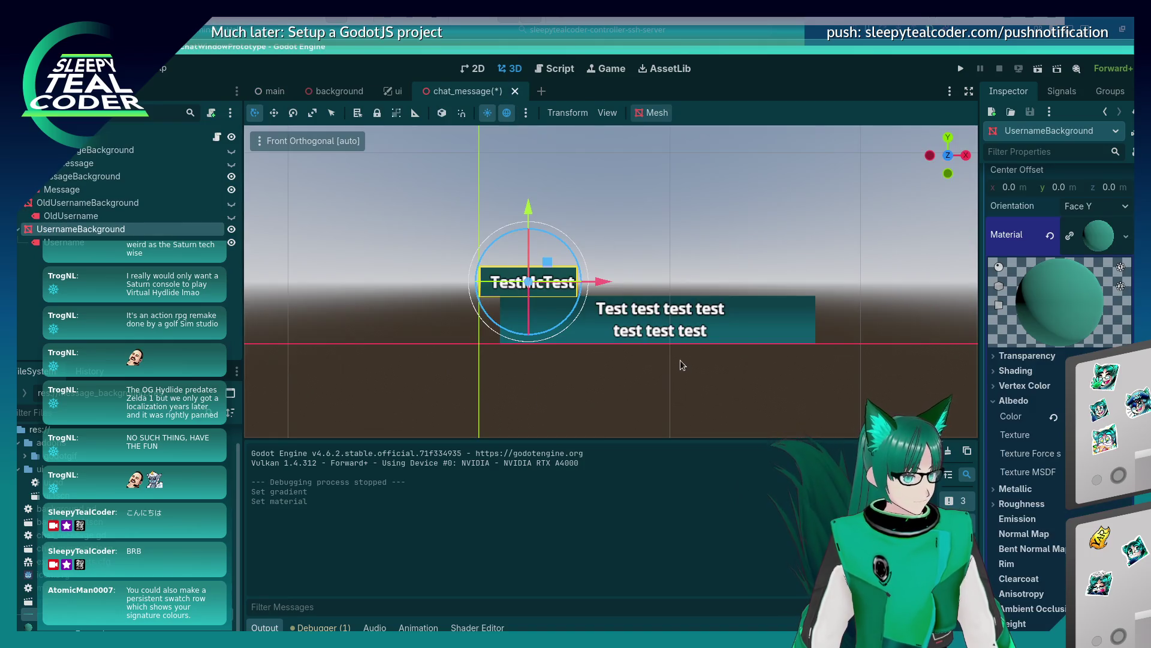
click(678, 231)
key(ctrl+s)
Orbit and zoom around the message labels to inspect them, then show the Game view
scroll(515, 302, up, 3)
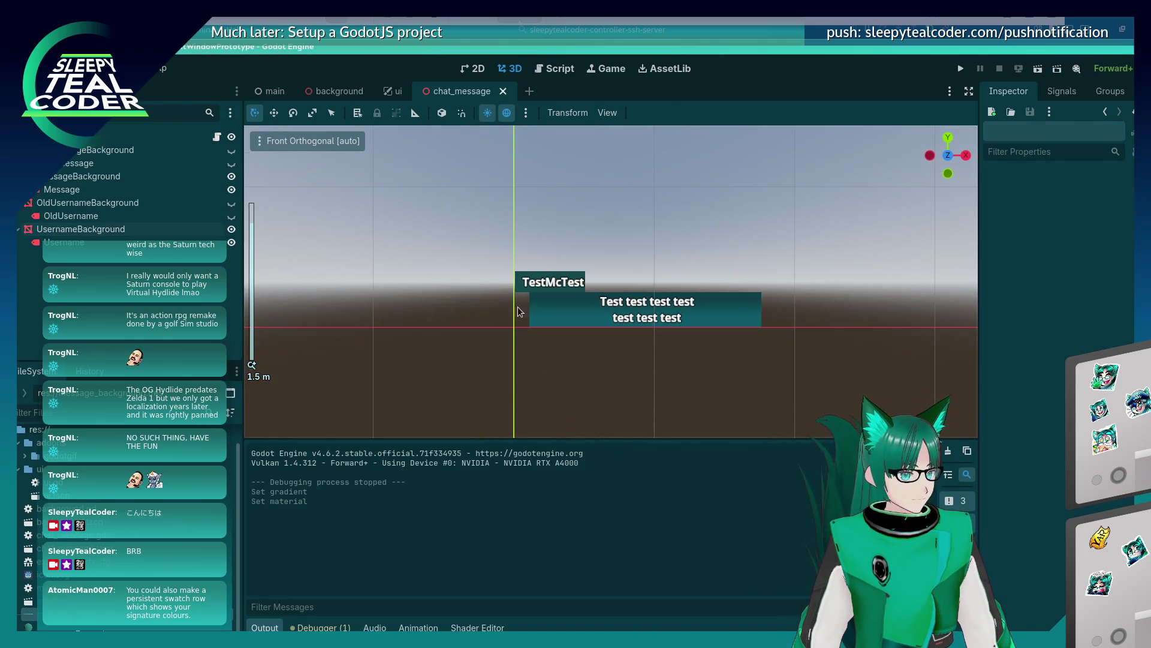
drag(570, 352, 557, 356)
drag(562, 282, 596, 290)
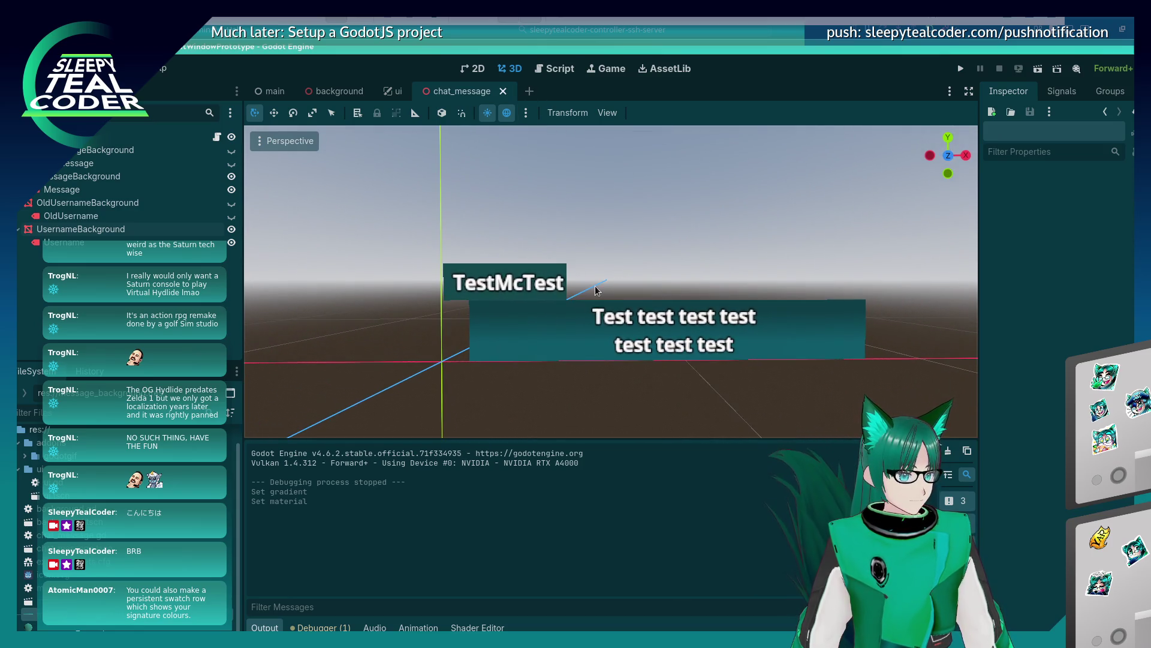
scroll(593, 314, down, 3)
scroll(592, 312, up, 2)
scroll(593, 312, down, 2)
mouse_move(592, 312)
mouse_down()
mouse_move(585, 323)
mouse_move(538, 321)
mouse_move(542, 357)
mouse_up()
scroll(534, 352, up, 3)
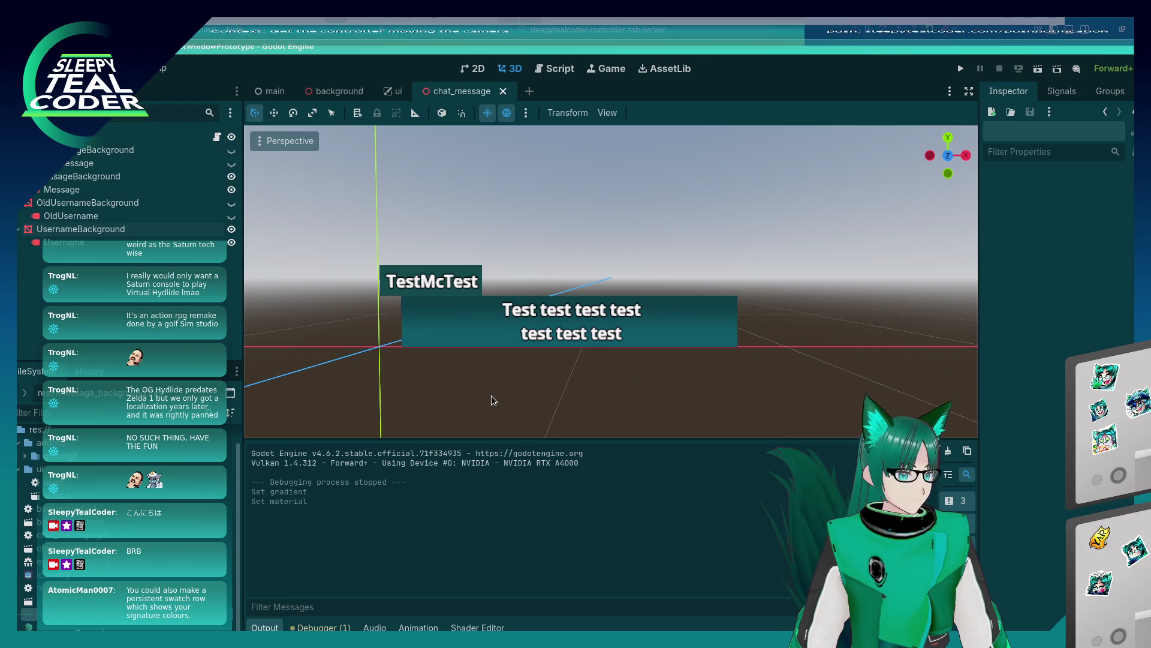
click(548, 332)
click(646, 243)
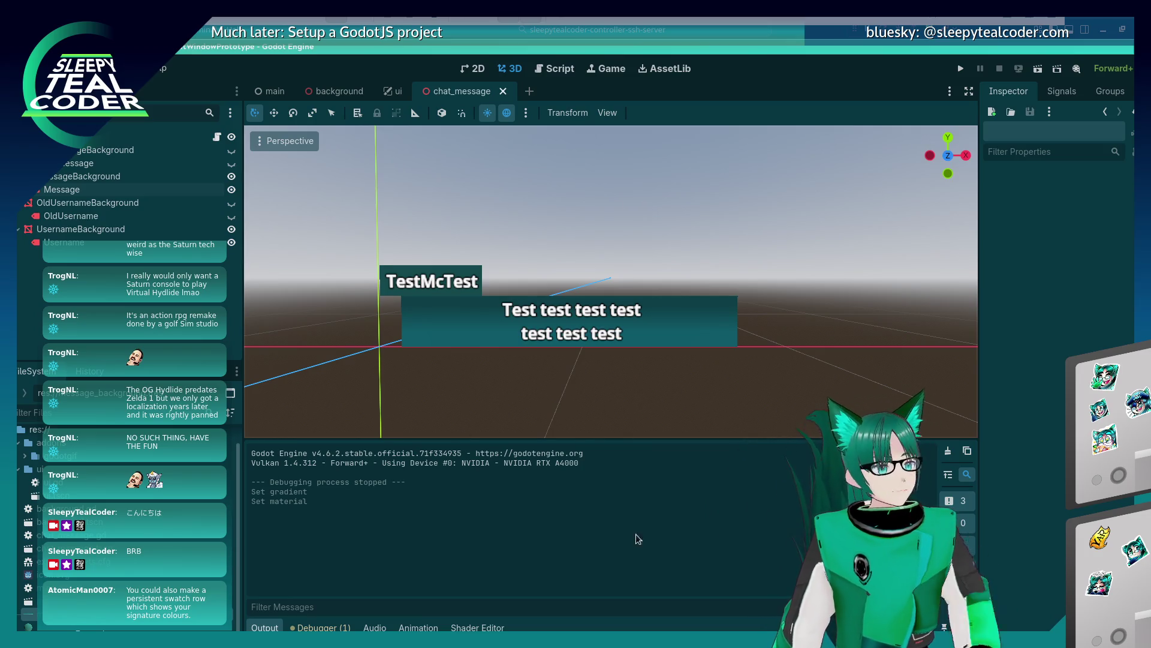
click(591, 73)
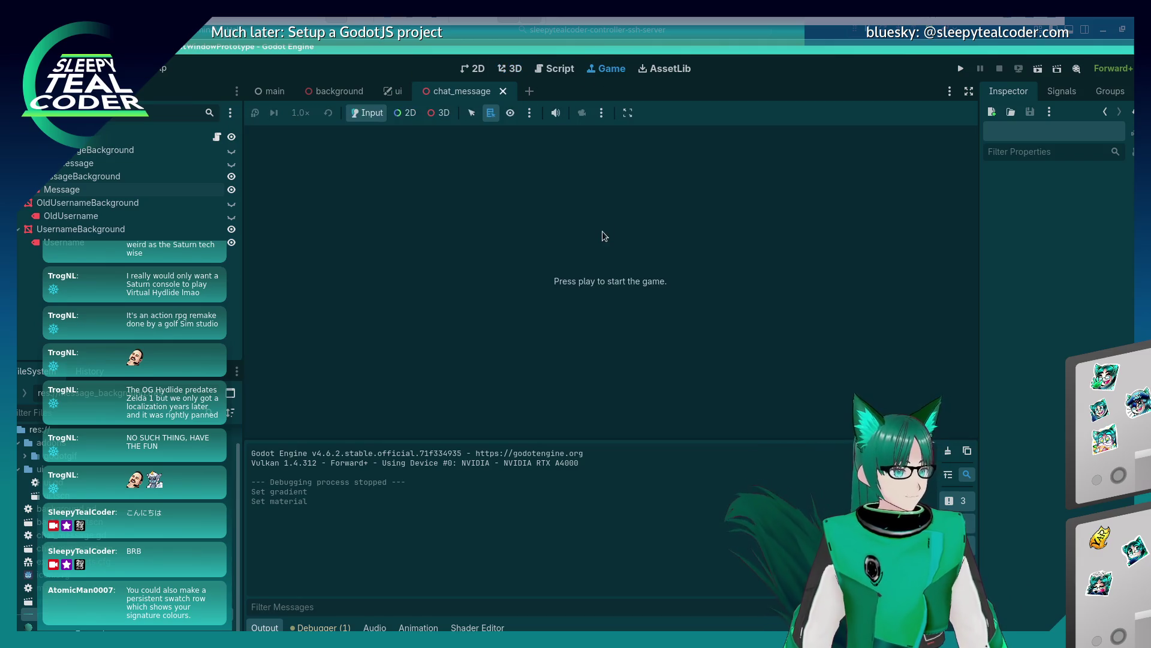
Open chat_message.gd in the Script workspace and scroll through its code
click(561, 68)
click(530, 299)
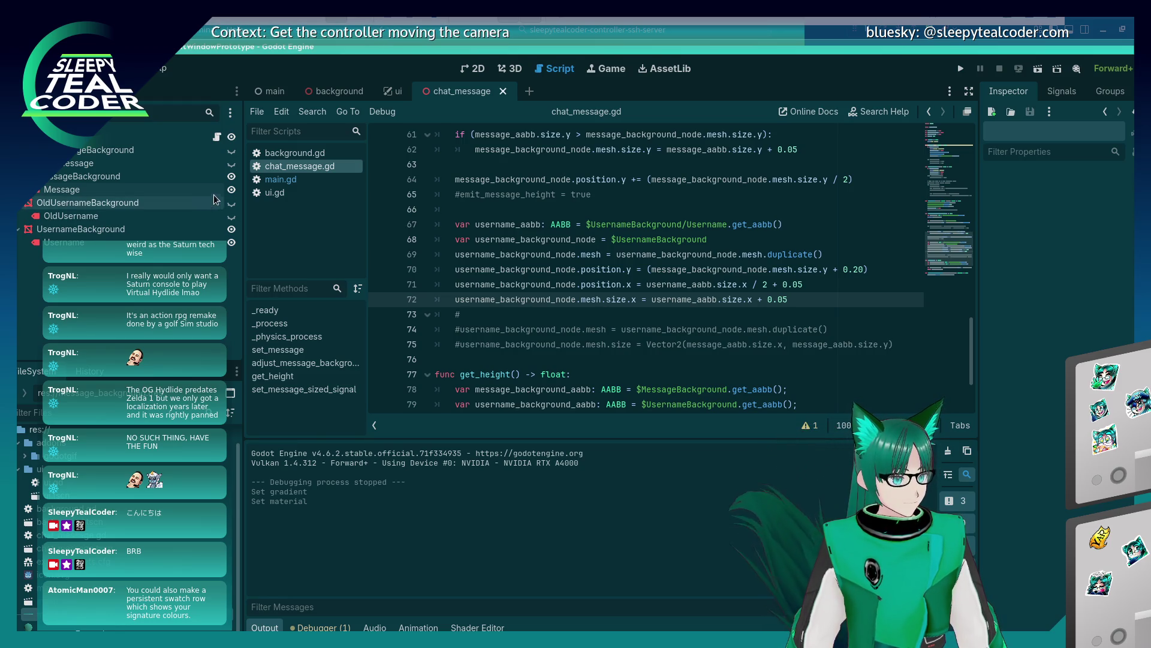
scroll(467, 257, up, 15)
scroll(479, 277, down, 16)
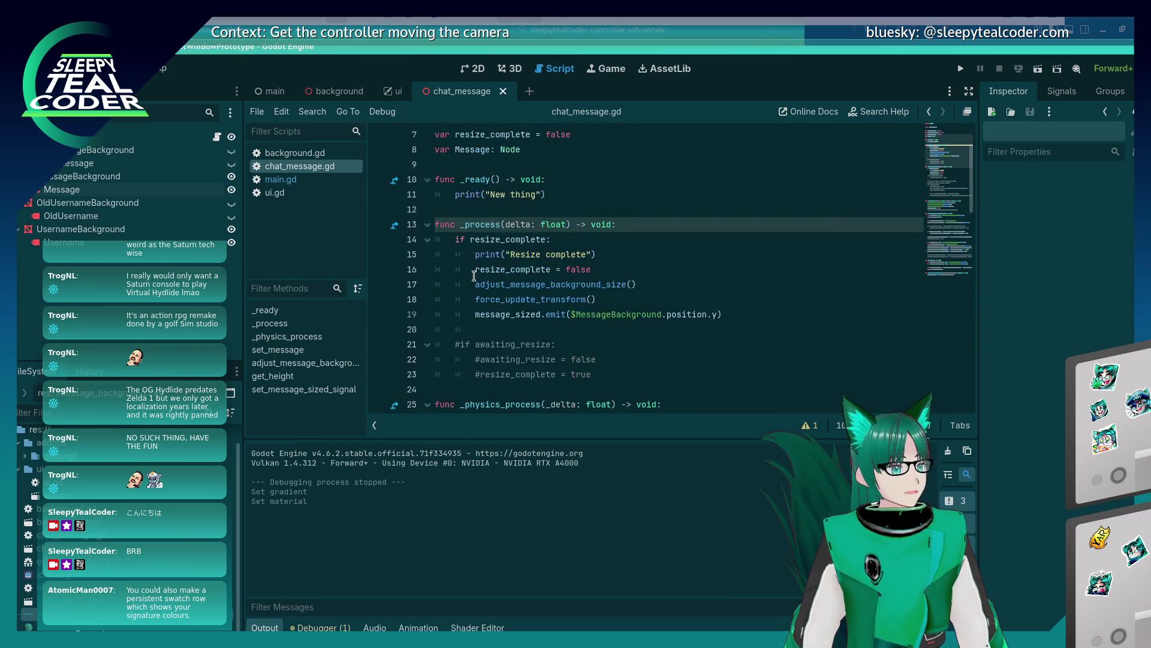
scroll(476, 285, down, 1)
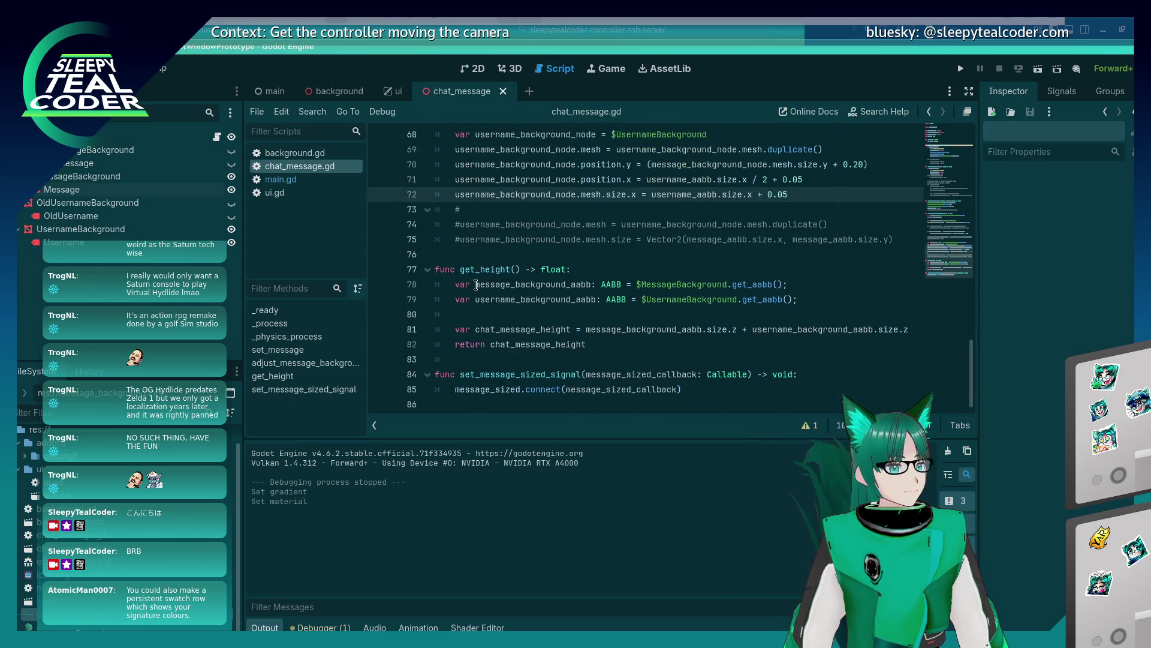
Glance at main.gd, then return to chat_message.gd at line 50 after set_message
click(281, 179)
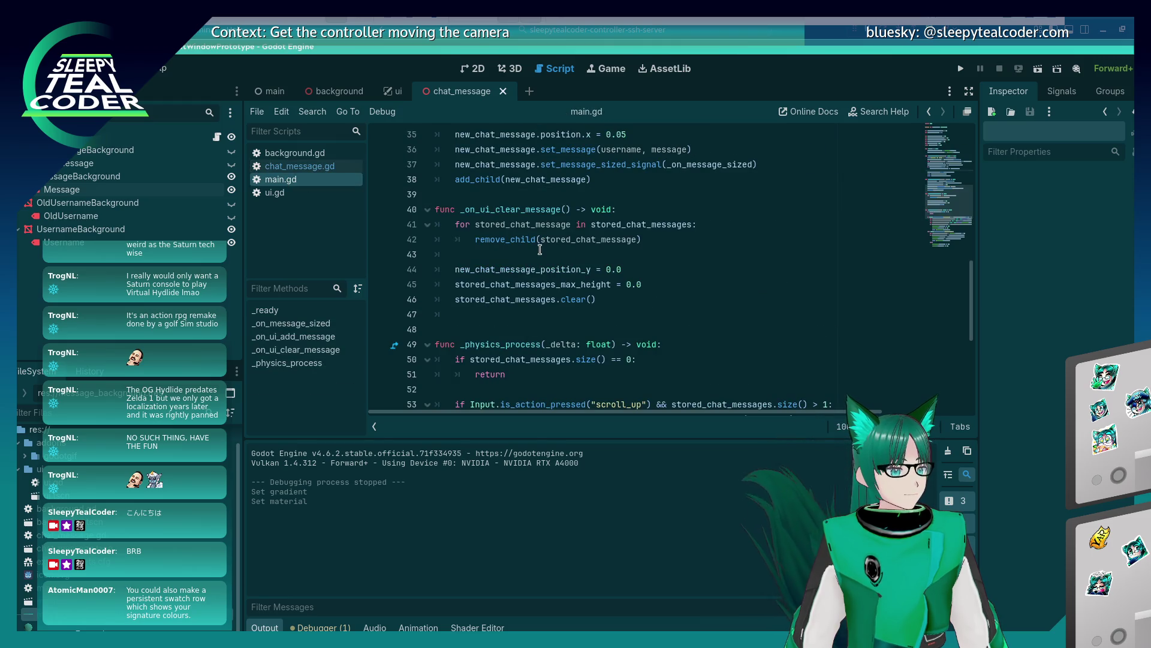
scroll(516, 237, up, 6)
scroll(539, 249, down, 3)
scroll(539, 249, up, 2)
scroll(539, 249, down, 3)
click(292, 166)
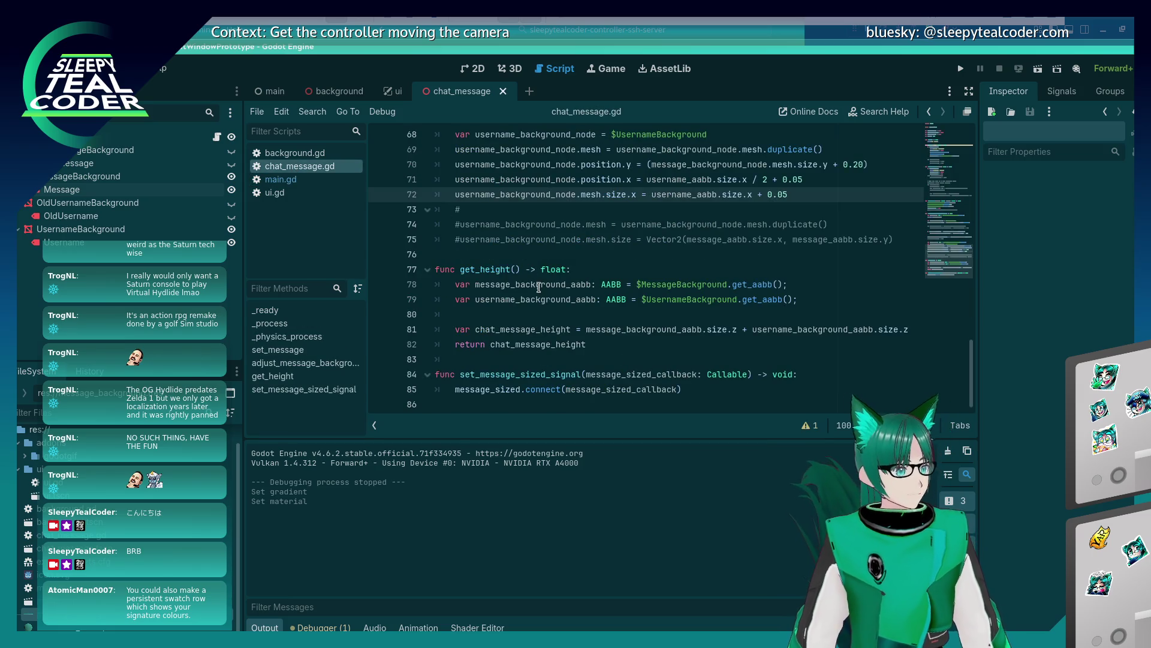
click(493, 255)
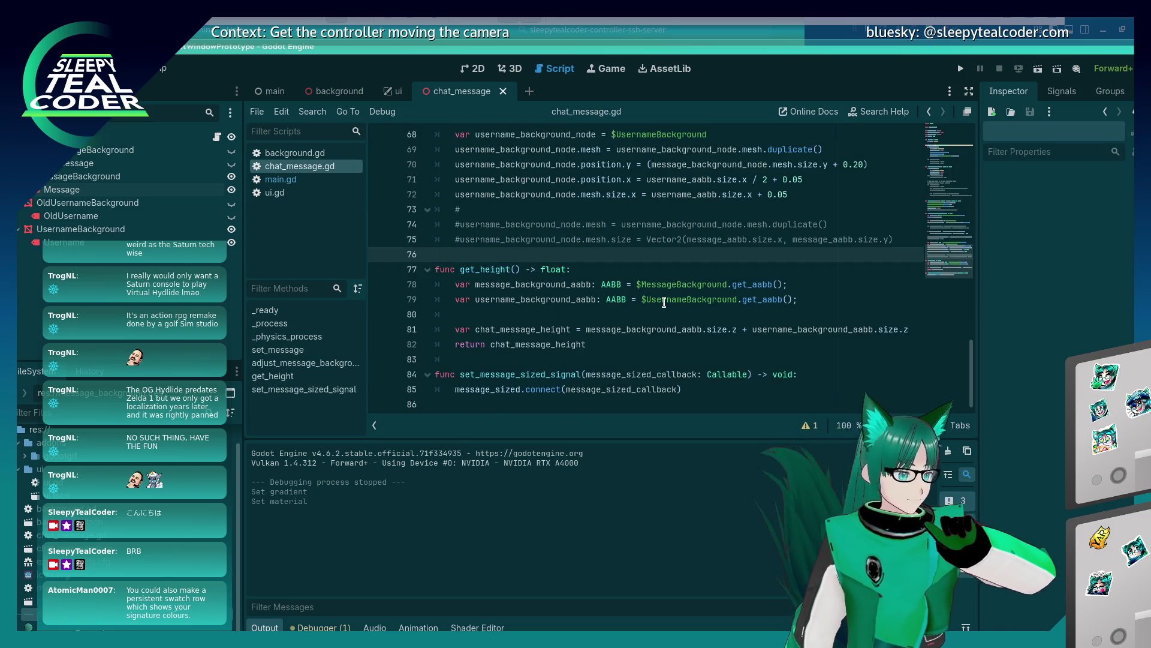
scroll(480, 300, up, 8)
click(449, 225)
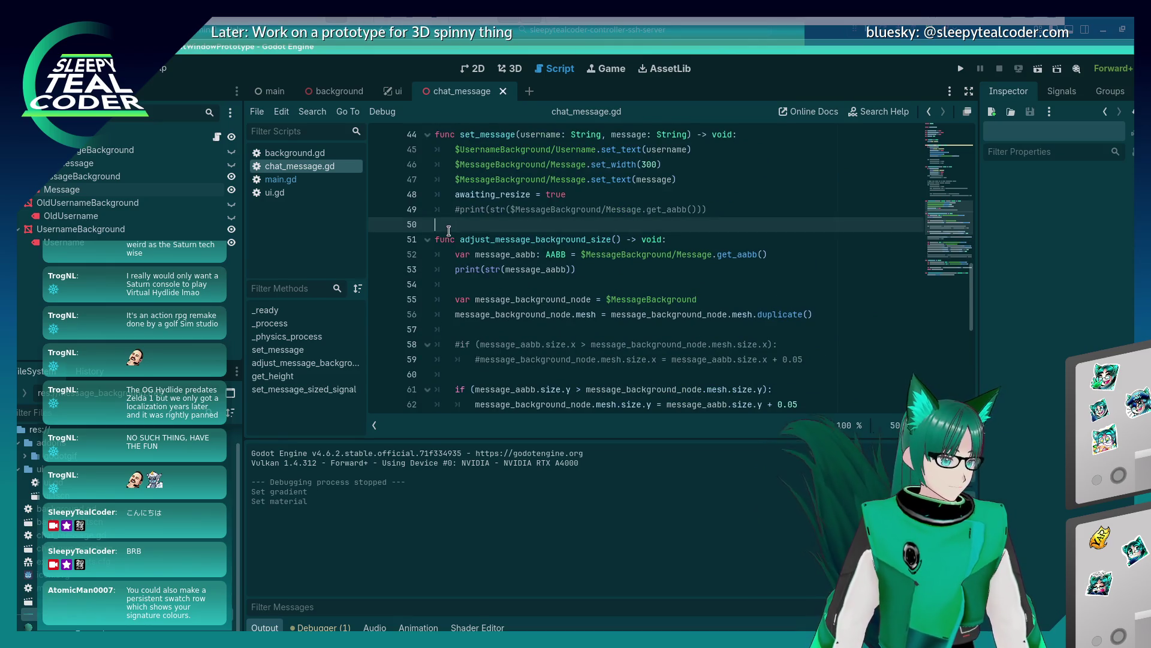
Insert 'func set_gradient() -> void:' with a 'pass' body below set_message, then save the script
key(Return)
key(Return)
key(Up)
text(c set_gradient())
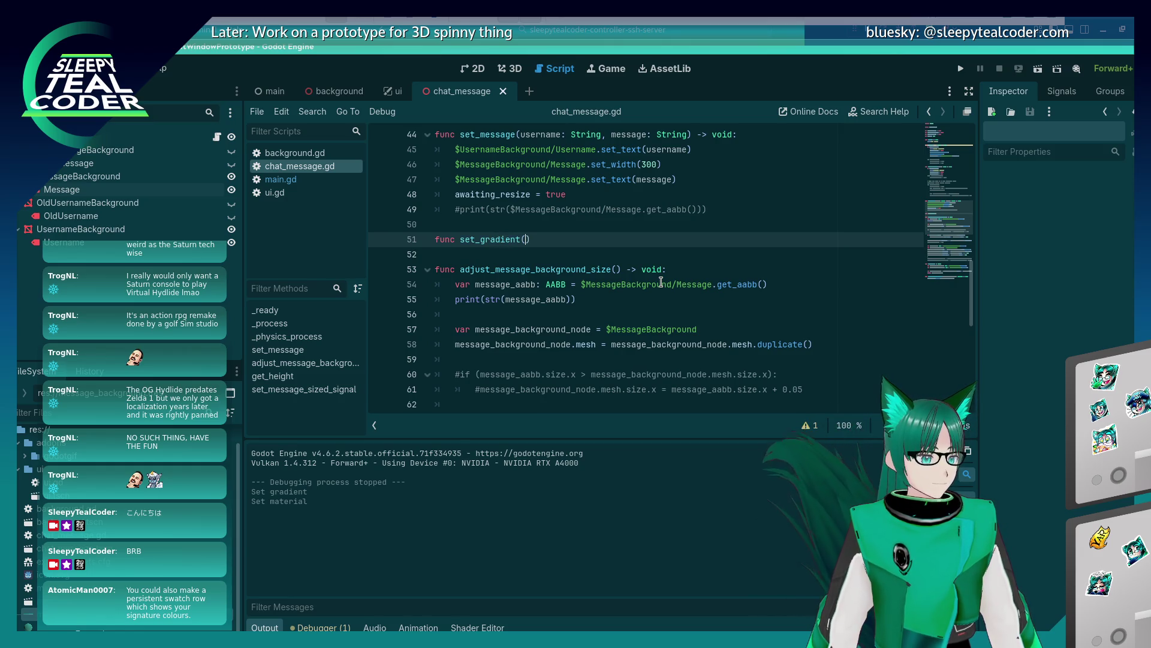
text( =-)
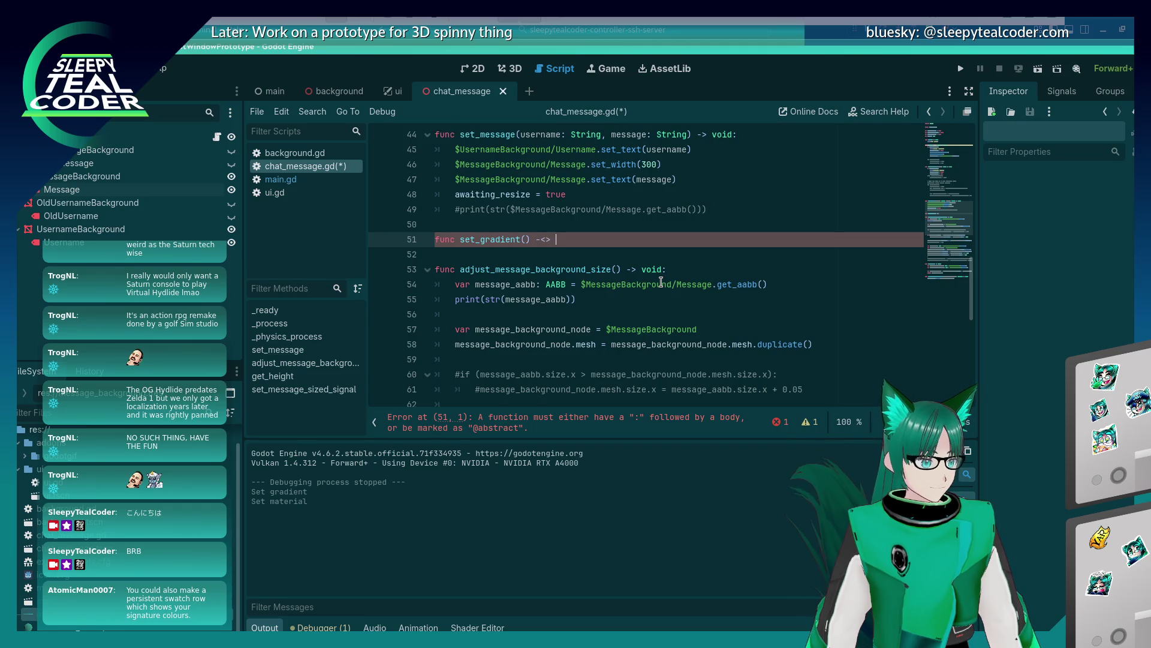
key(Return)
text(pass)
key(Up)
key(ctrl+s)
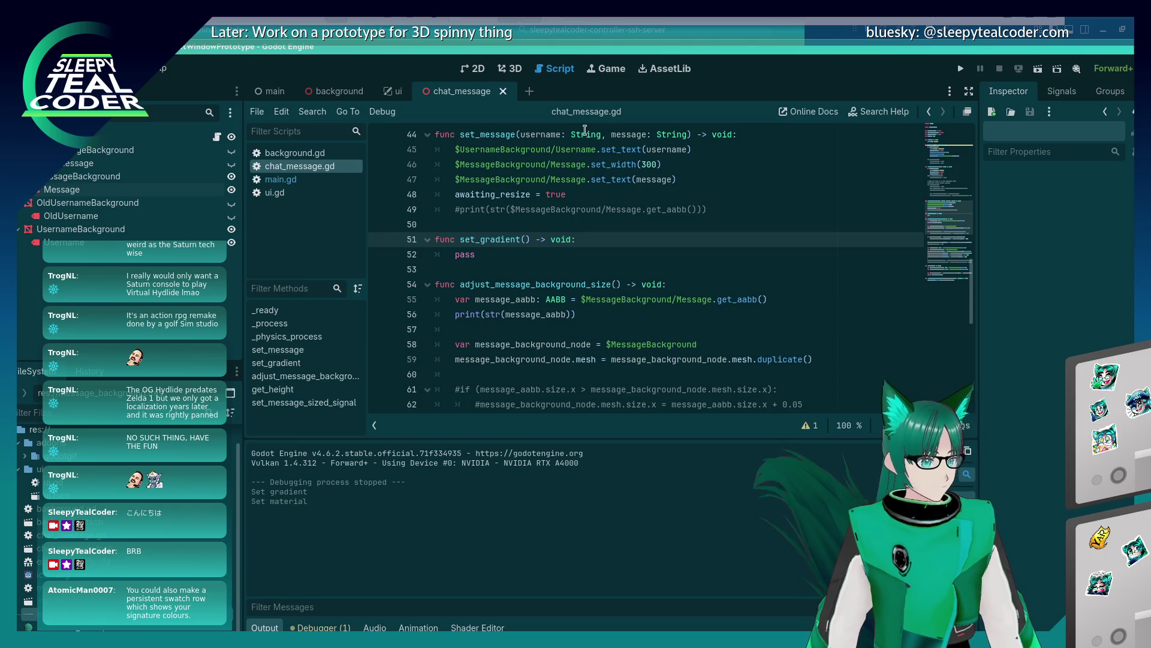
In the 3D view, select MessageBackground, then UsernameBackground, and open its Material resource options
click(508, 70)
click(720, 337)
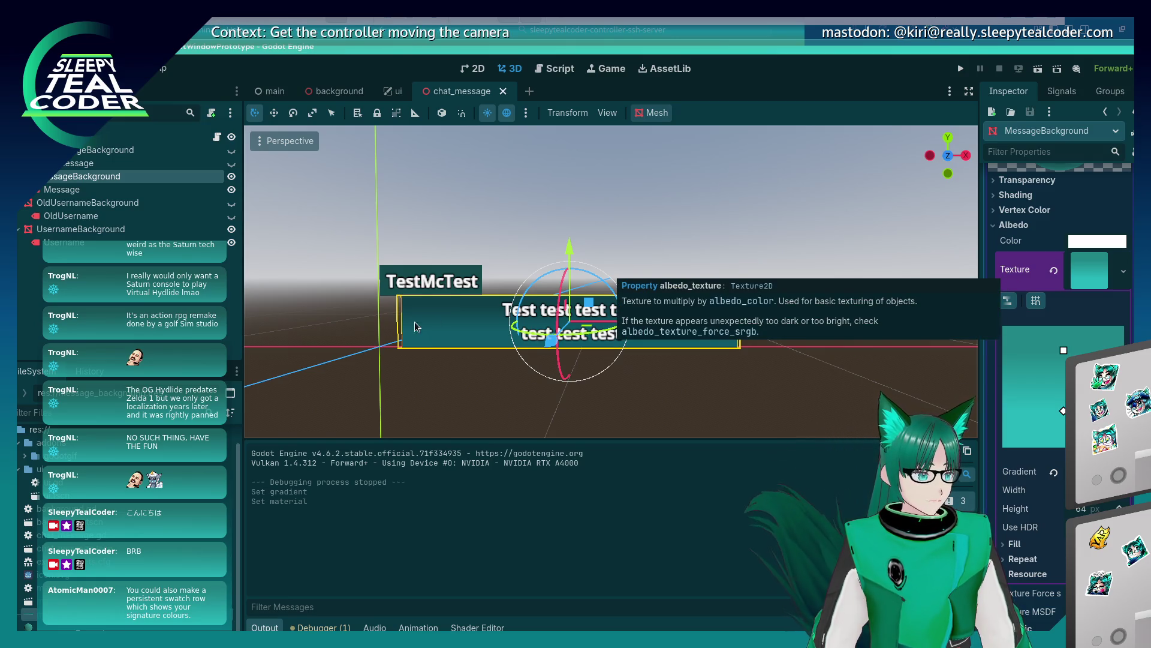
click(387, 291)
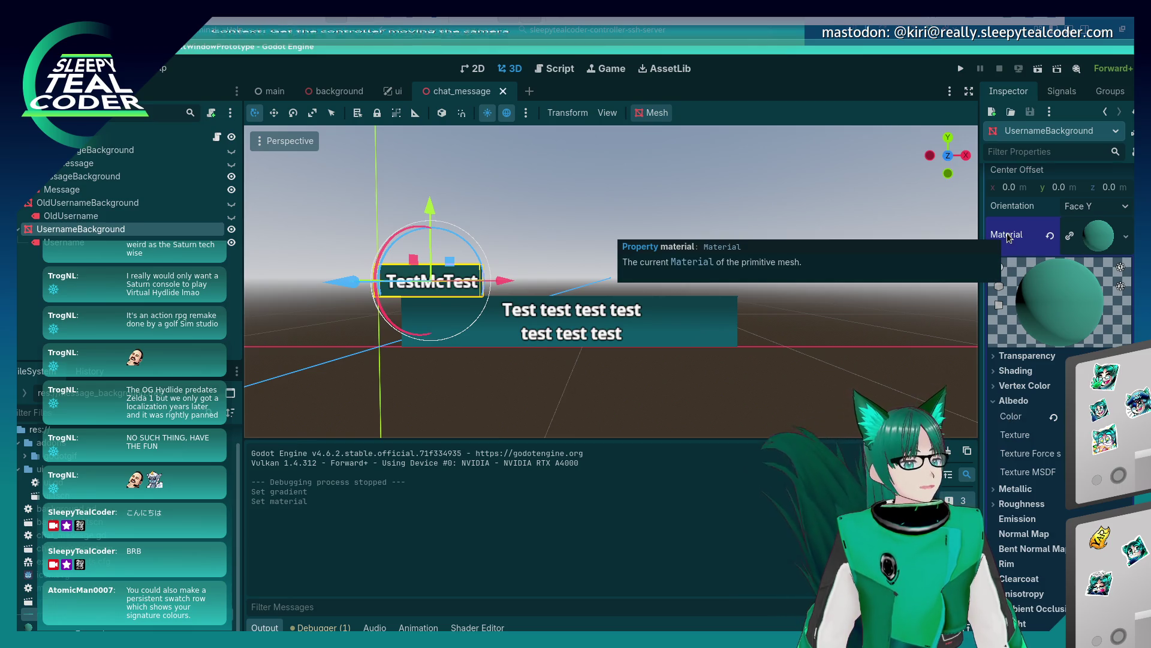
click(1126, 237)
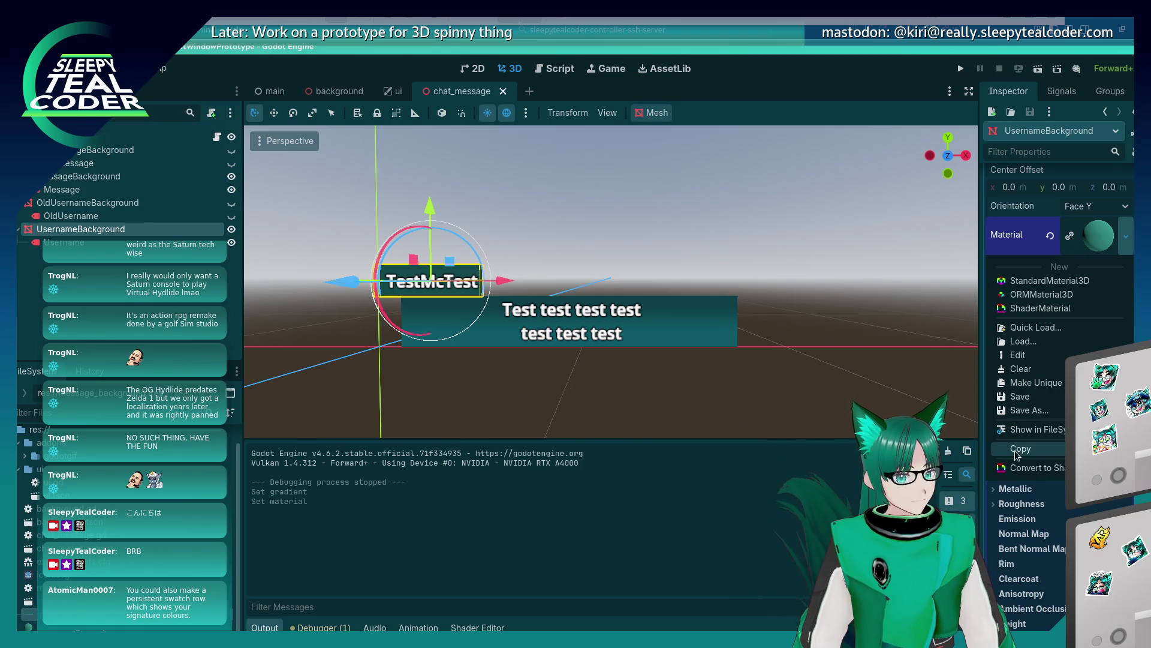
click(1030, 410)
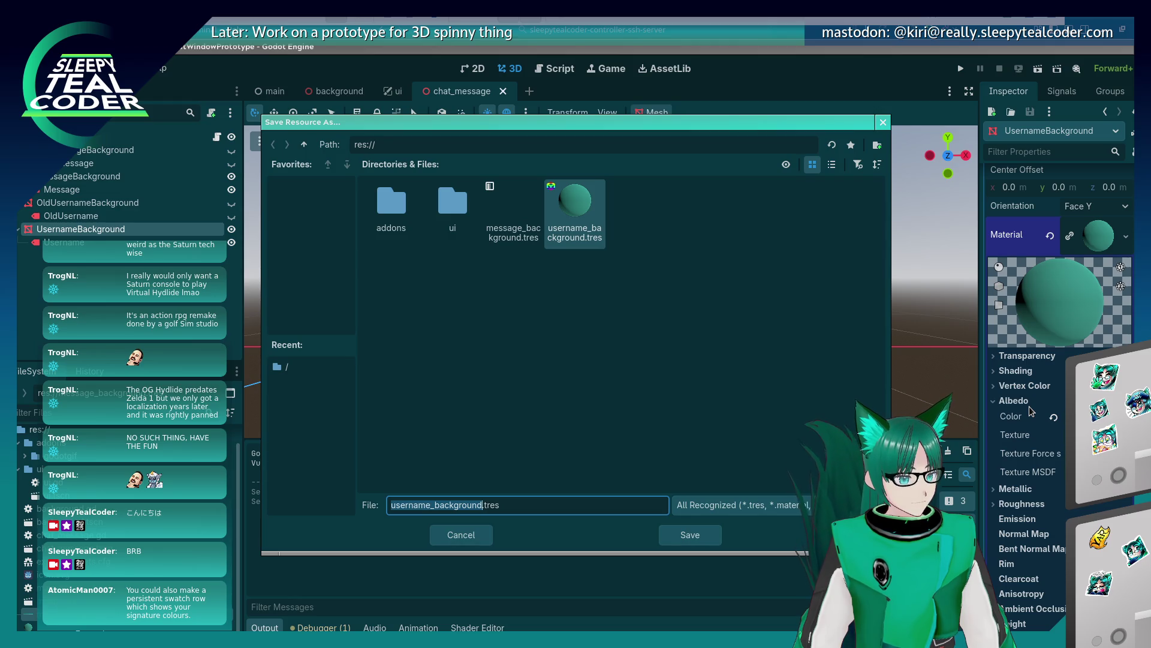
click(475, 539)
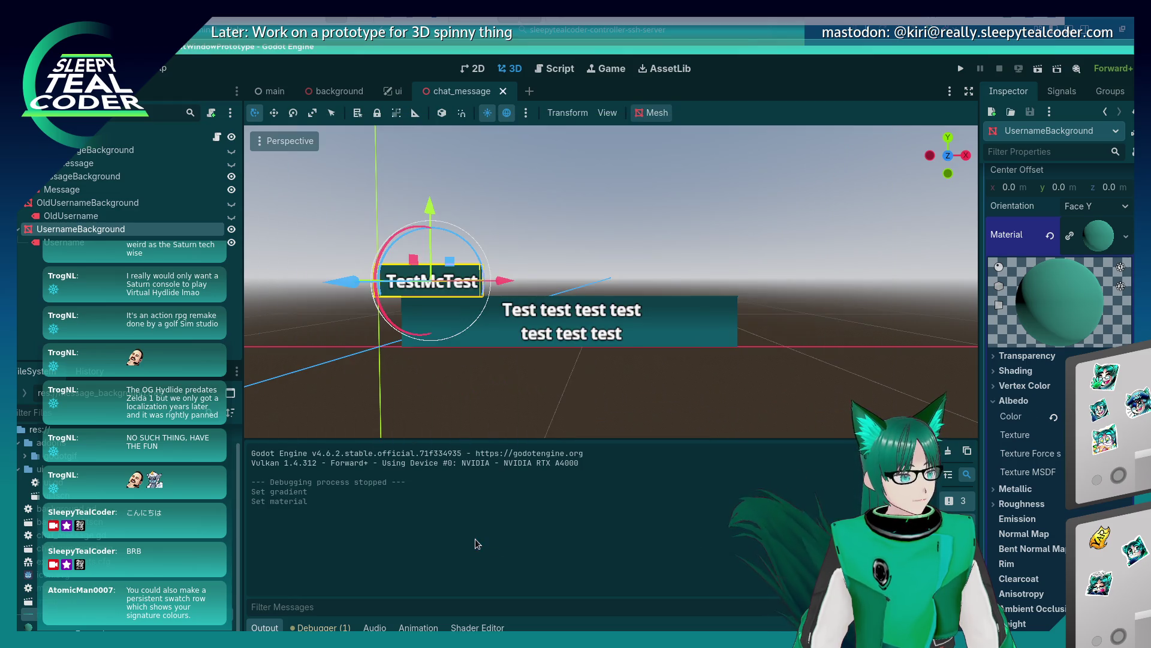
click(726, 332)
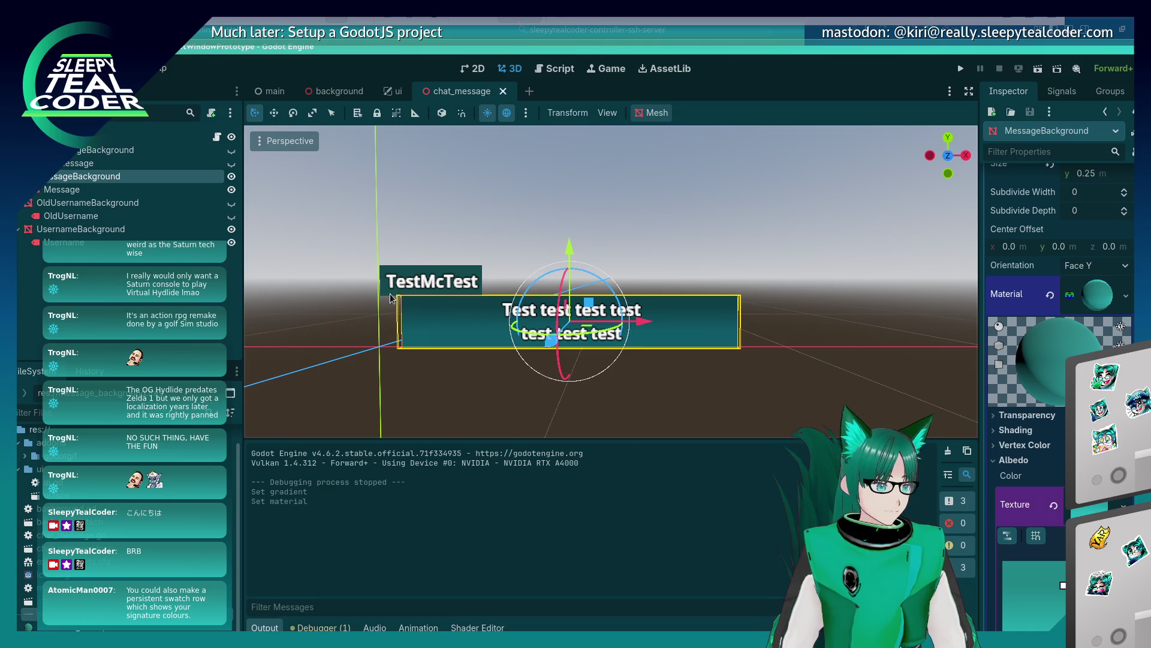
Delete message_background.tres and username_background.tres, confirming removal despite chat_message.tscn's dependencies
click(1070, 298)
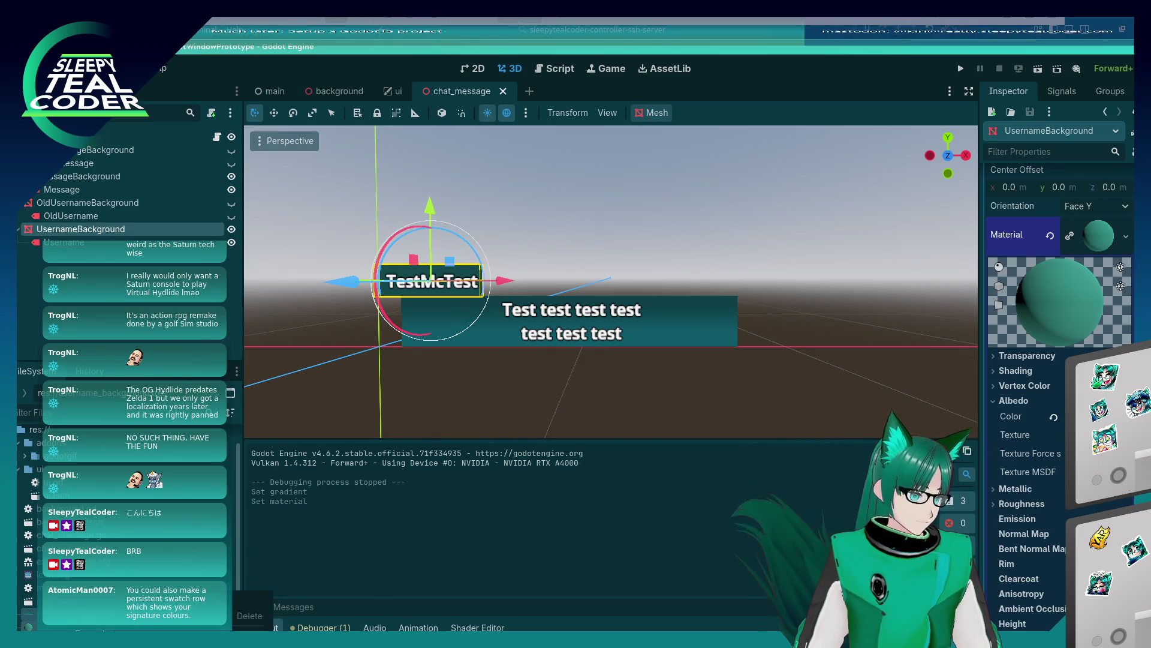
key(Delete)
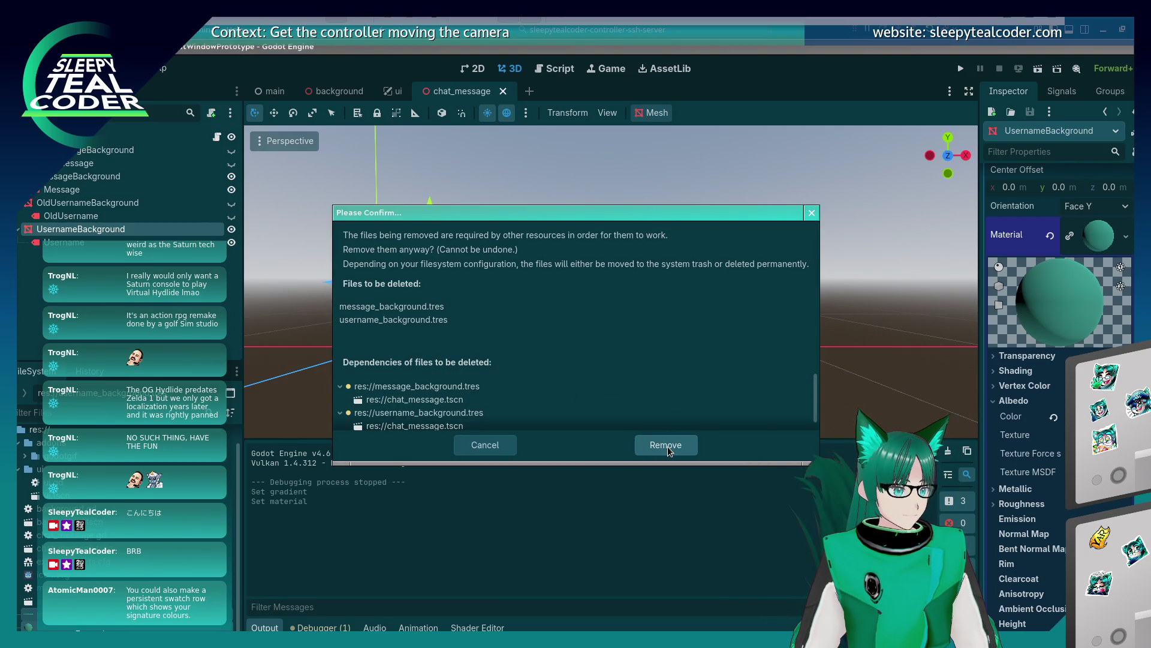
click(670, 450)
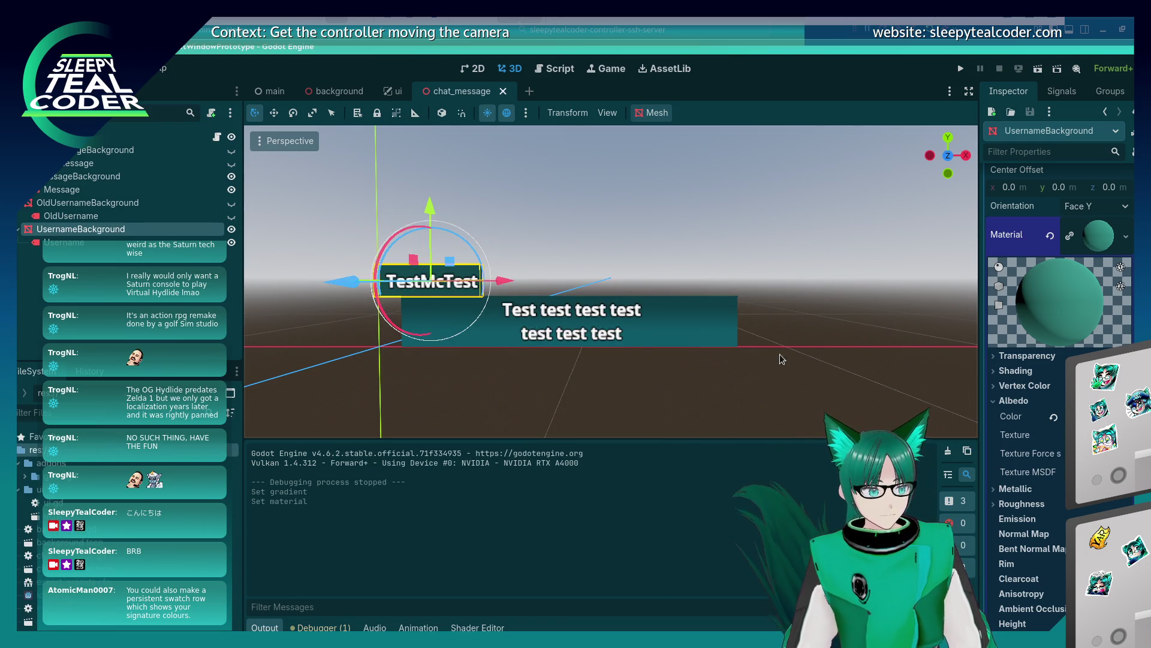
Save the name tag's material to a file named username_background.tres
click(463, 293)
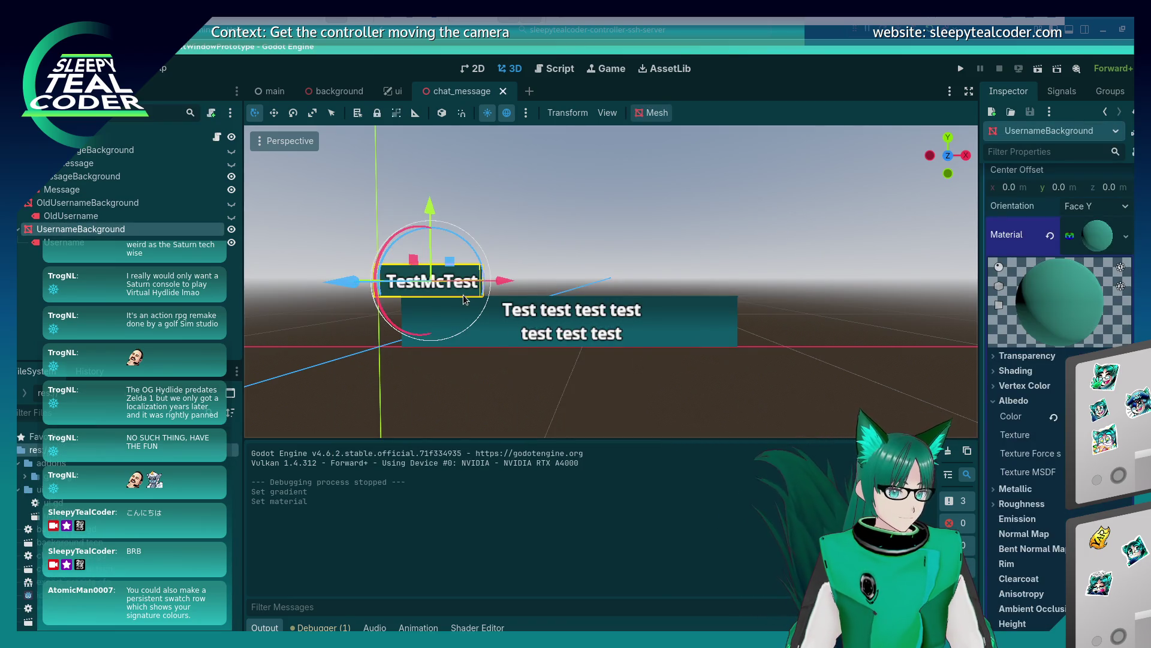
click(1125, 237)
click(1033, 403)
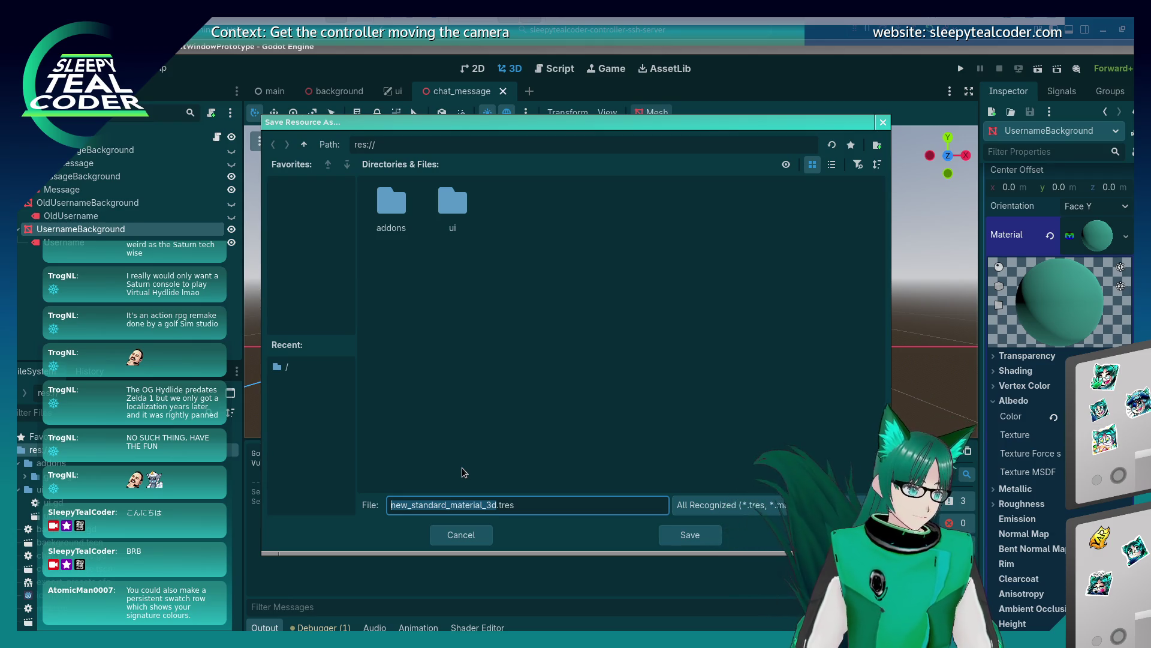
text(username_backgro)
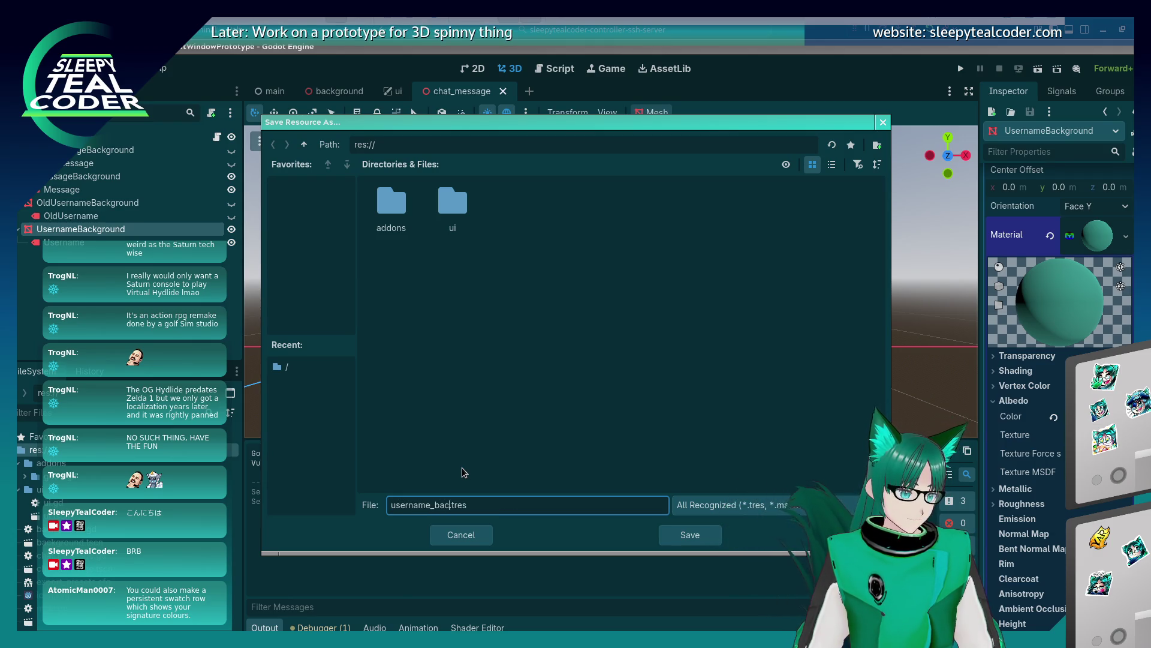
text(und)
key(Return)
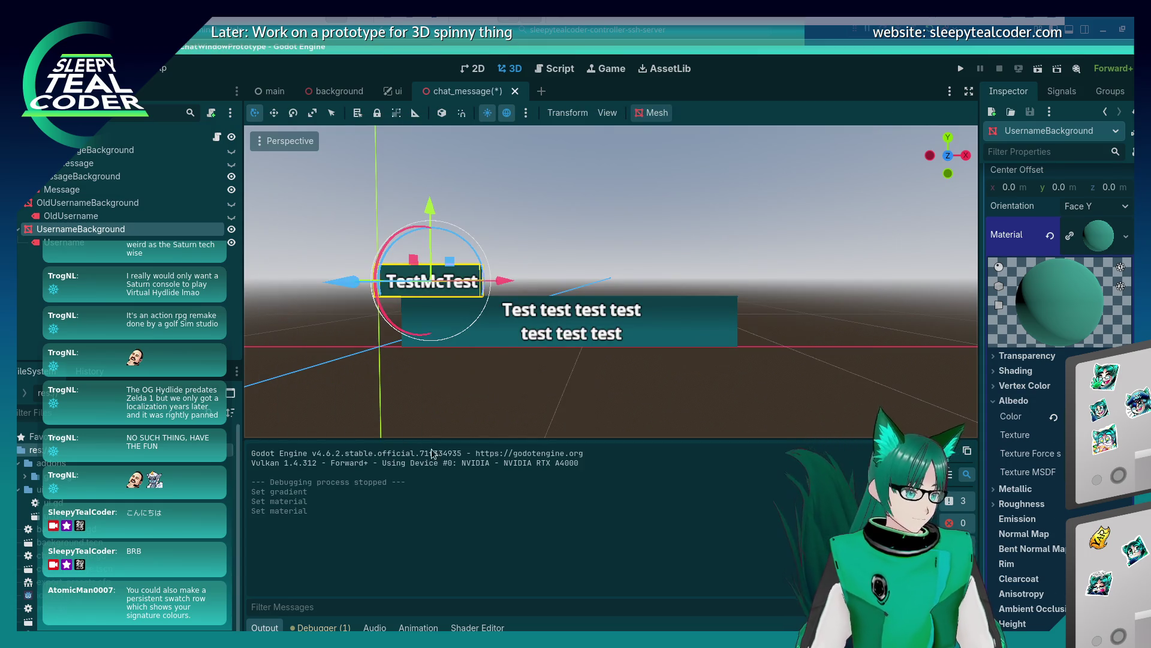
Create a 'textures' folder under res:// and move username_background.tres into it
right_click(99, 461)
mouse_move(257, 466)
click(314, 473)
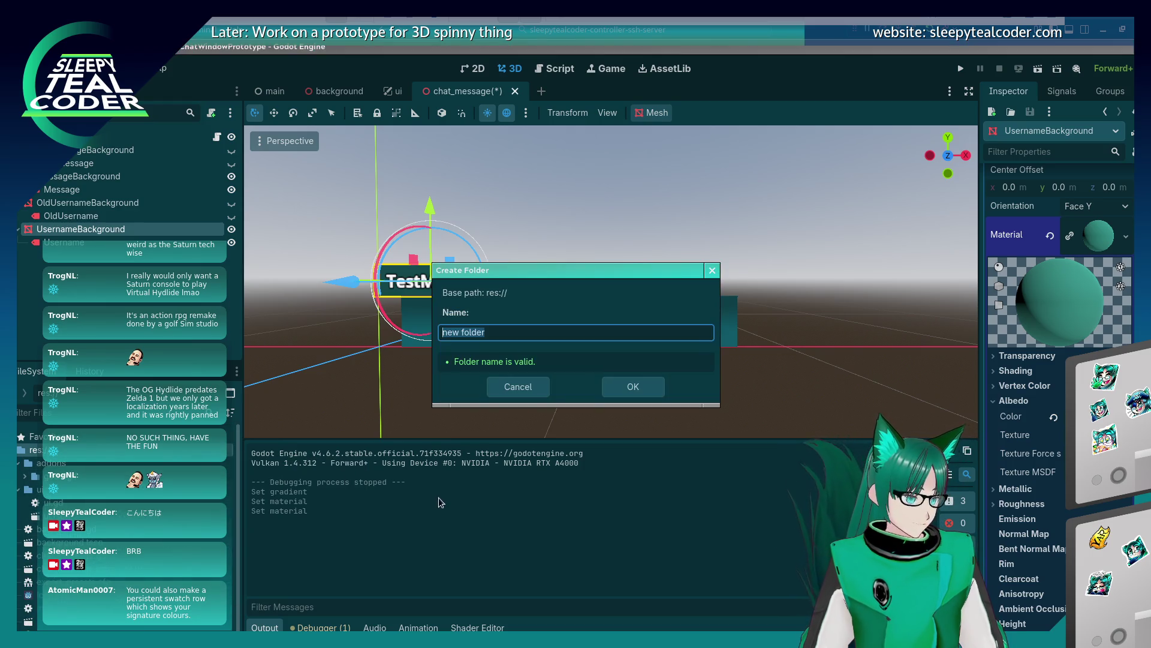
text(textures)
key(Return)
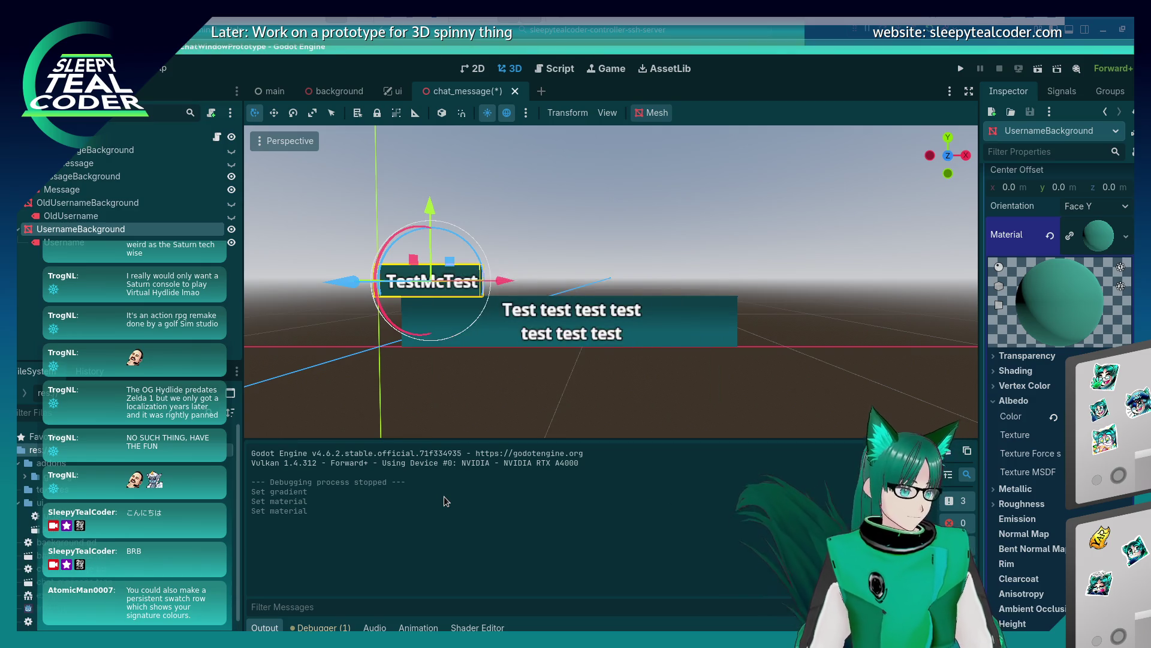
drag(145, 545, 120, 468)
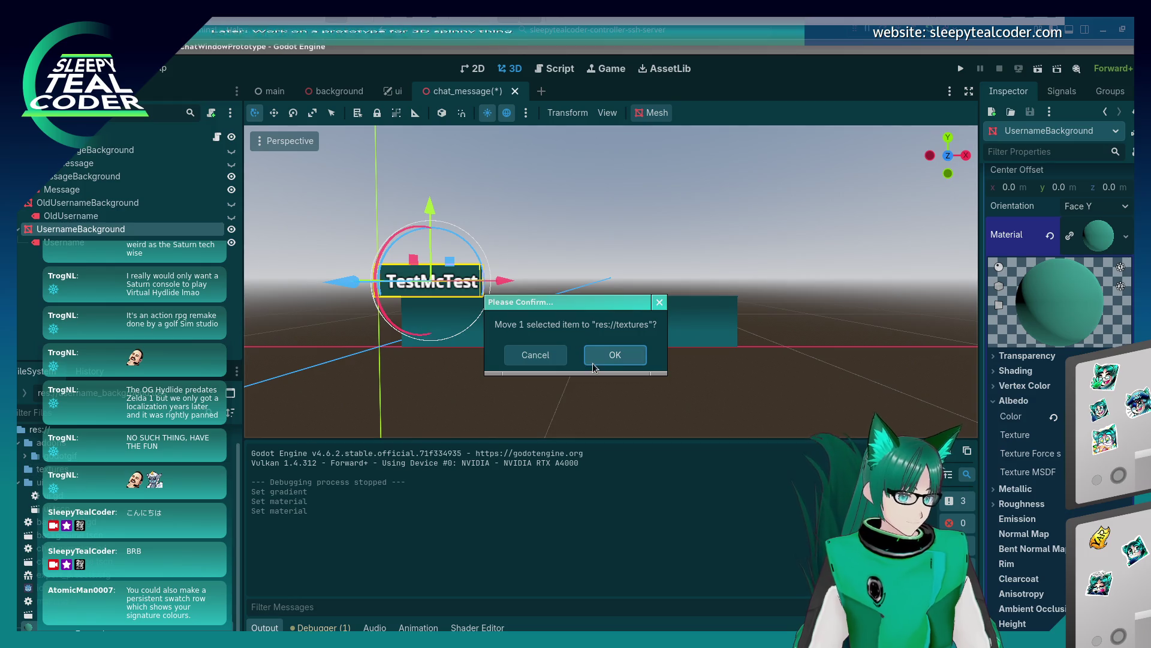
key(Return)
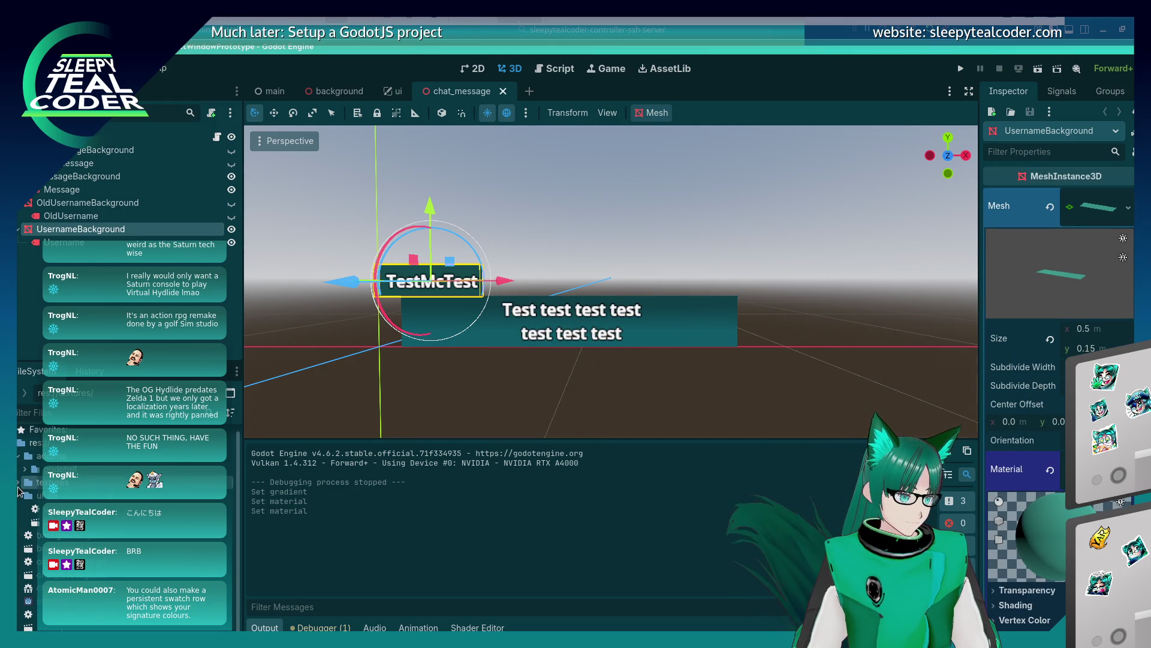
Save MessageBackground's material as message_background.tres inside the textures folder
click(733, 341)
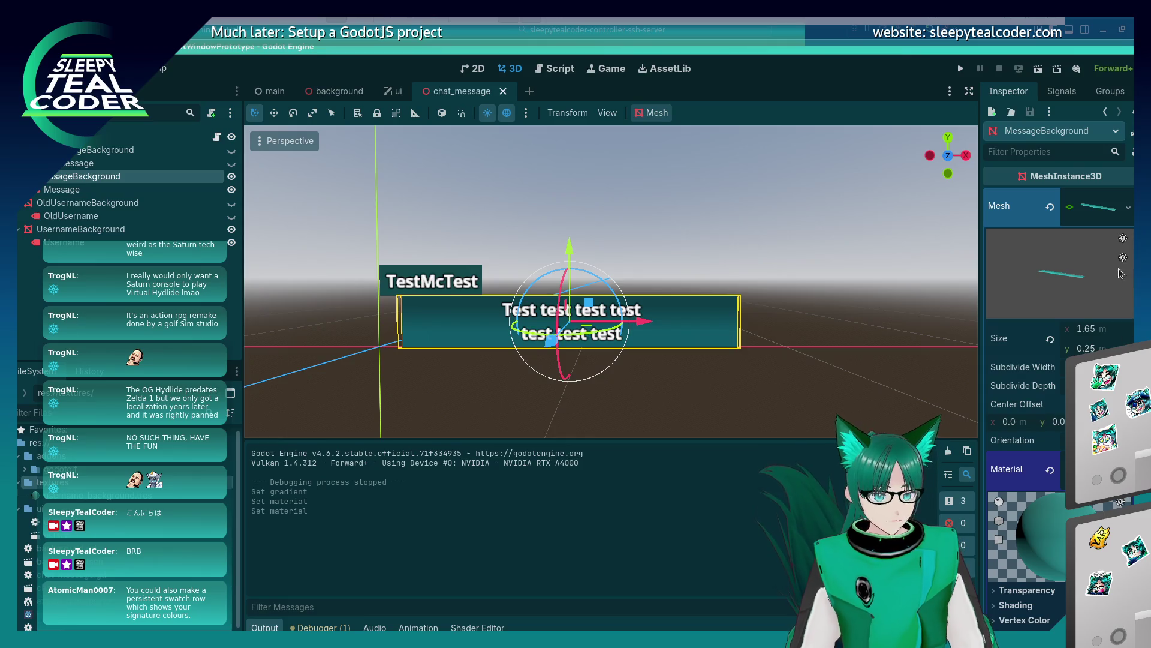
right_click(1046, 504)
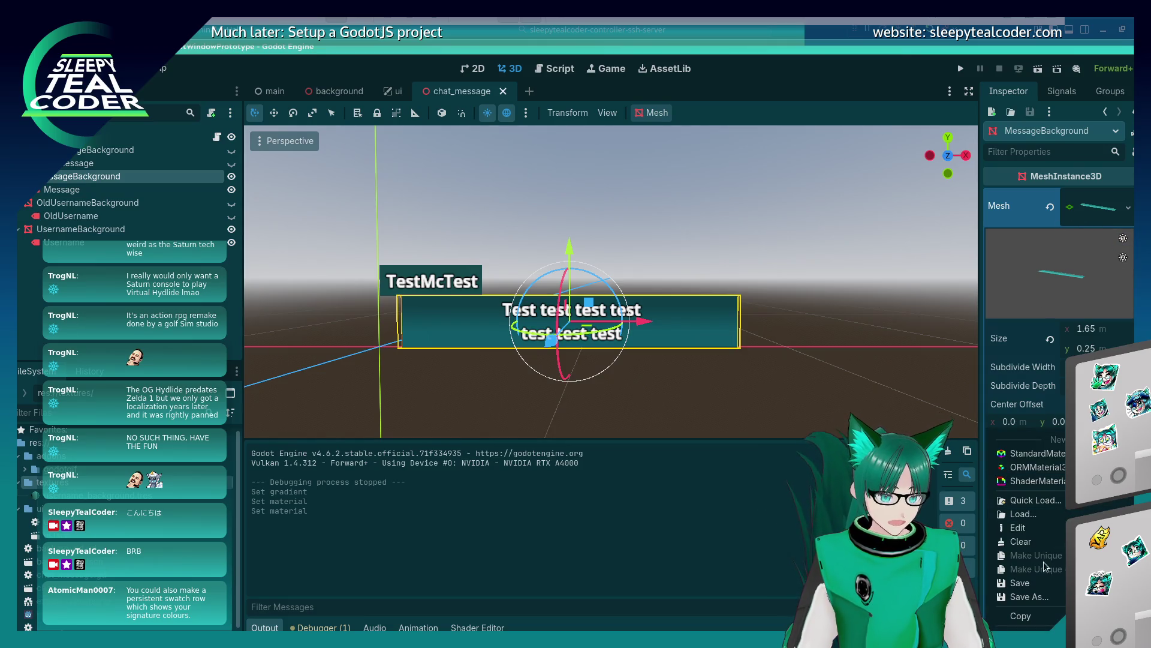
click(1029, 596)
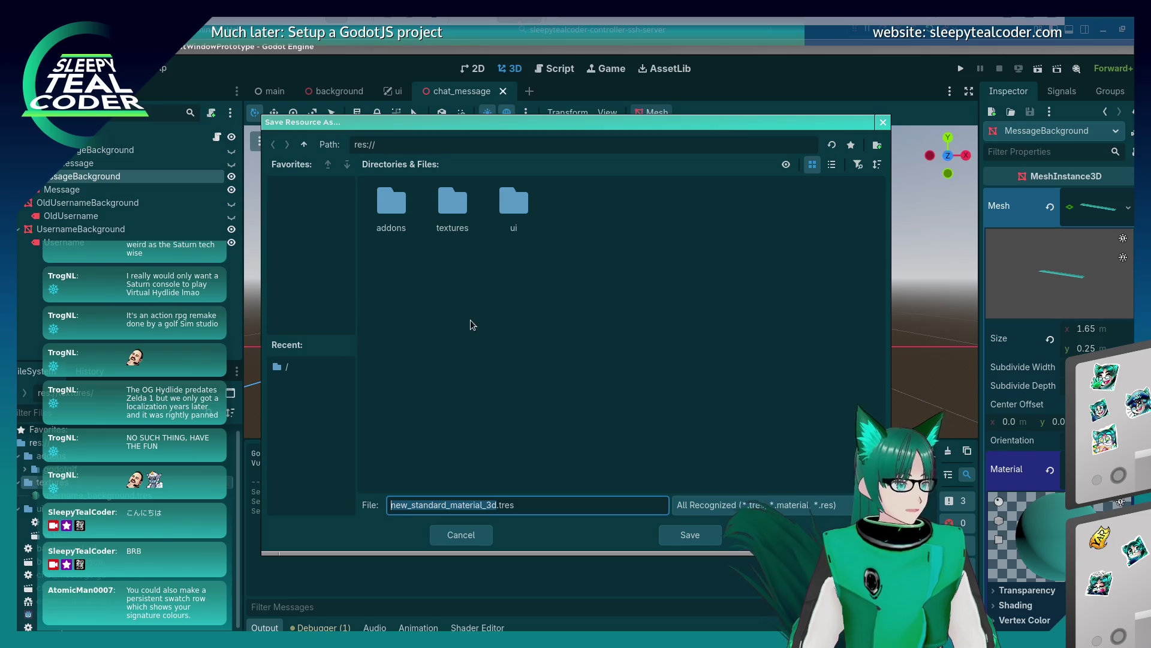
double_click(463, 210)
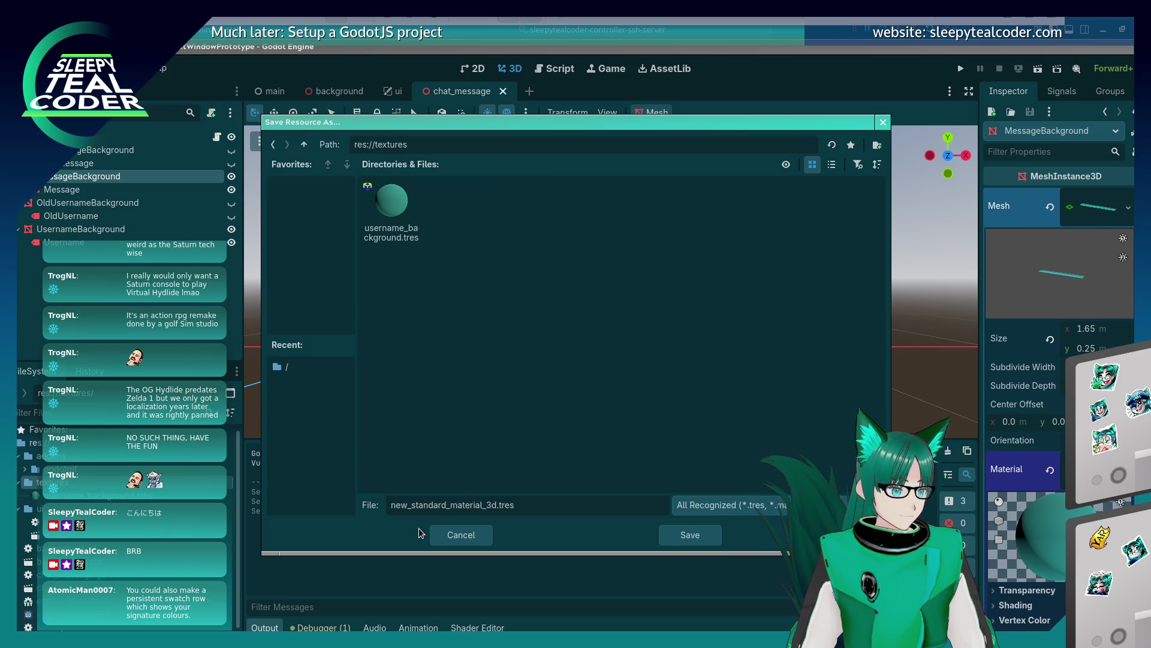
double_click(498, 505)
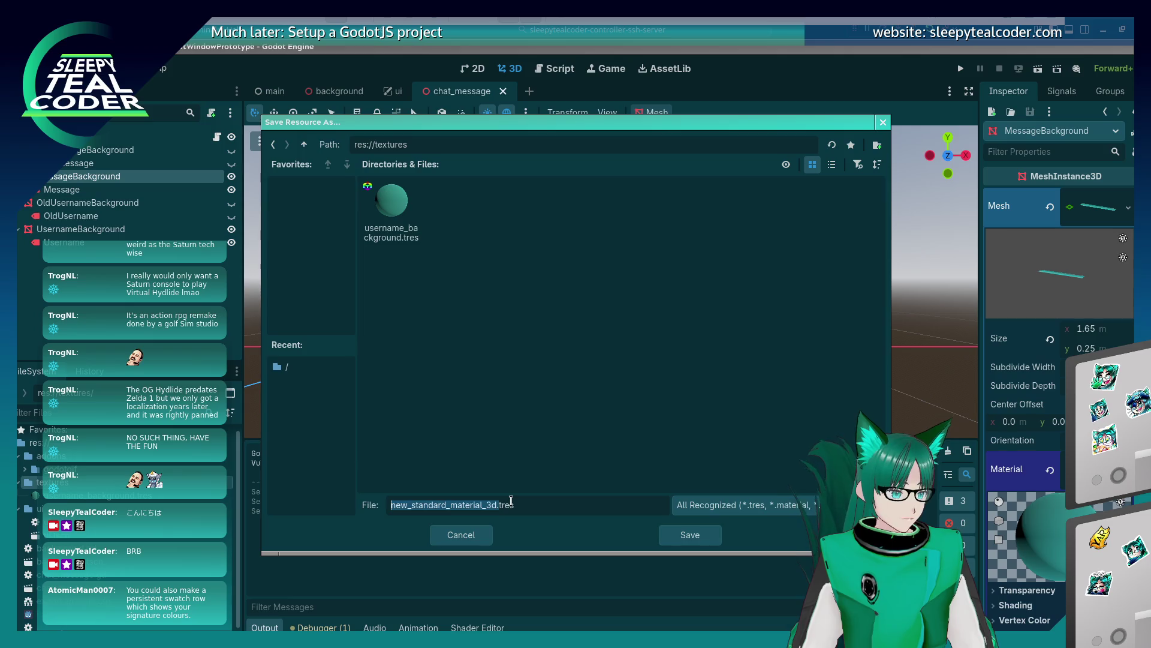
click(498, 505)
drag(497, 505, 346, 490)
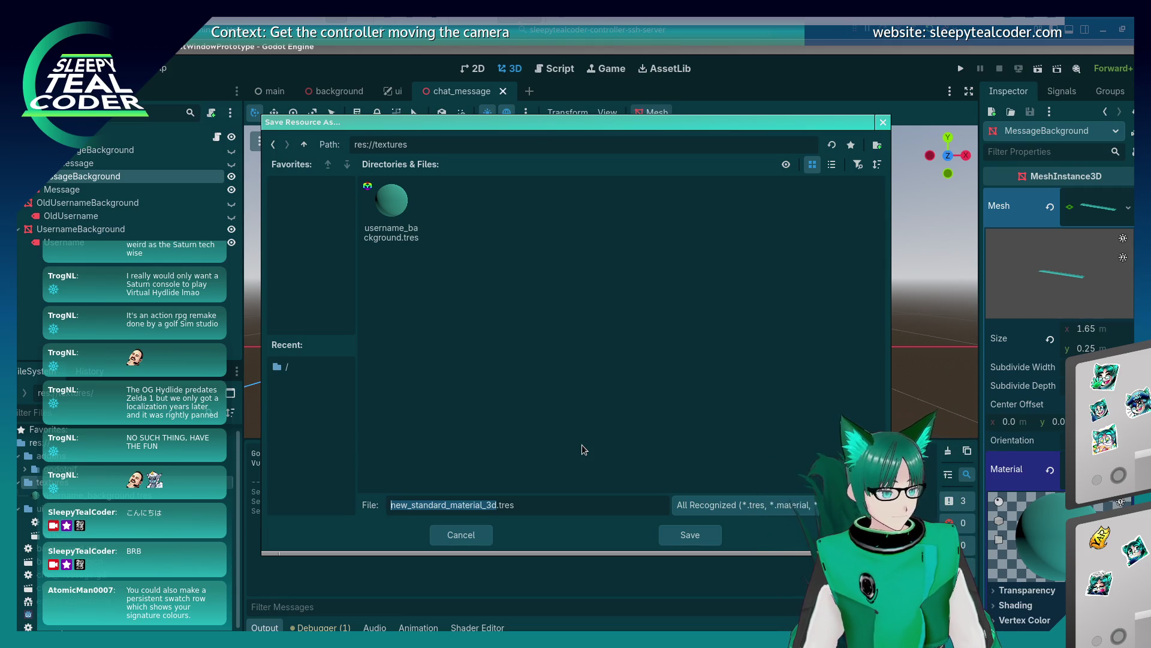
text(message_background)
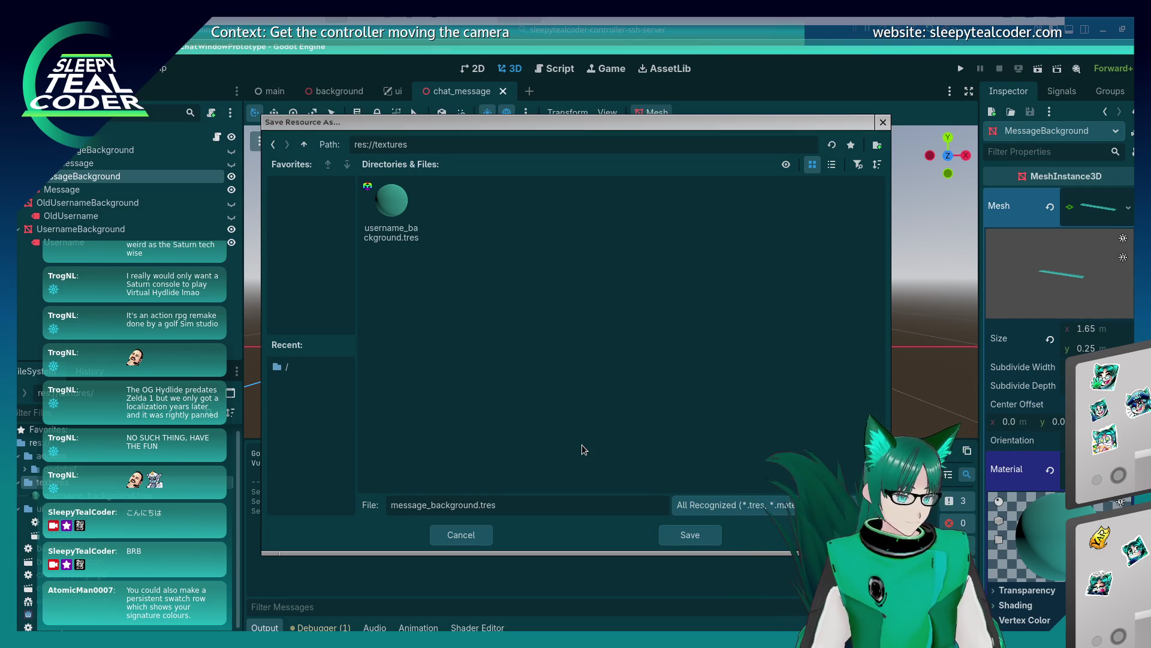
key(Return)
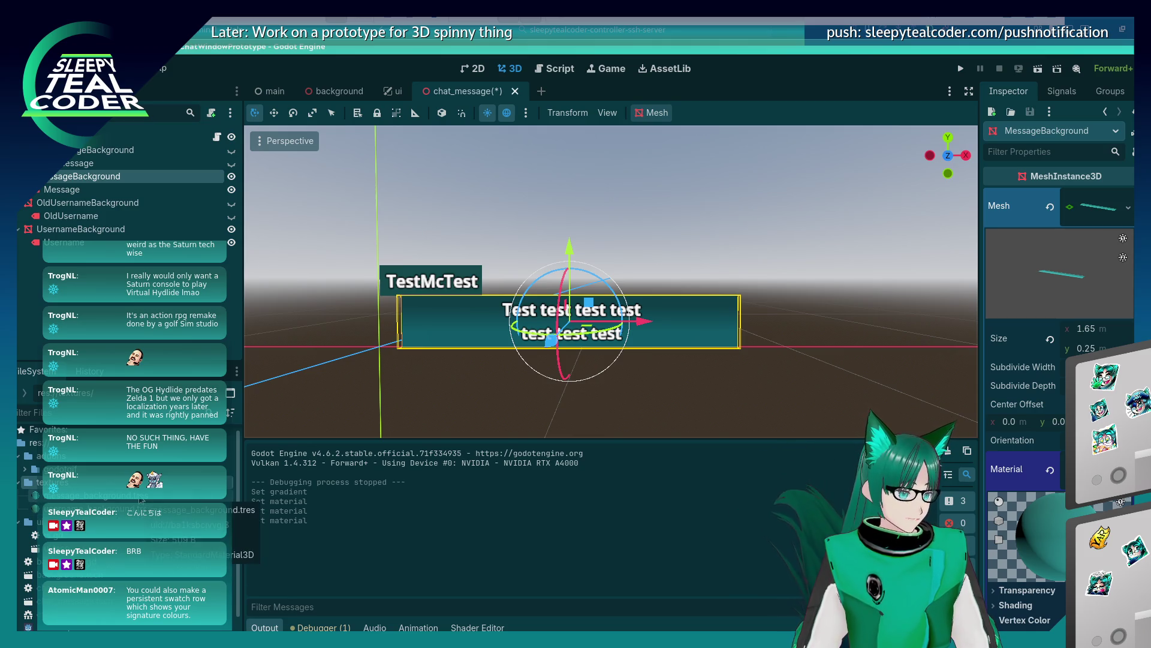
click(822, 318)
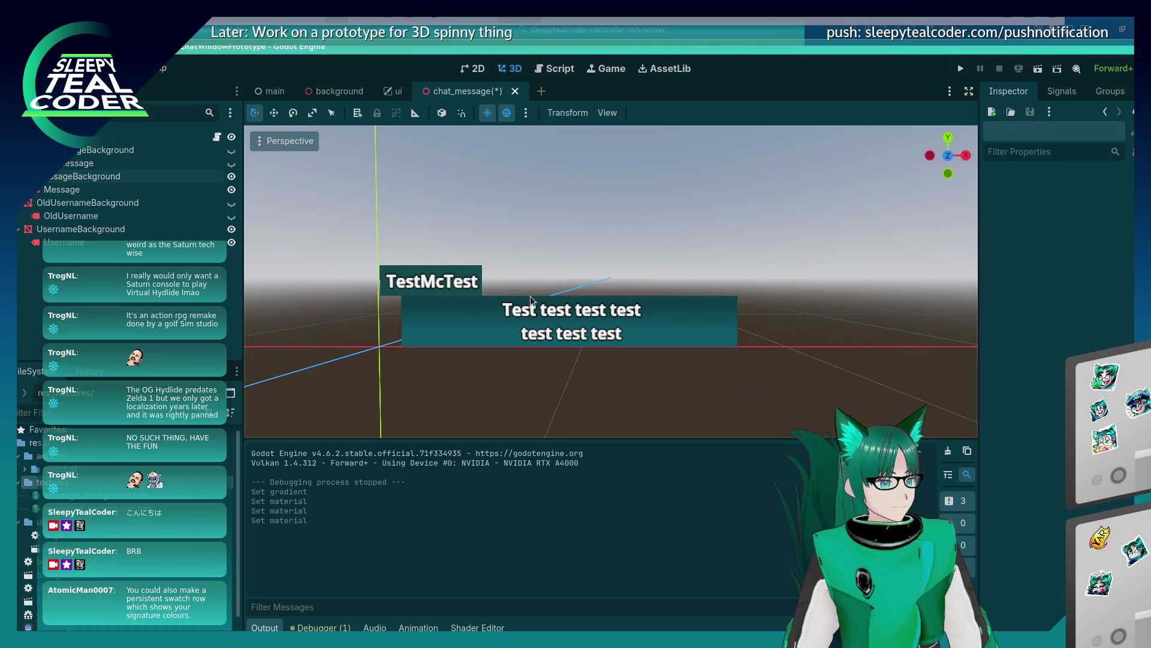
click(384, 290)
click(454, 356)
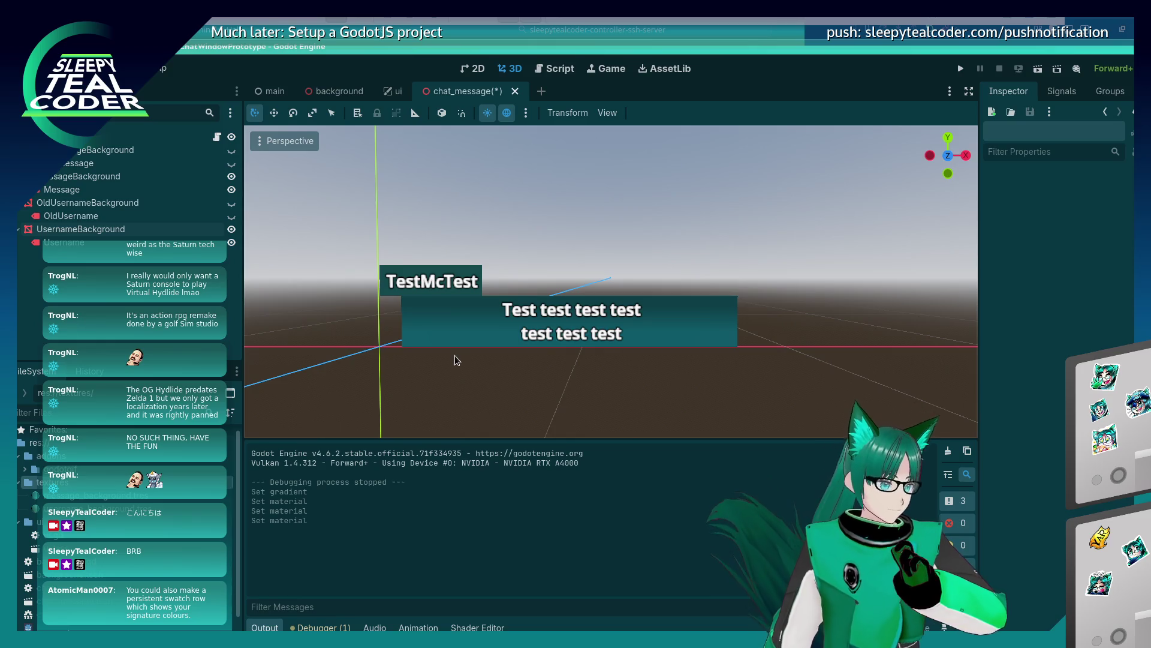
click(327, 93)
click(277, 93)
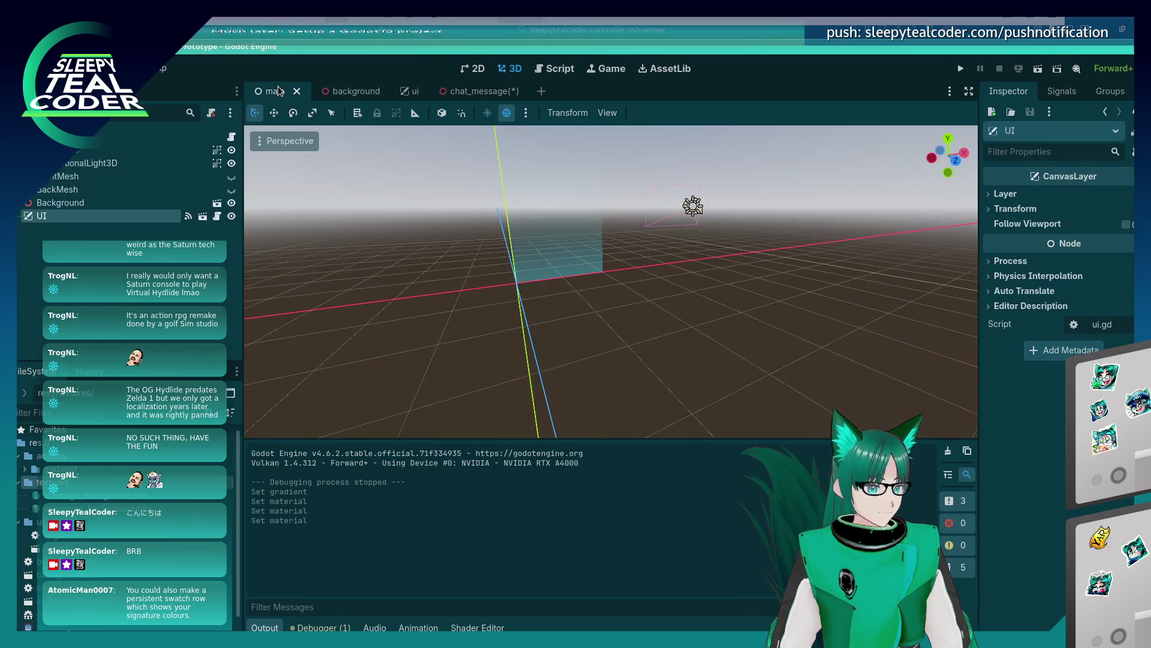
click(358, 93)
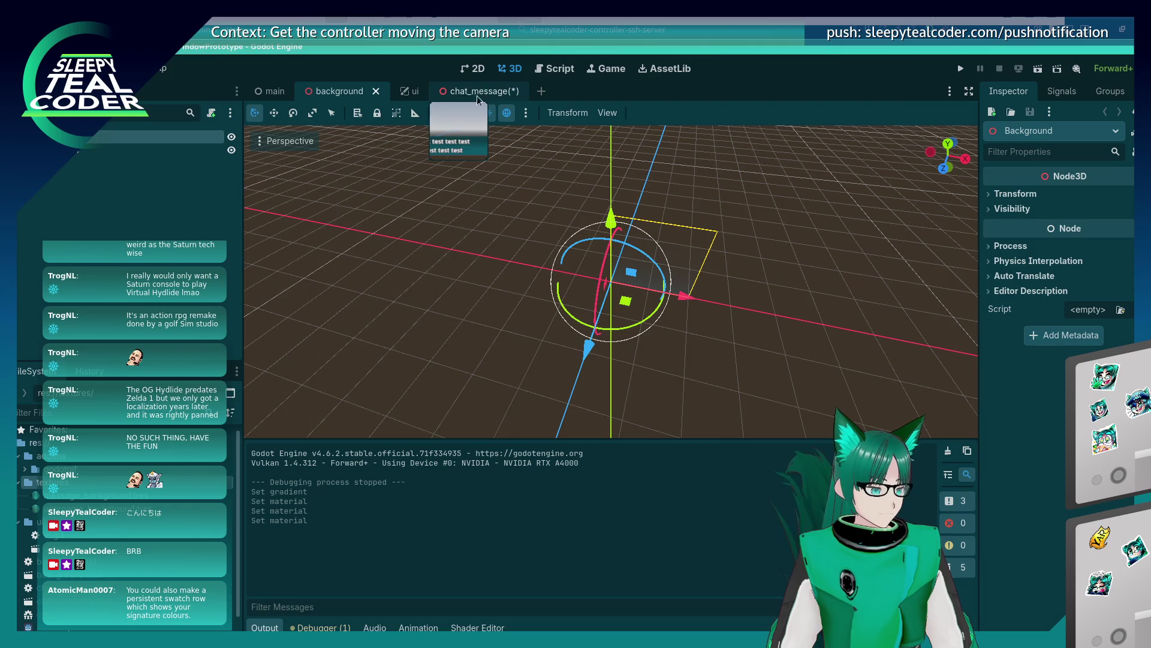
click(493, 337)
scroll(493, 337, down, 3)
click(499, 96)
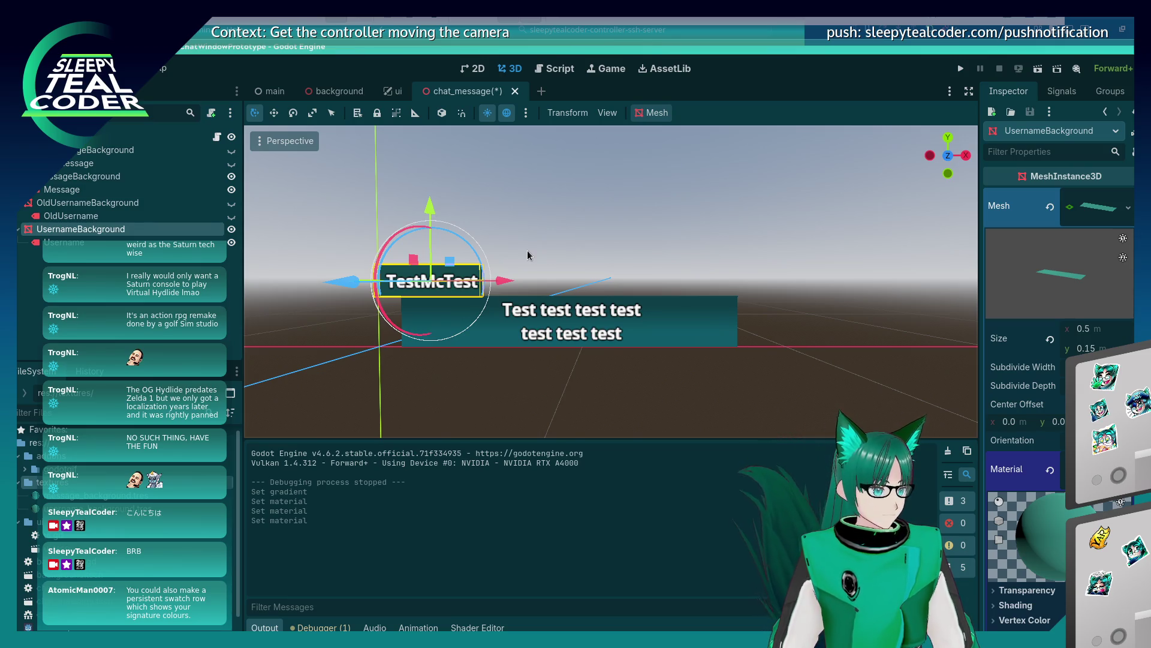
key(F5)
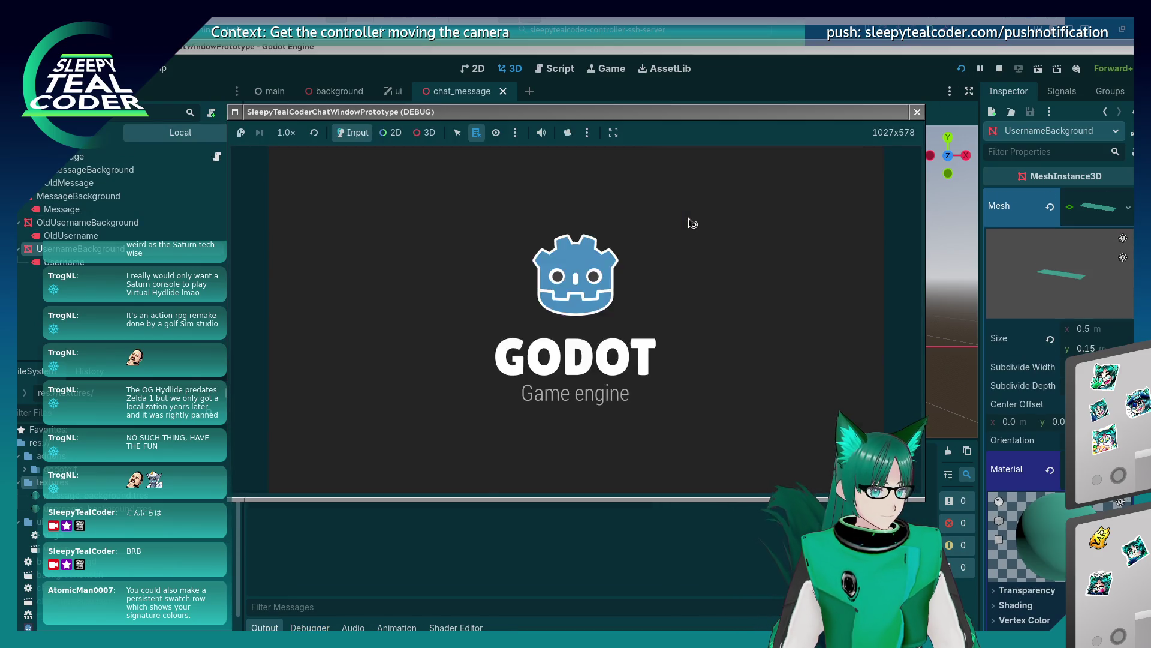
In the running game, pick a bright saturated purple, add a TestMcTest message, then stop
click(701, 320)
click(780, 271)
click(730, 181)
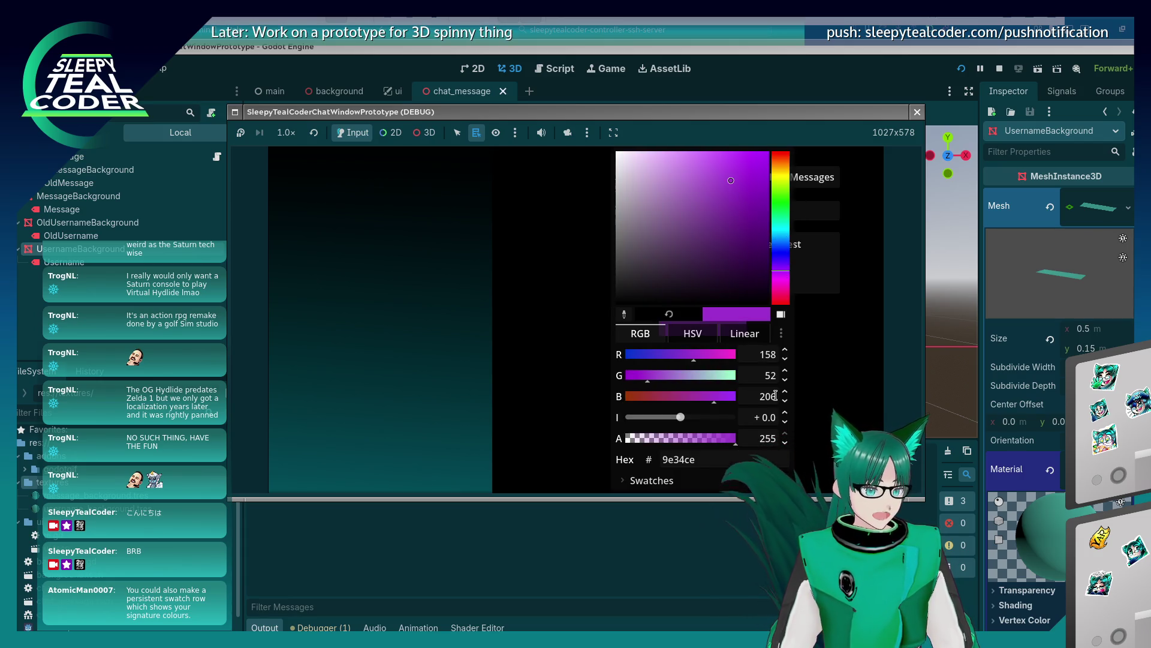
key(Escape)
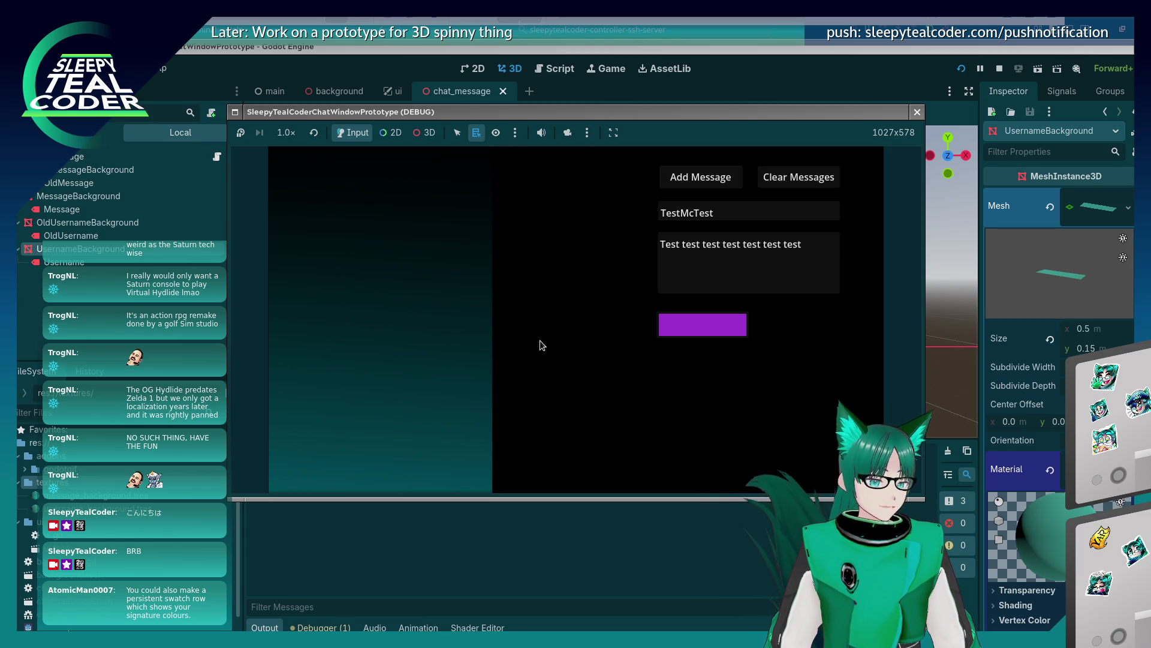
click(677, 330)
drag(733, 183, 743, 164)
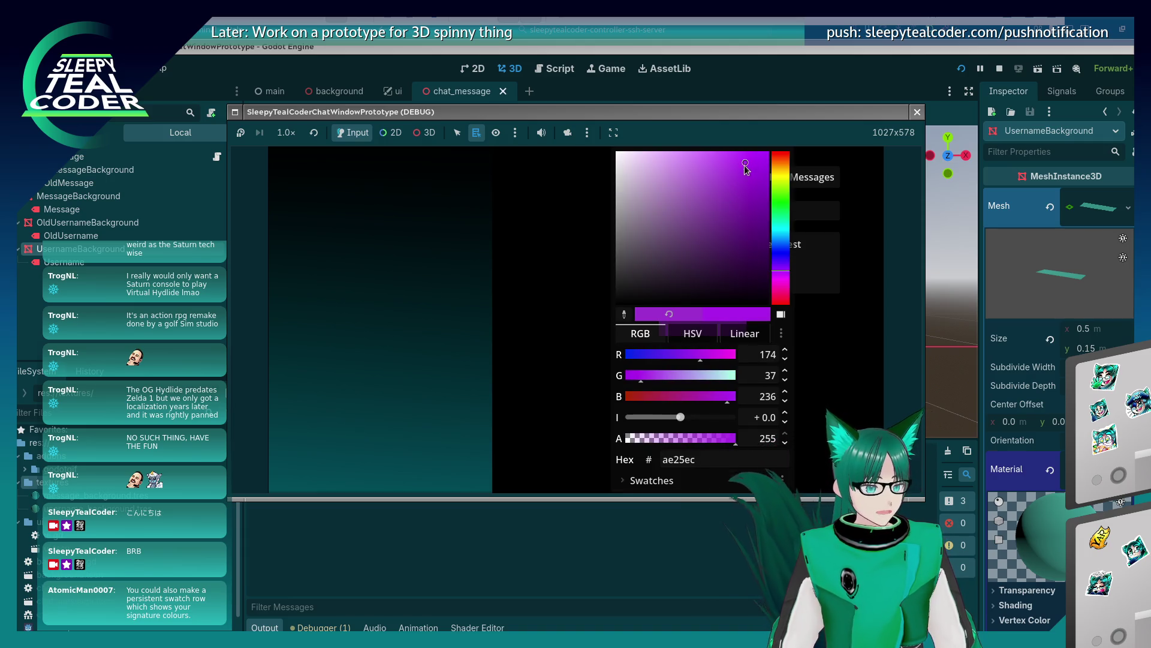
click(566, 250)
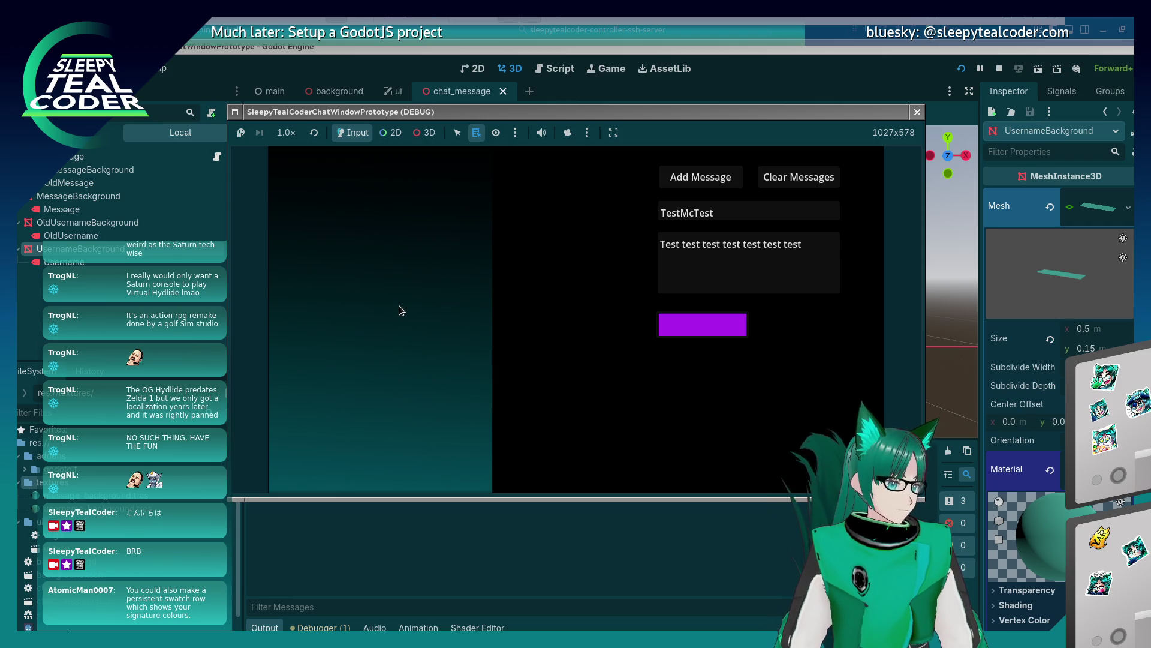
click(699, 180)
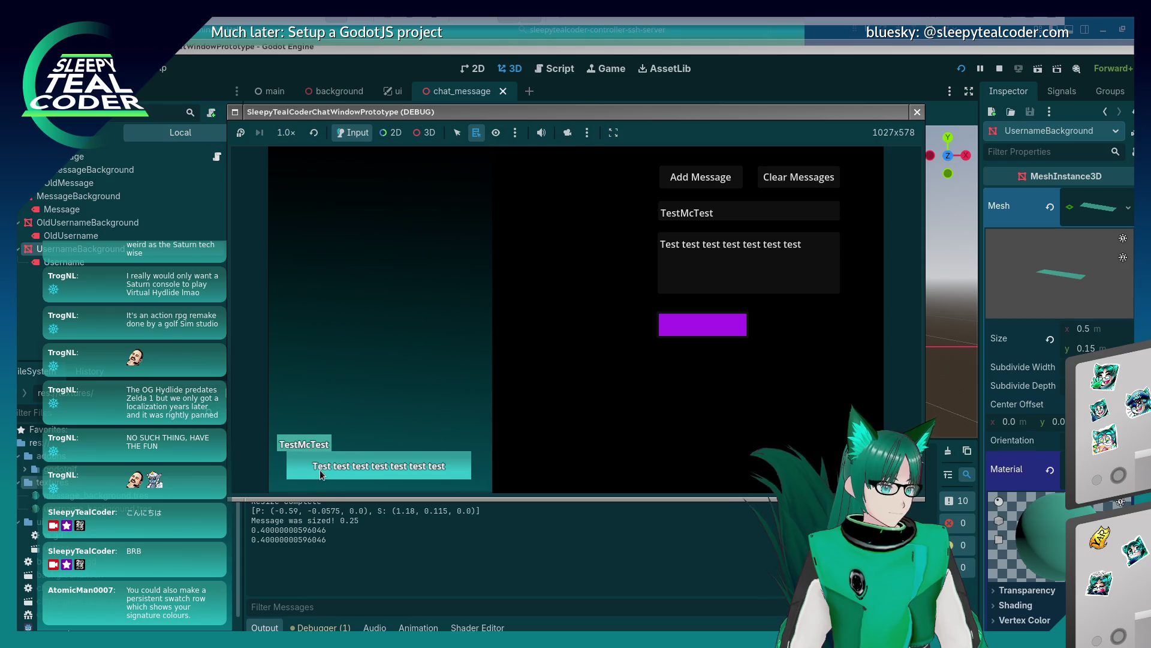
click(887, 73)
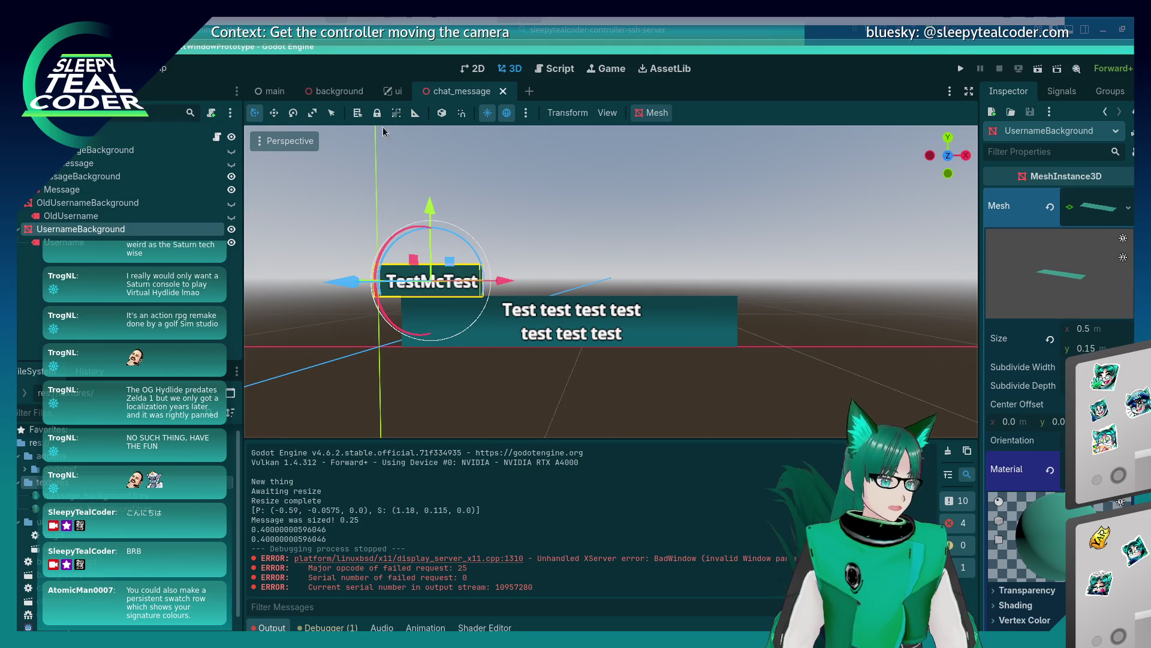
click(274, 92)
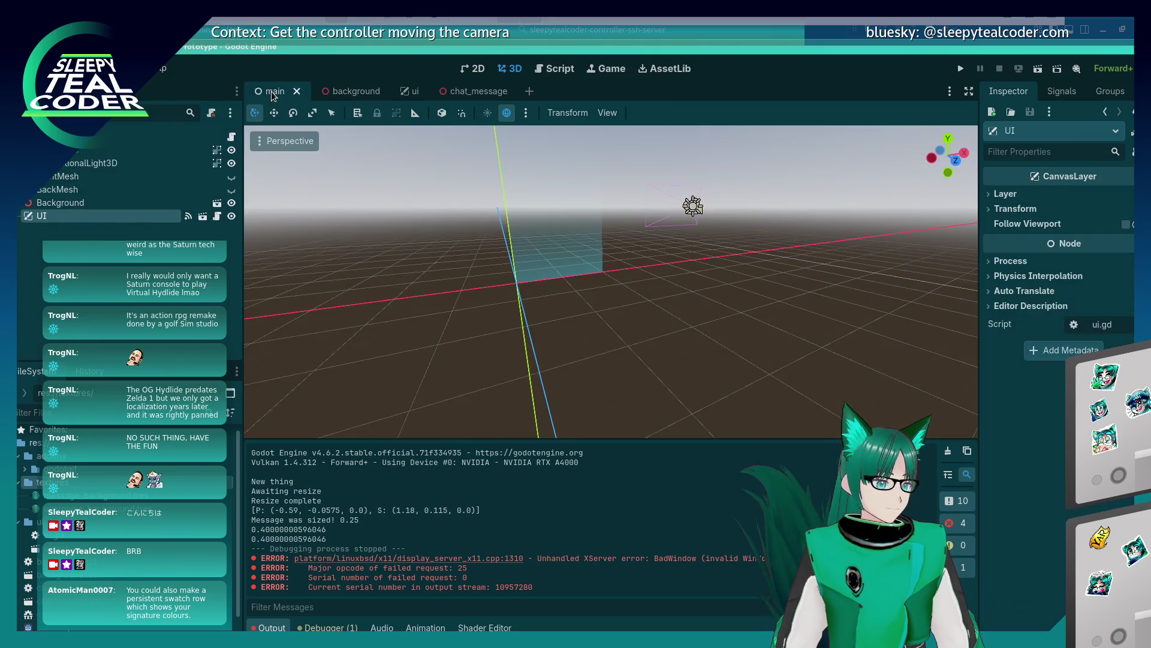
click(474, 93)
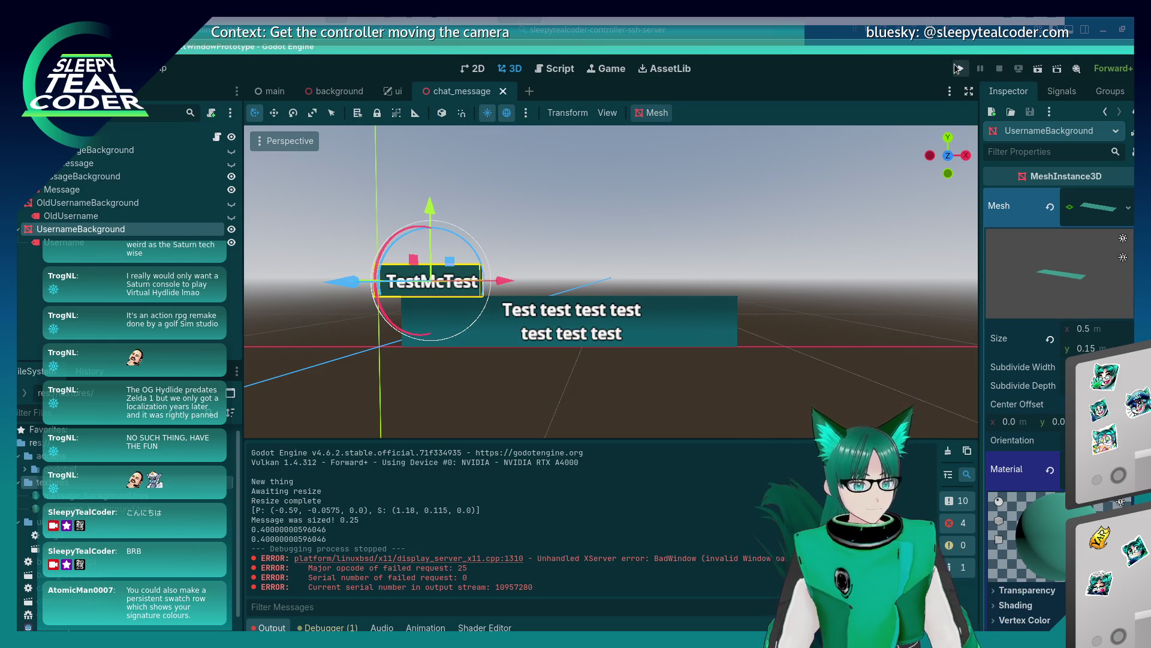
click(387, 93)
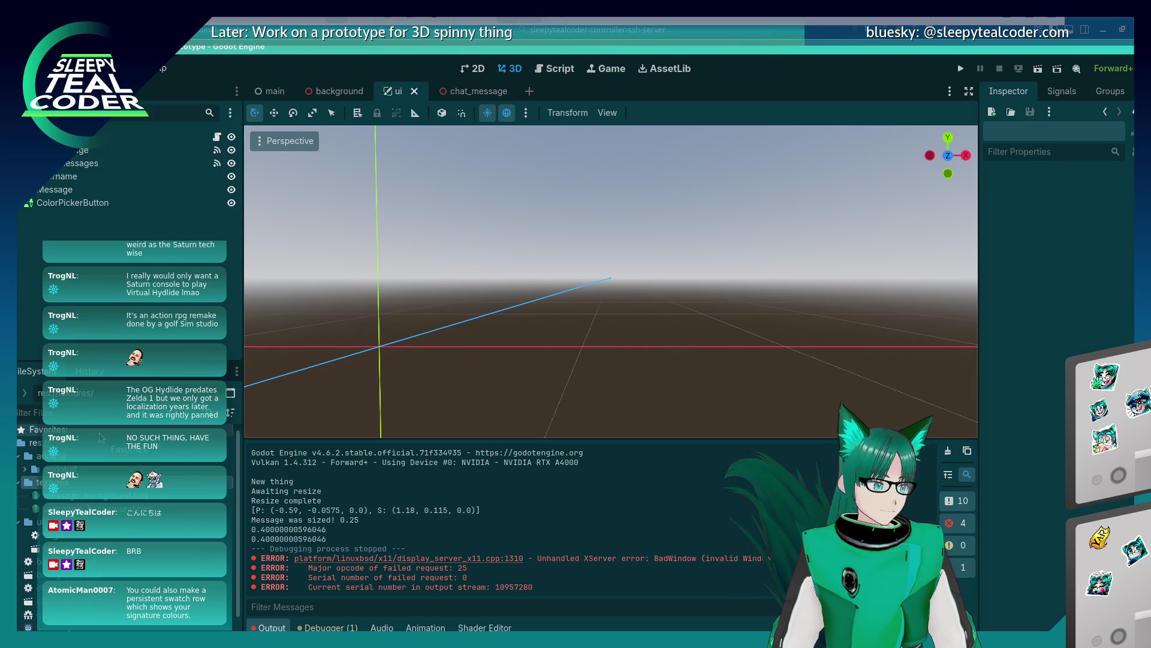
click(473, 69)
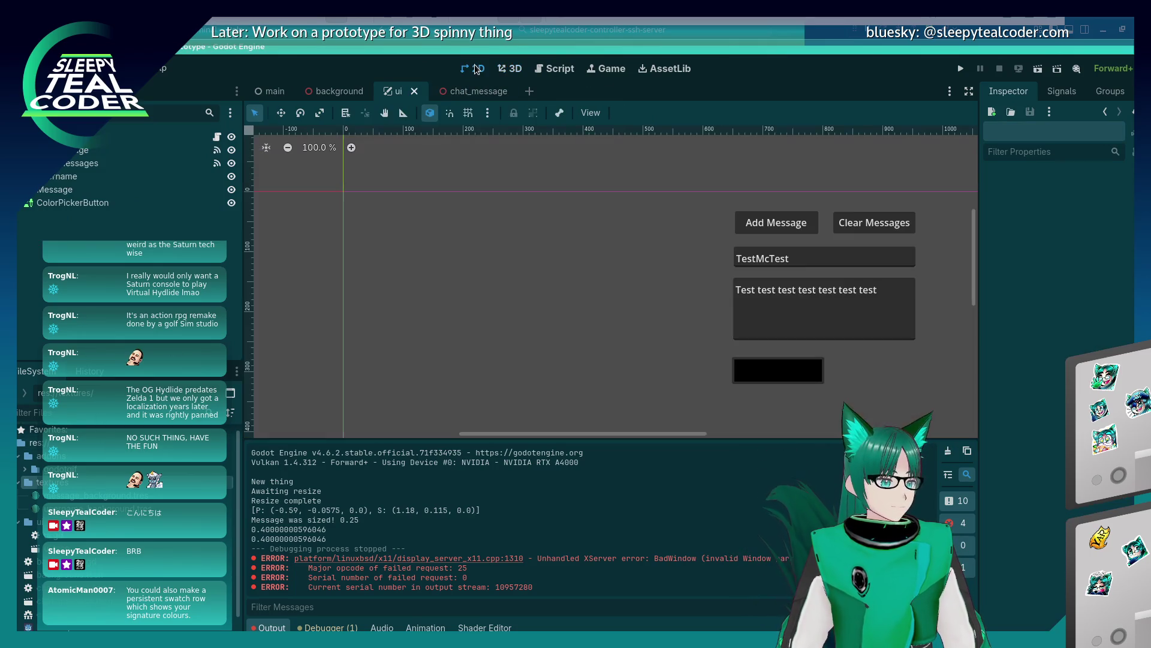
click(754, 376)
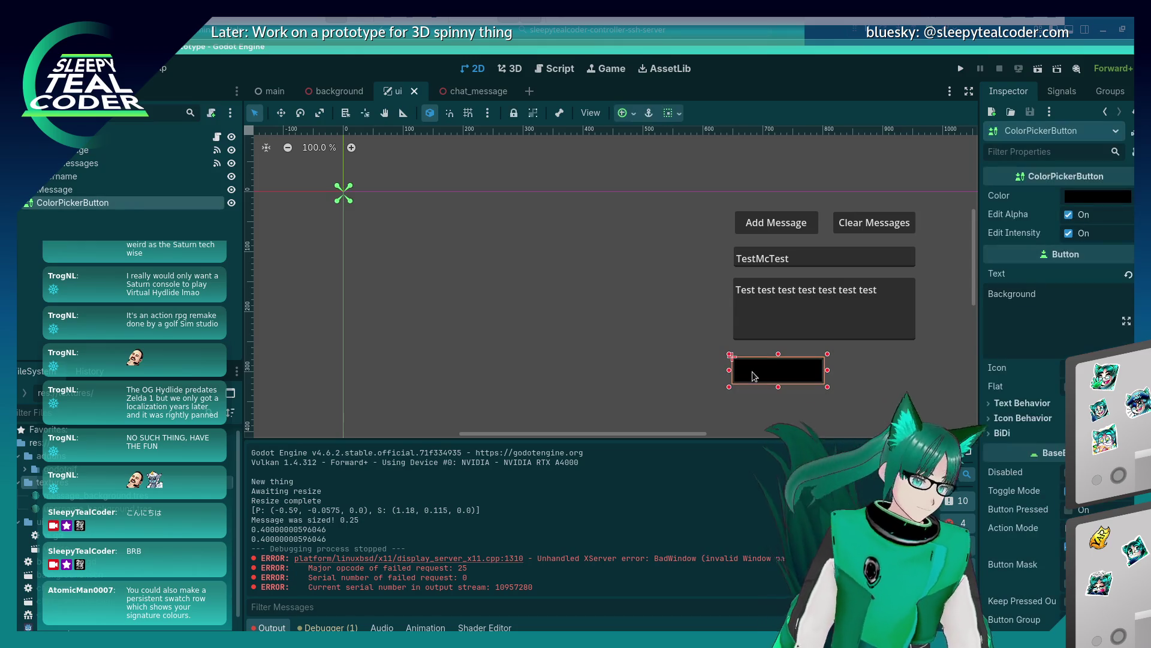
double_click(73, 204)
key(F2)
text(B)
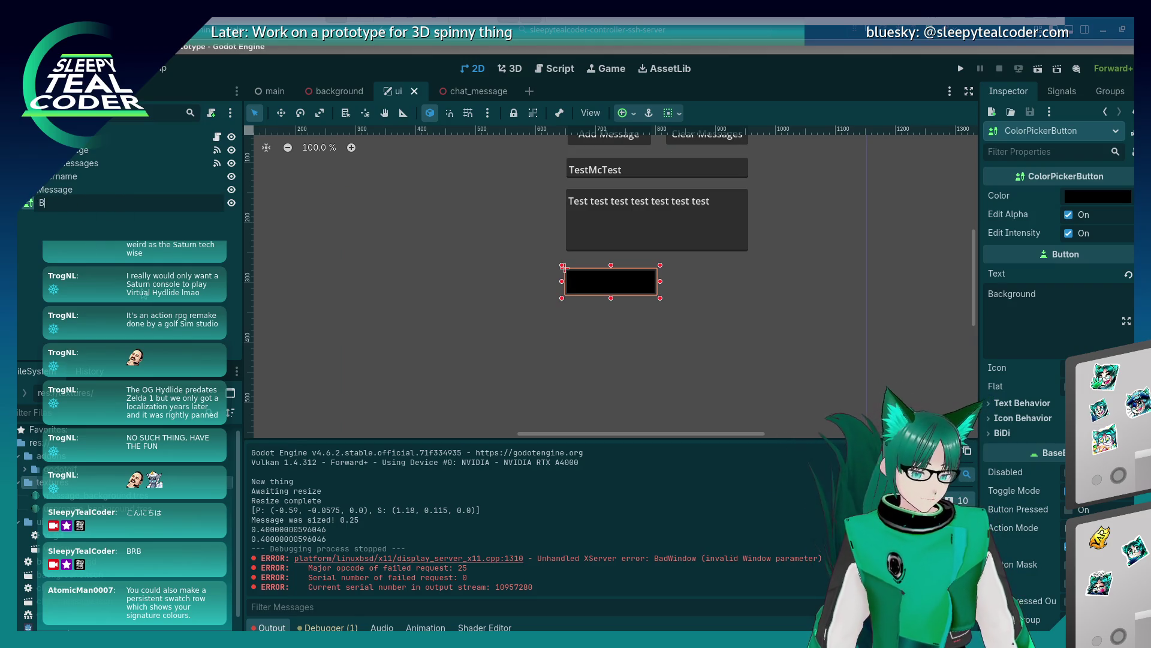
text(ackgroundColour)
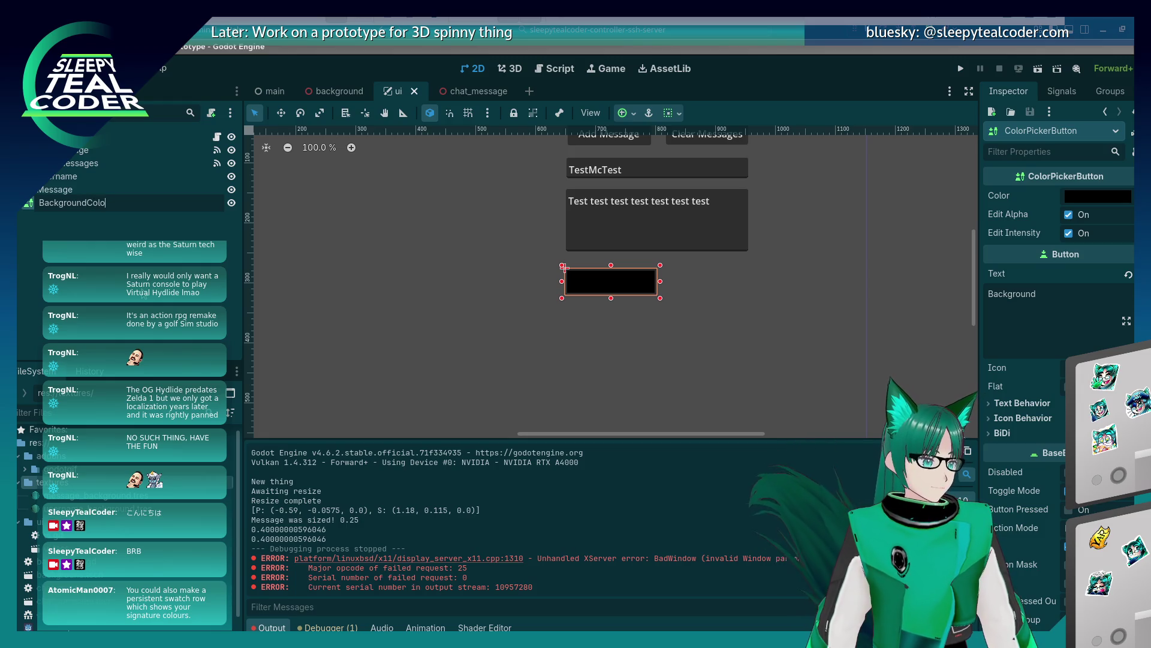
key(Return)
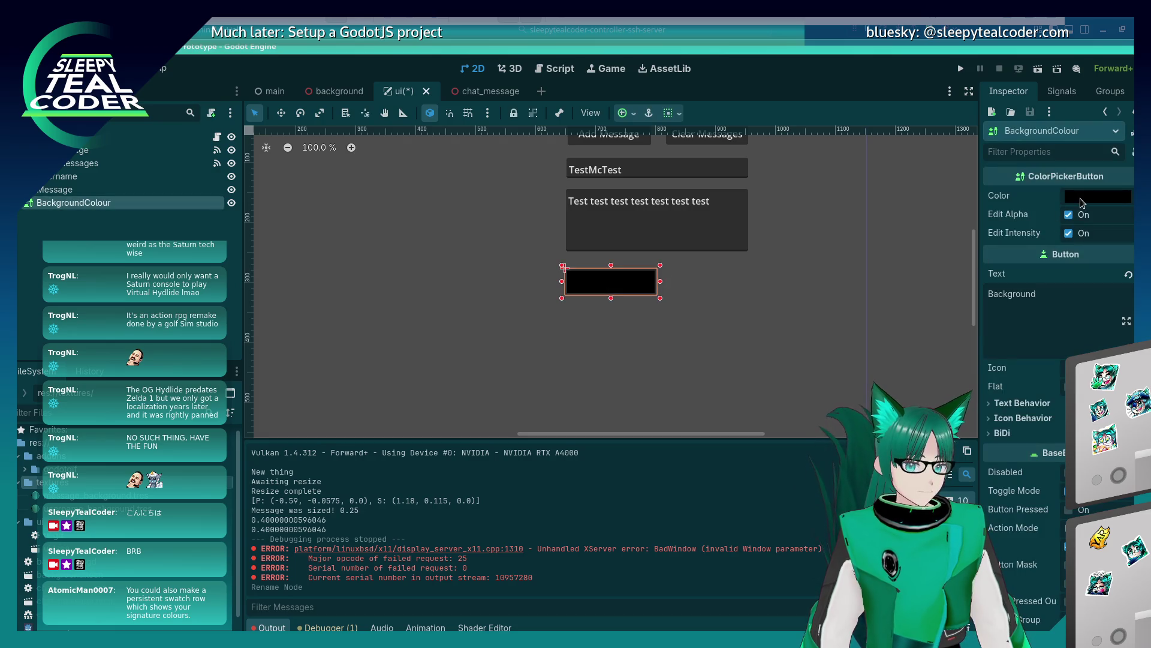
click(1097, 196)
click(704, 267)
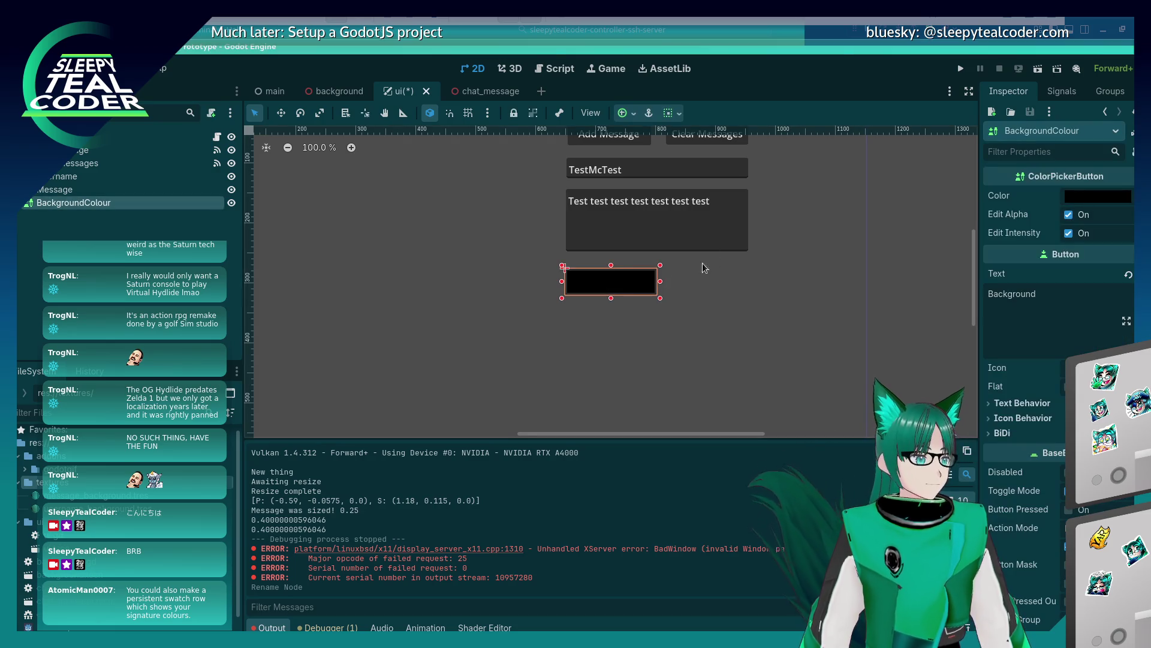
click(689, 314)
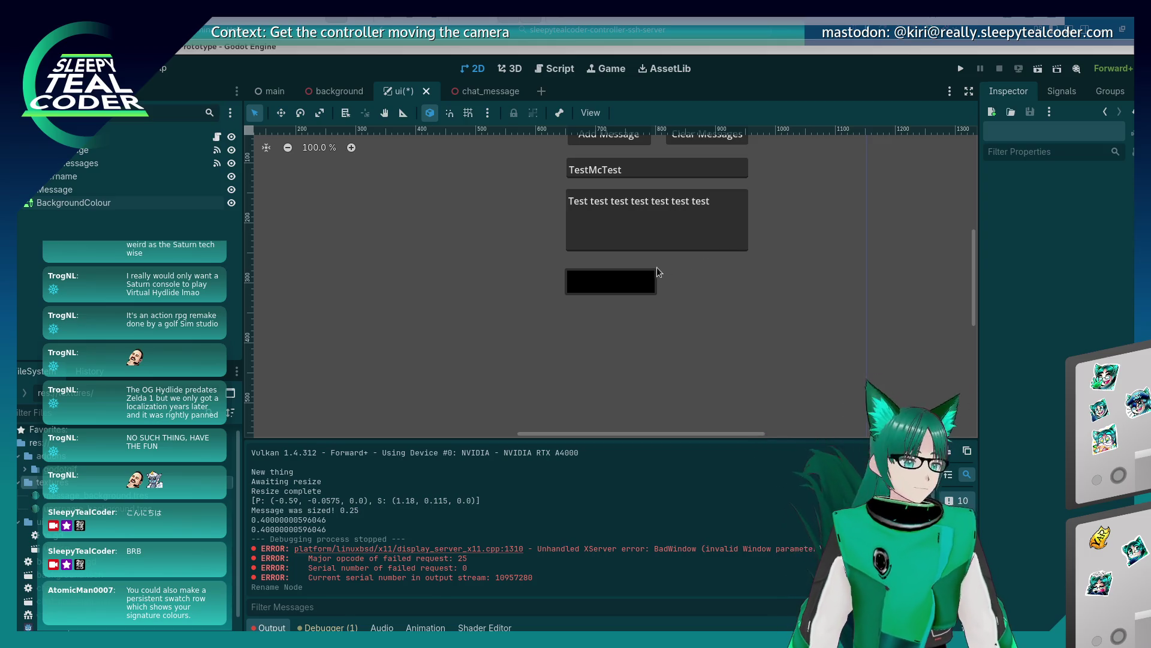
click(639, 282)
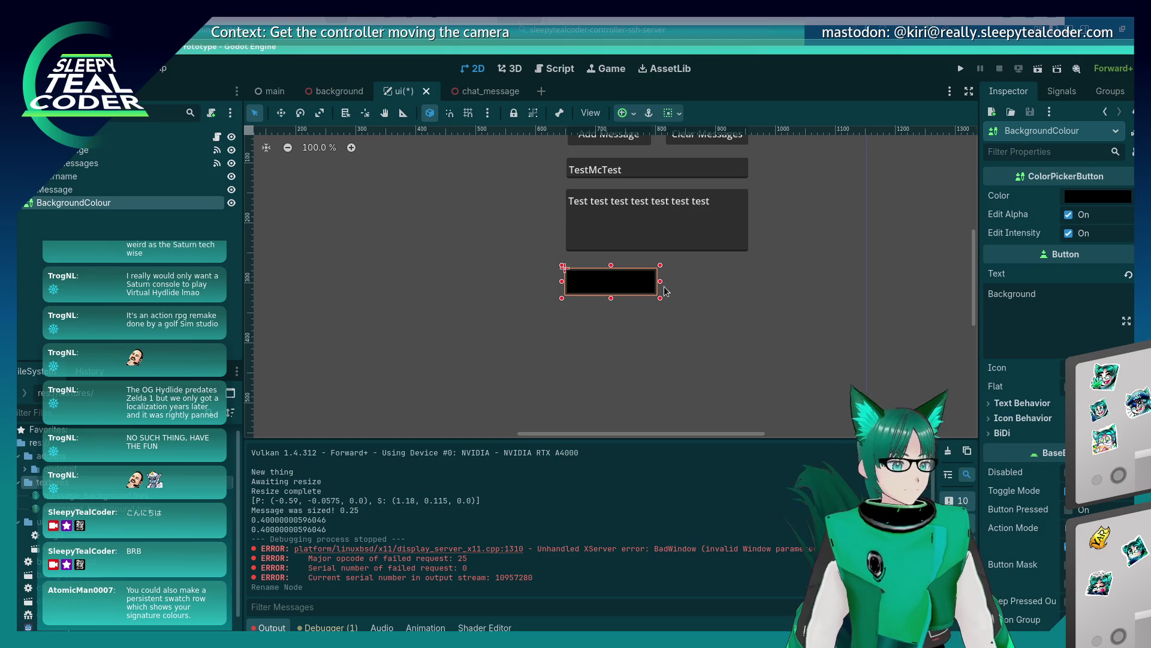
drag(485, 320, 522, 345)
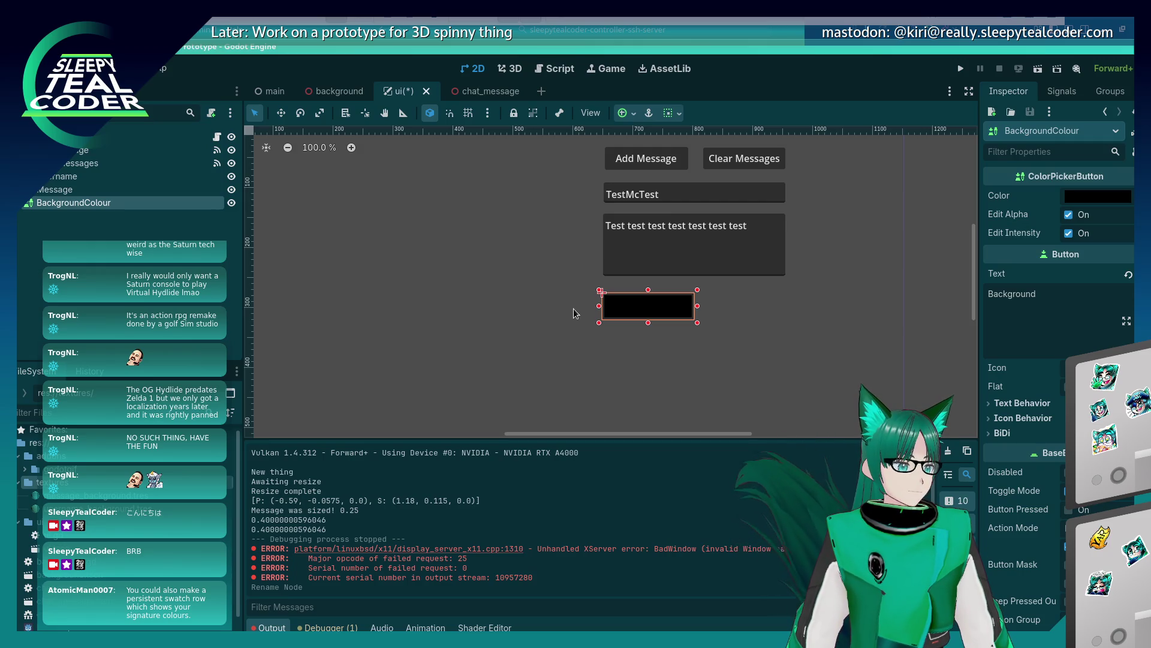
click(574, 308)
click(632, 312)
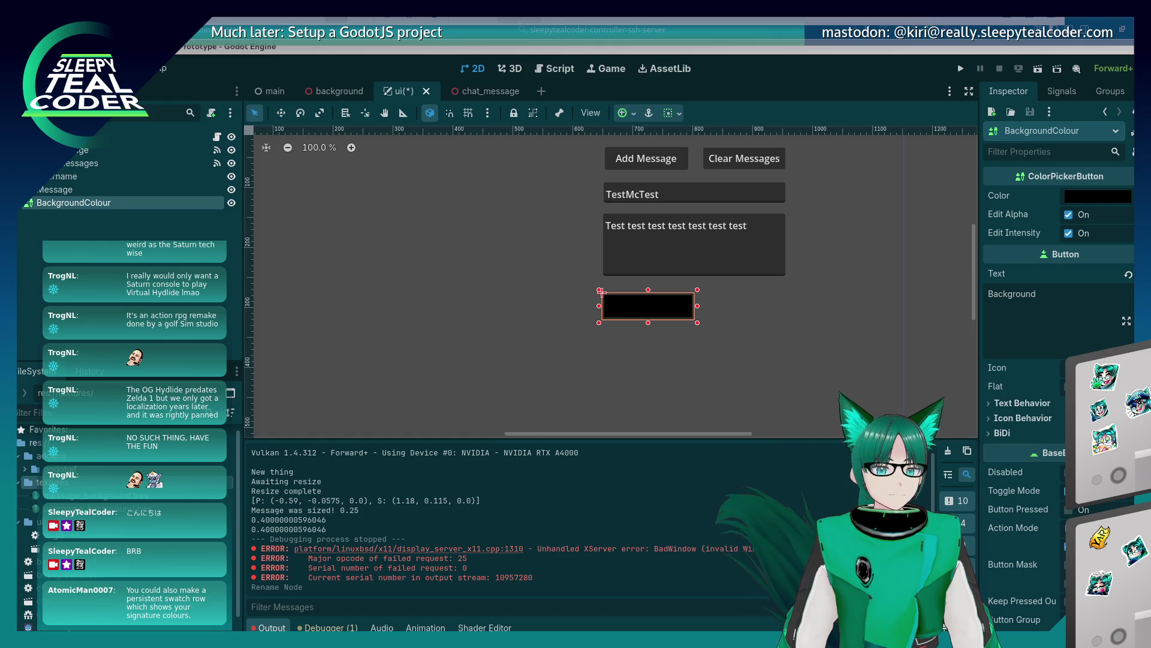
click(628, 327)
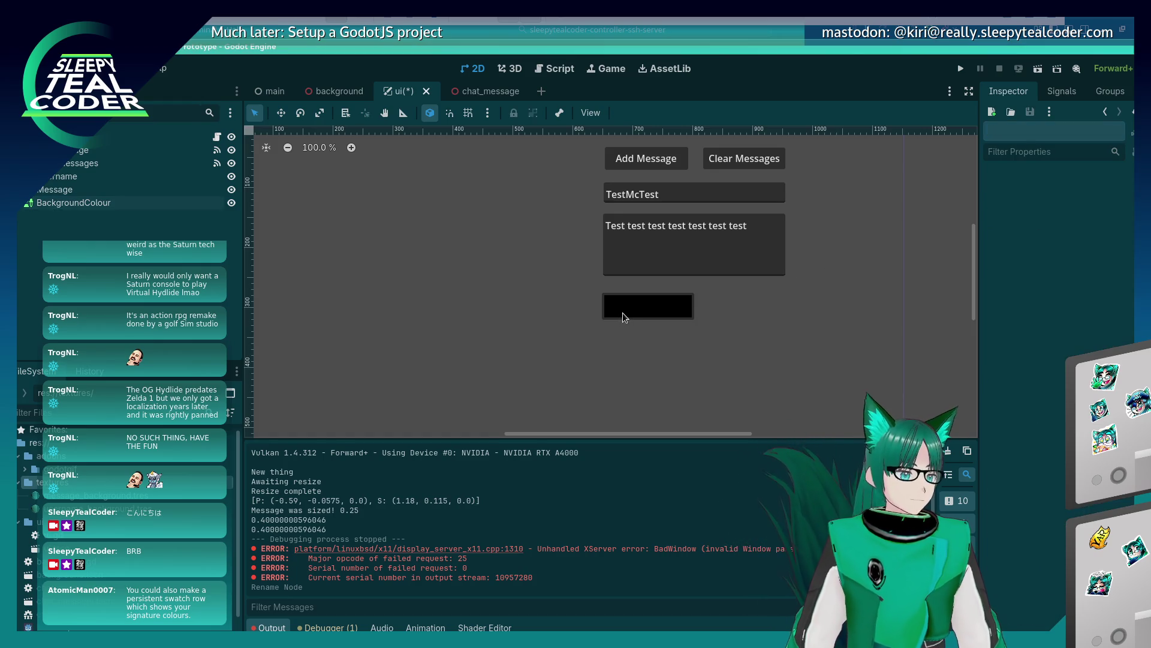
click(622, 311)
mouse_move(1049, 305)
mouse_down()
mouse_move(1023, 297)
mouse_move(830, 342)
mouse_up()
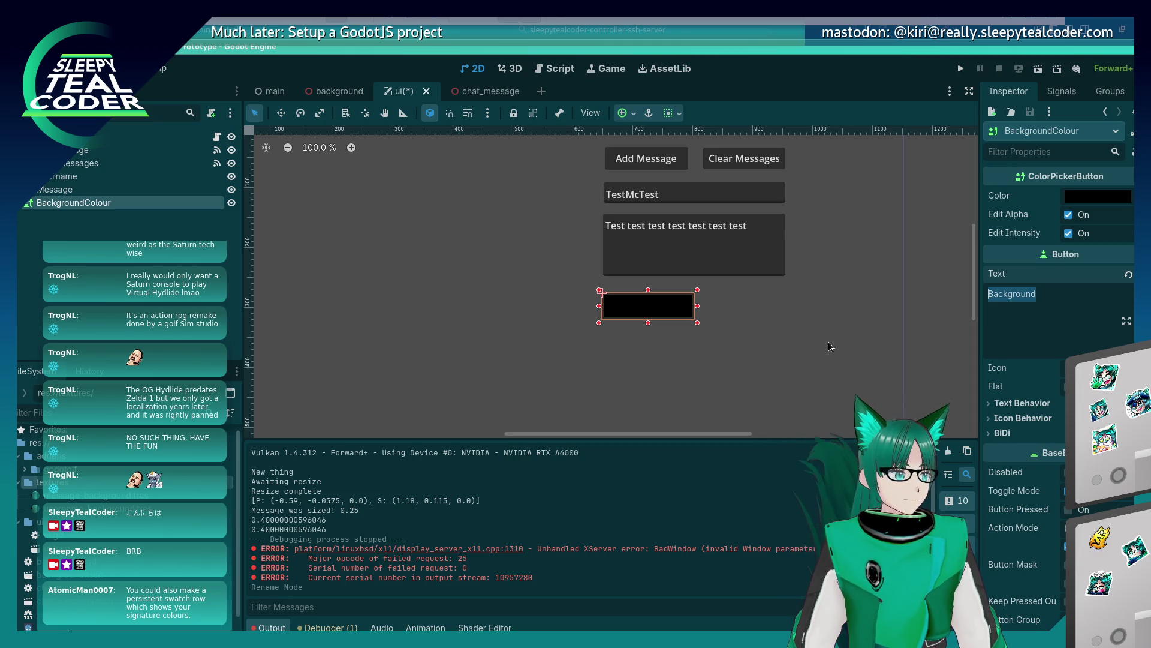
click(1112, 195)
click(787, 326)
click(664, 322)
click(664, 319)
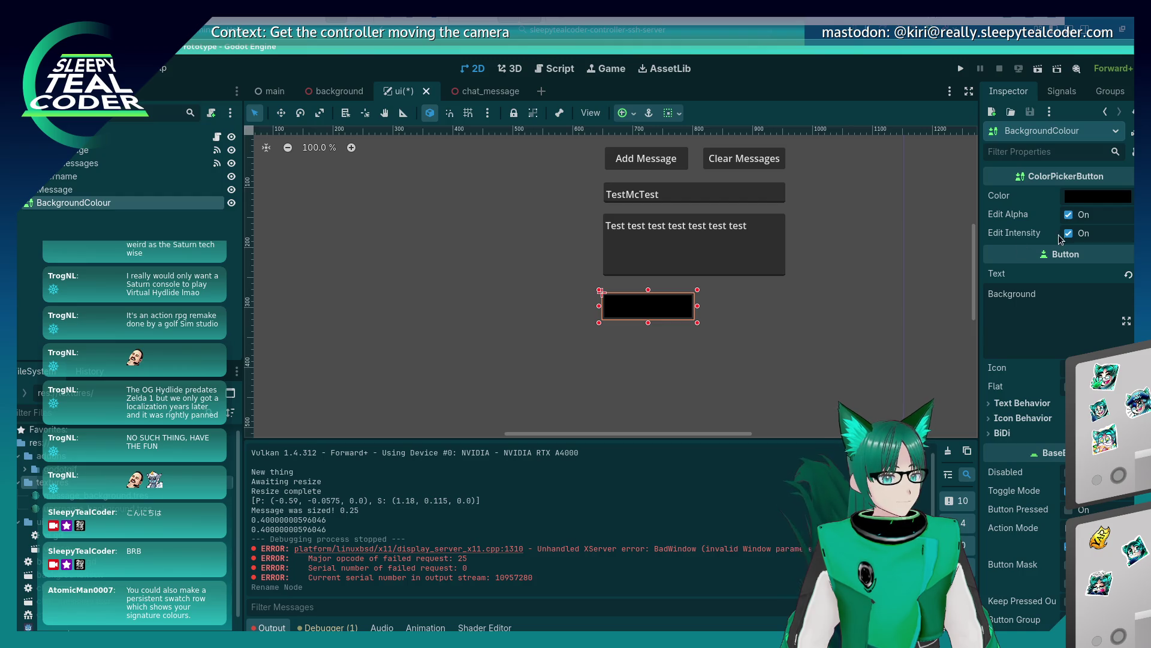
mouse_move(1078, 200)
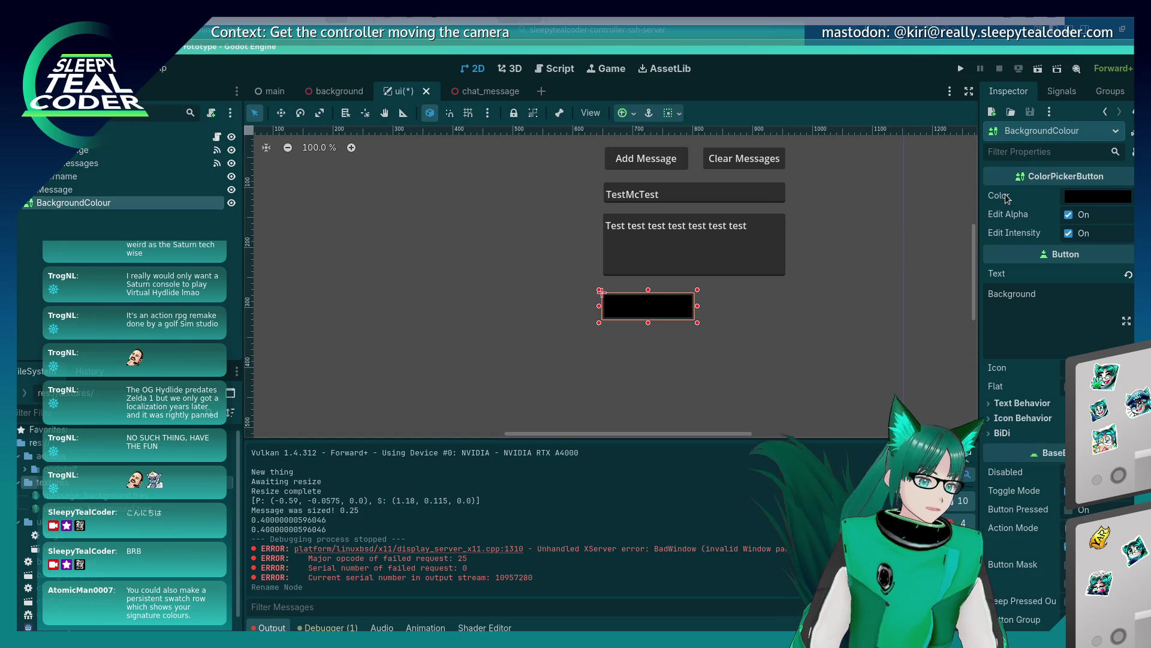
mouse_move(1007, 198)
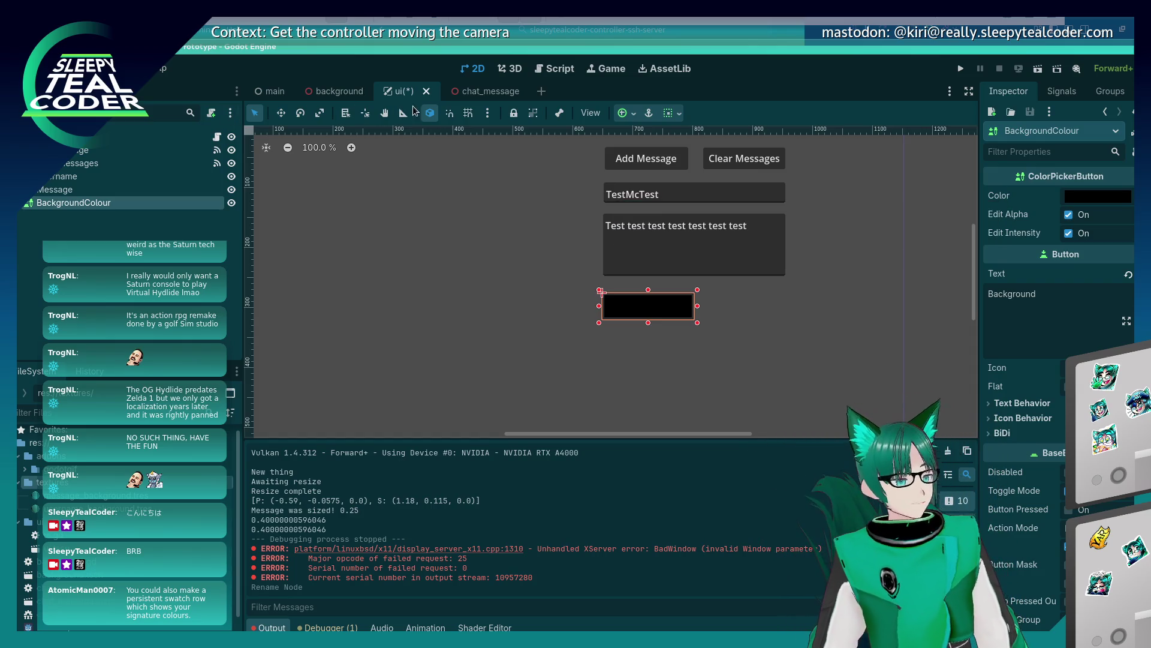
click(561, 68)
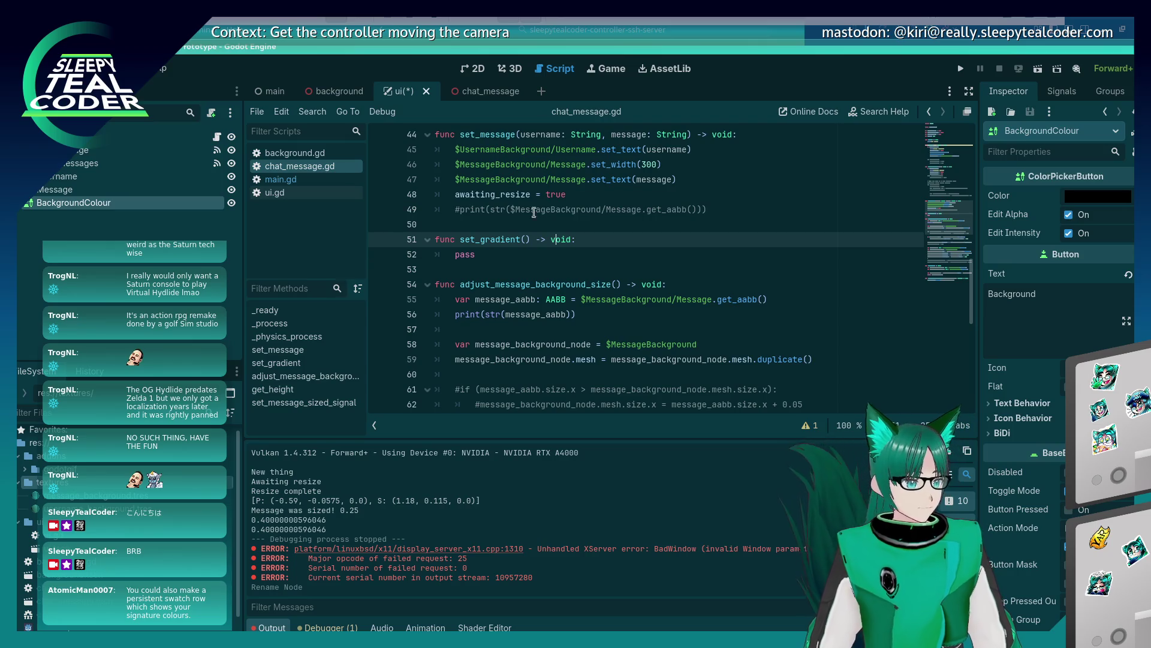
Add a 'colour: Color' parameter to set_gradient() and save the script
click(525, 239)
text(color: Col)
key(Return)
text(u)
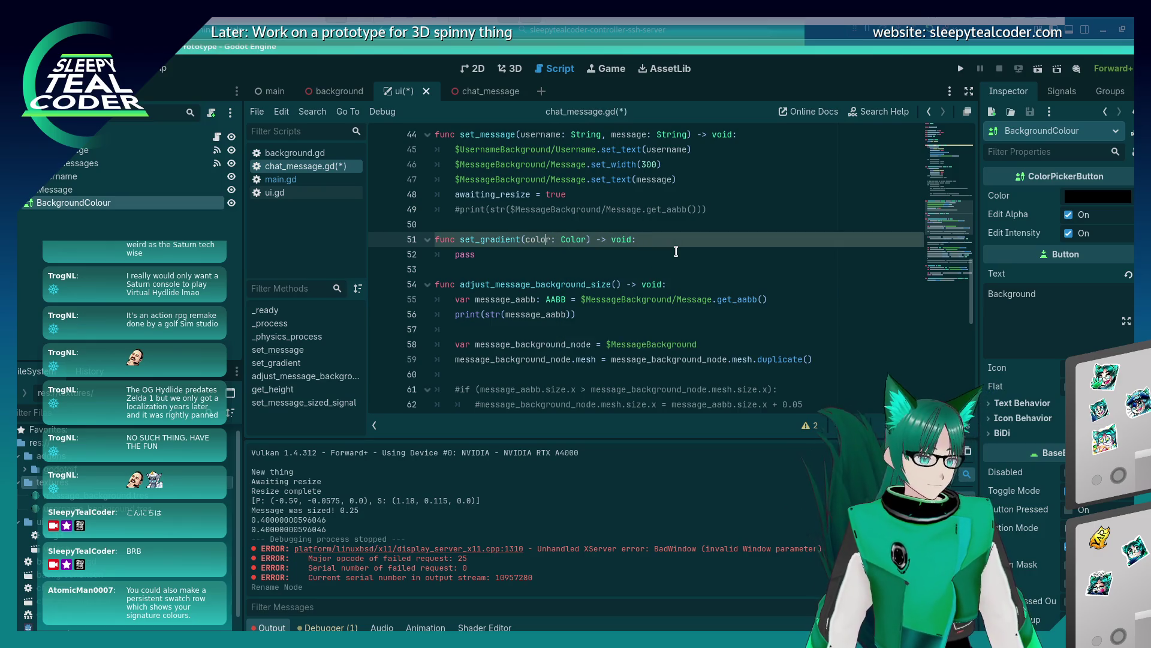
key(Down)
key(ctrl+s)
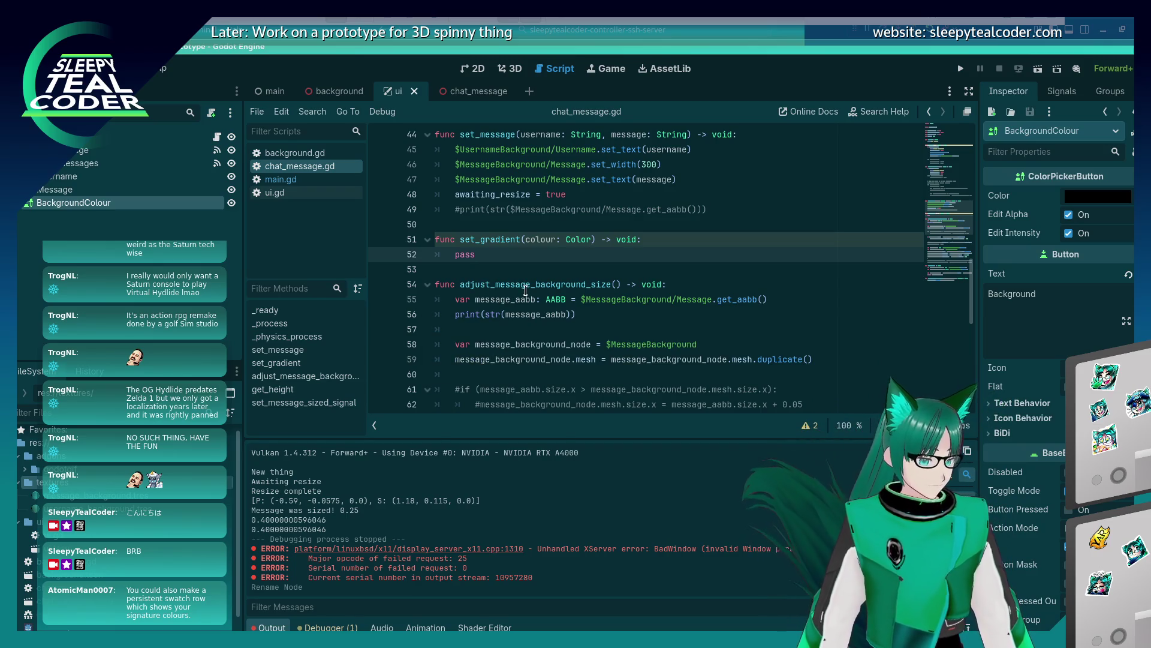
Start a new line in set_gradient reading '$UsernameBackground.mesh.'
scroll(526, 288, up, 1)
scroll(526, 287, up, 3)
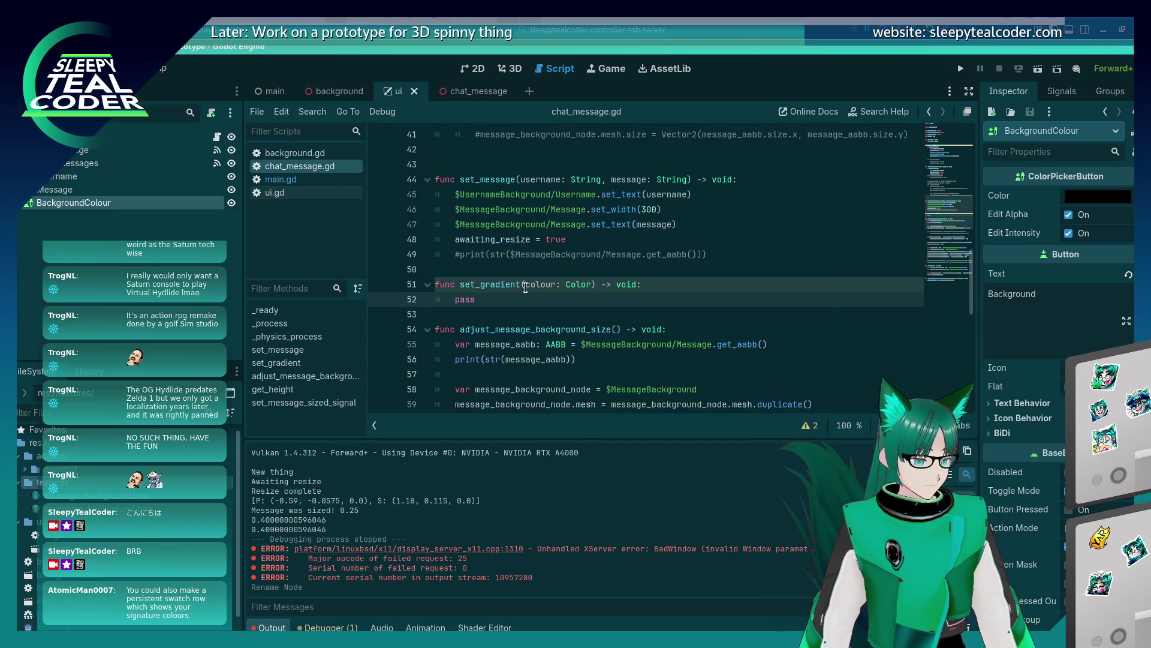
scroll(526, 286, up, 6)
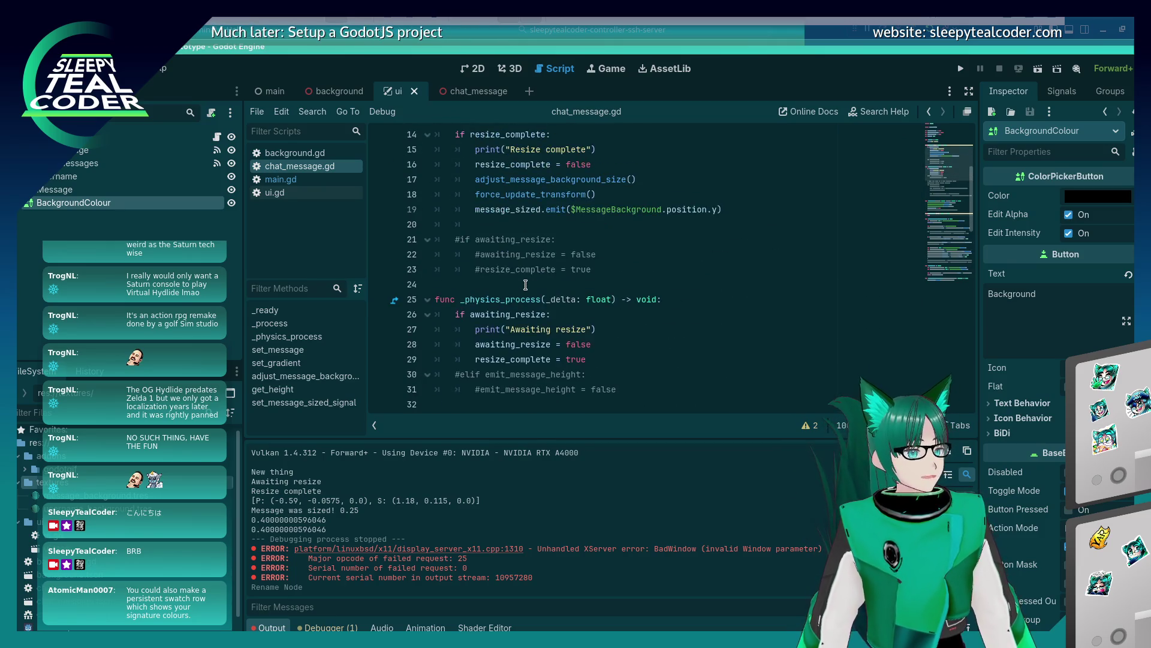
scroll(548, 264, down, 4)
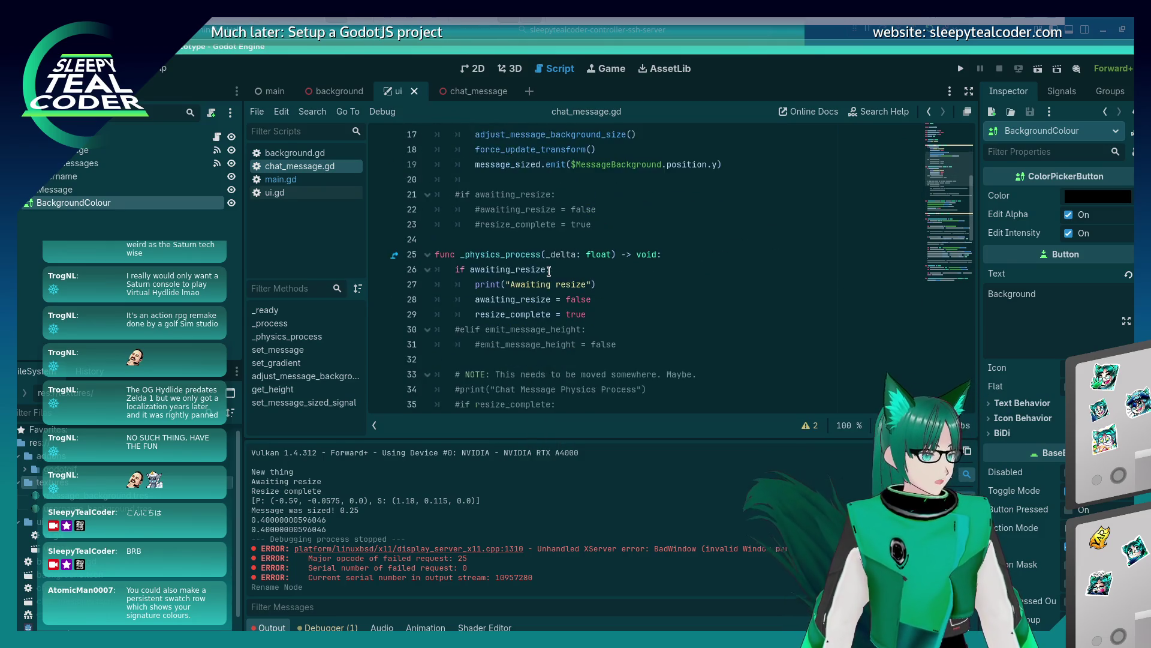
scroll(548, 264, down, 7)
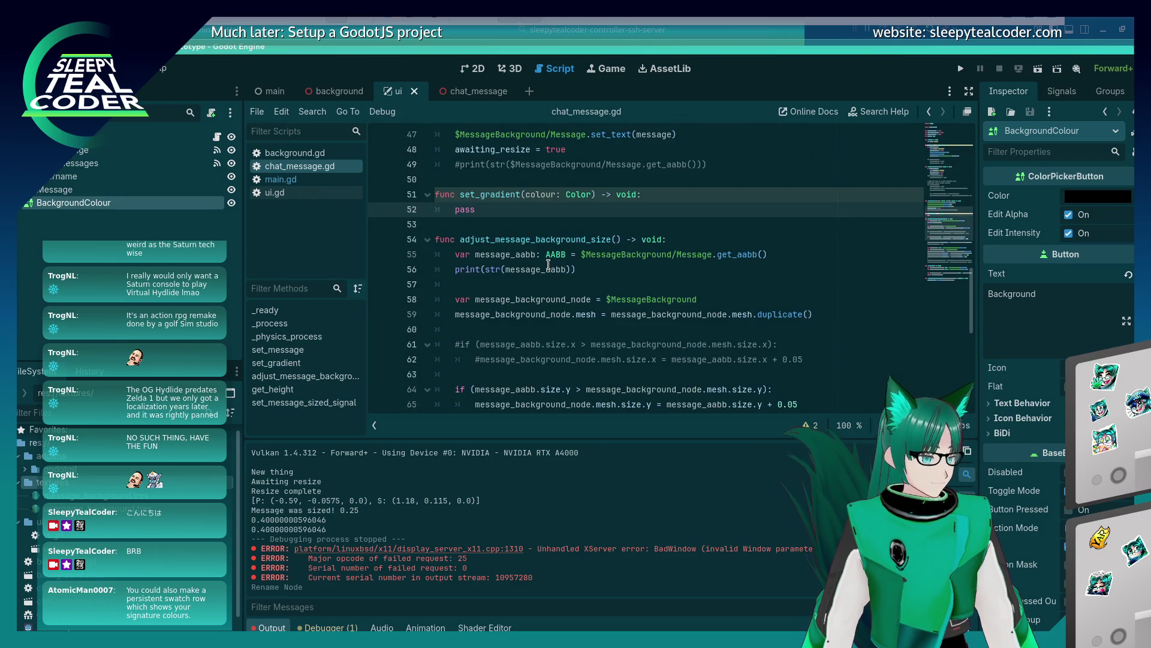
click(643, 197)
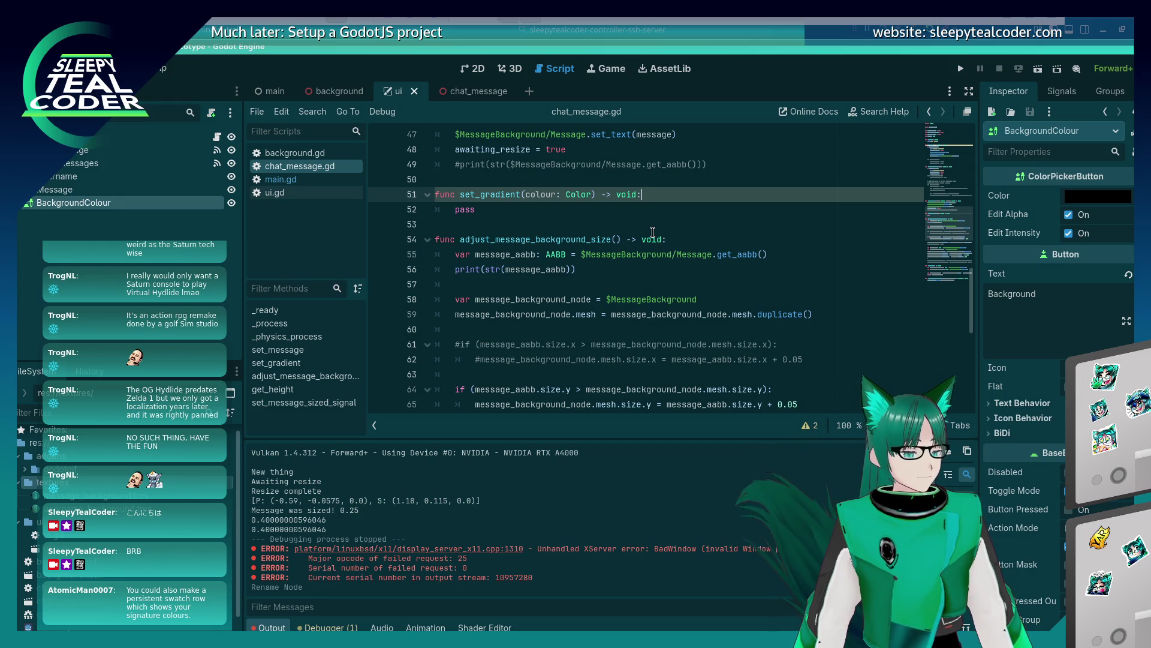
key(Return)
text(4)
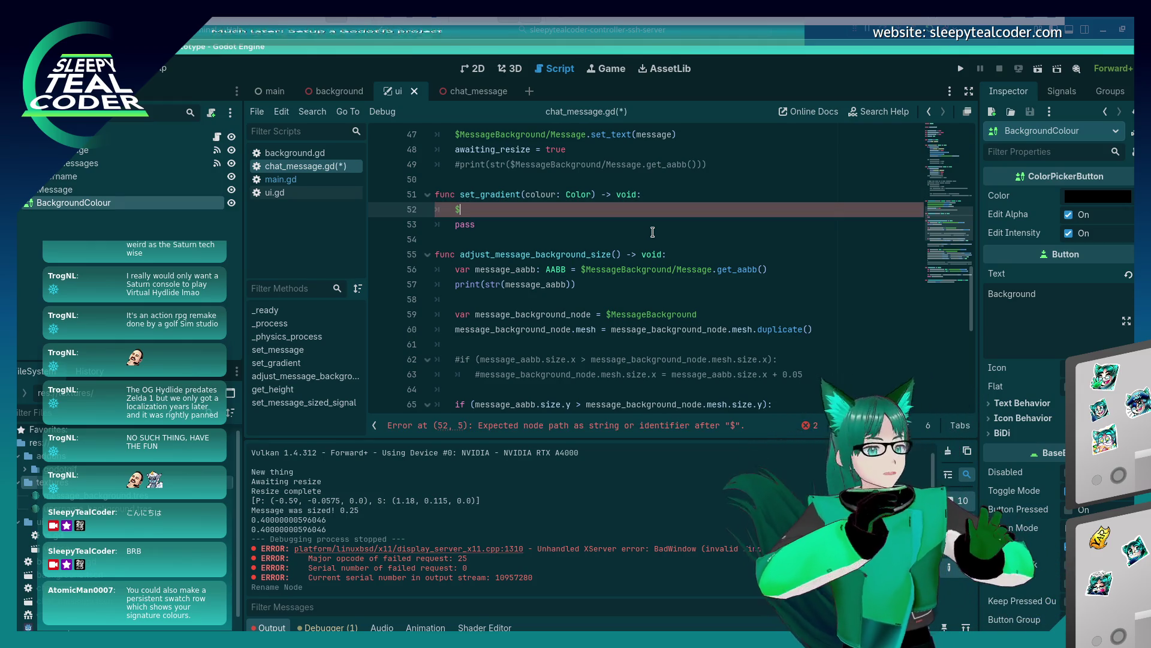
text(Us)
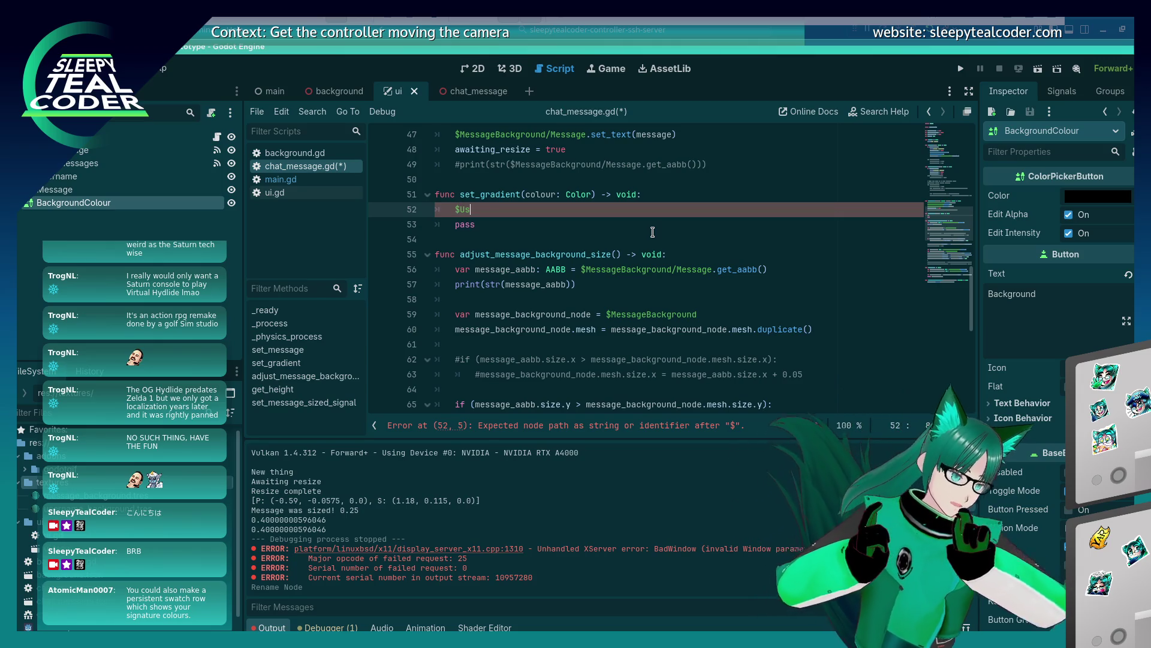
text(ernameBackground.)
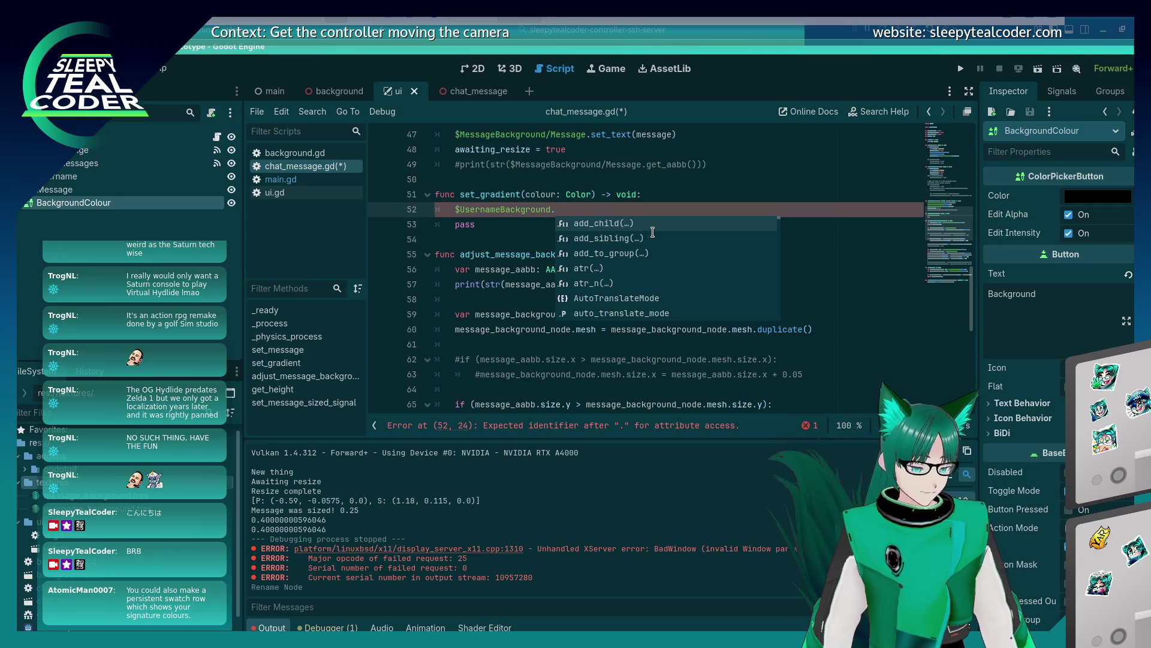
text(mesh)
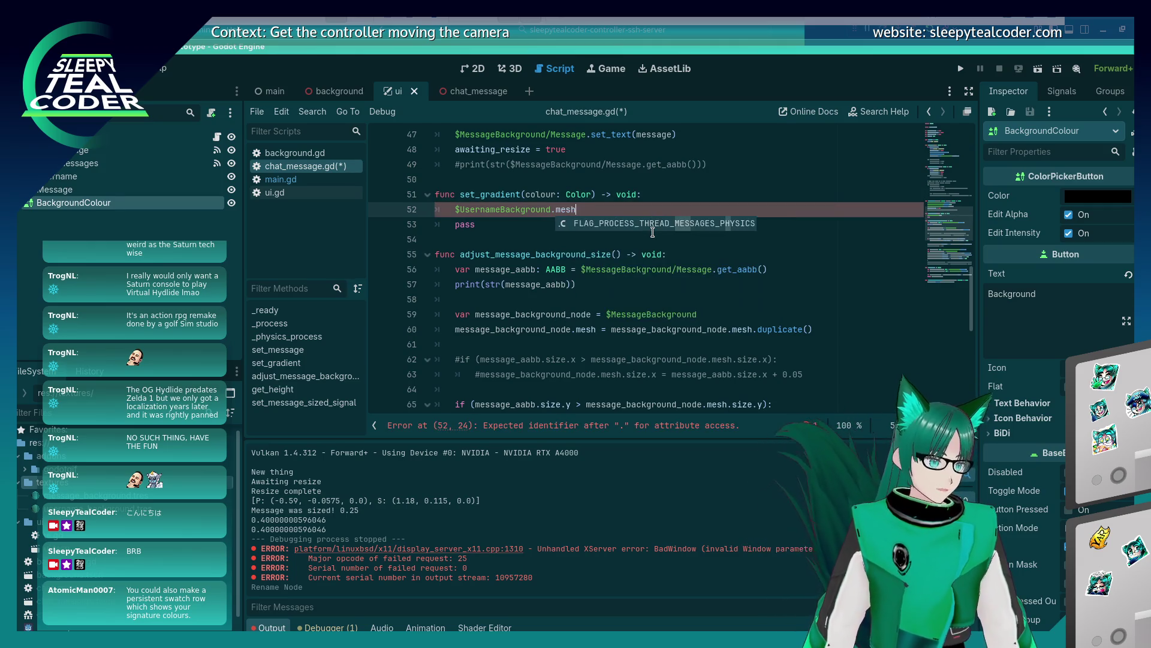
text(.)
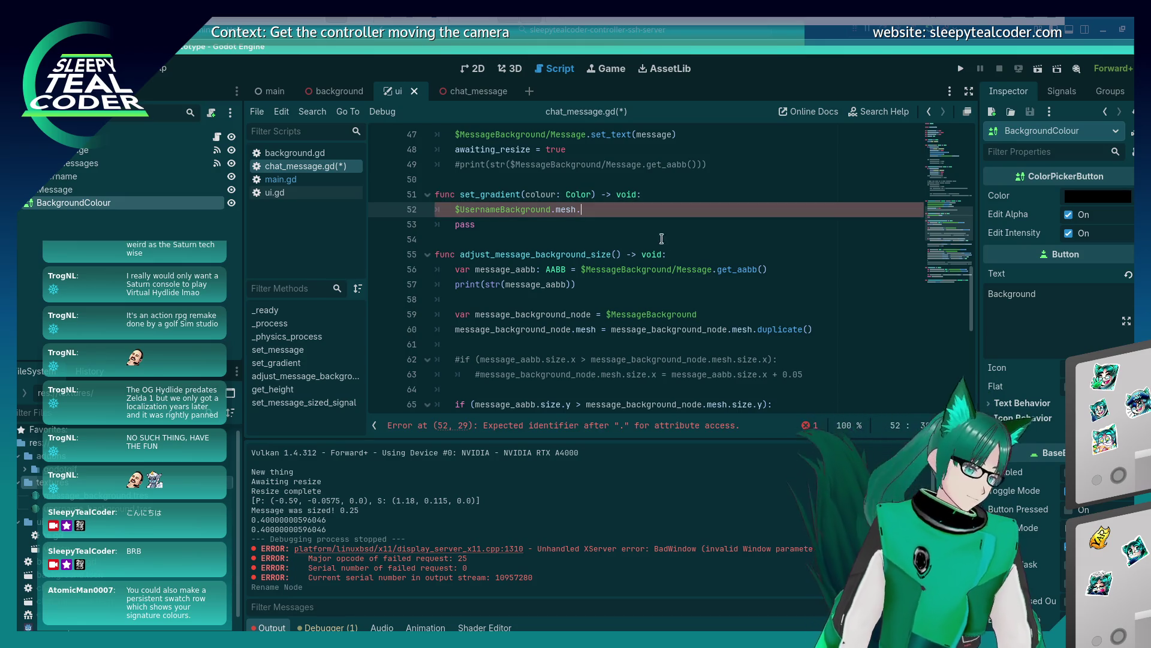
click(511, 68)
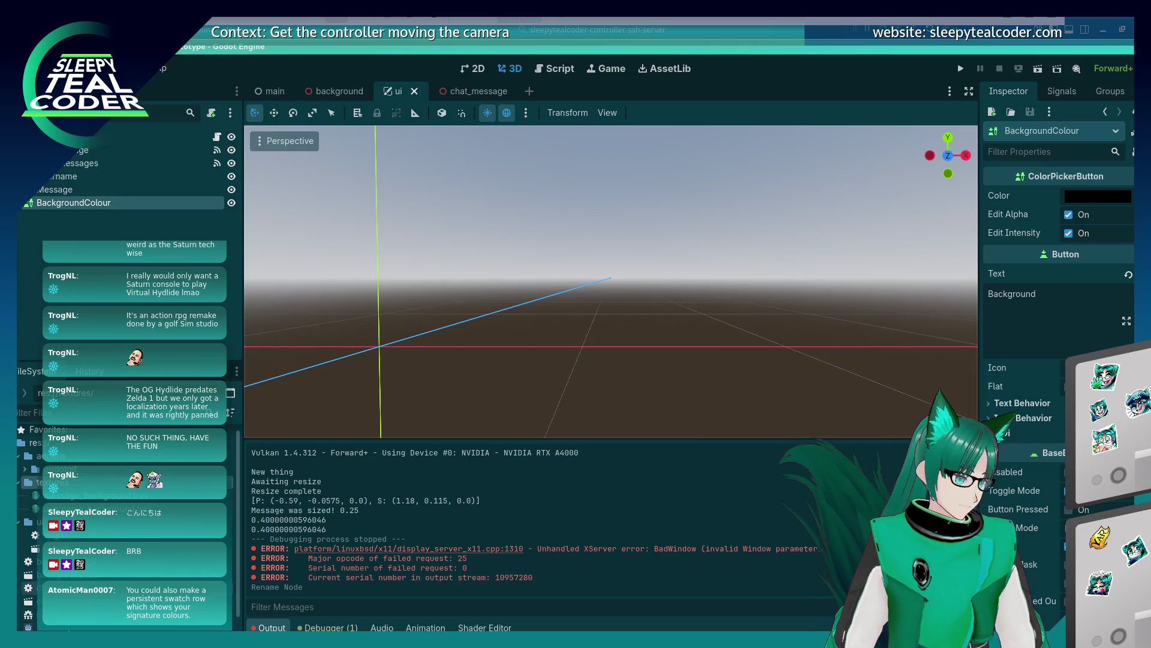
In the chat_message scene, inspect UsernameBackground's mesh material Albedo Color in the Inspector
key(ctrl+Tab)
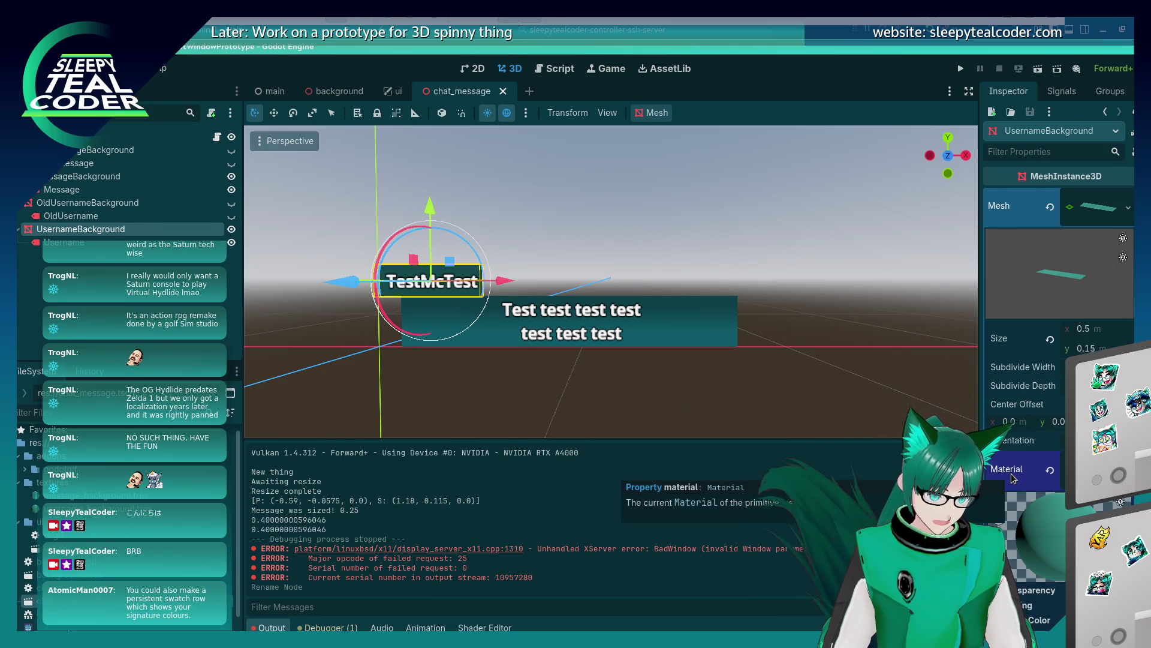
scroll(1020, 455, down, 5)
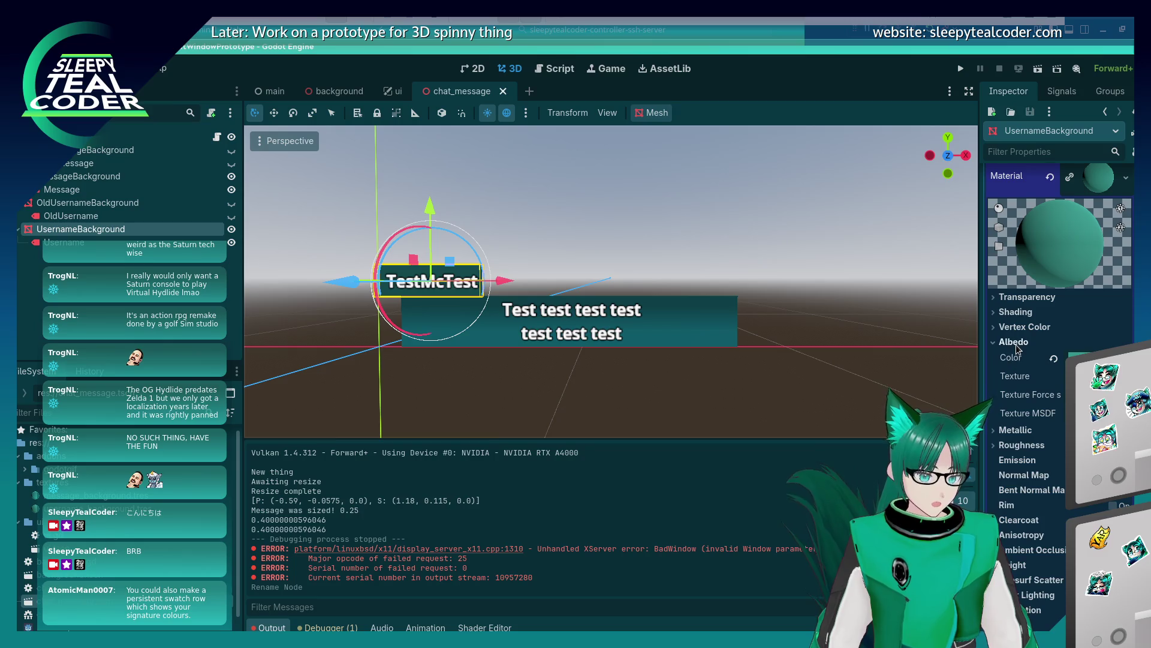
mouse_move(1012, 360)
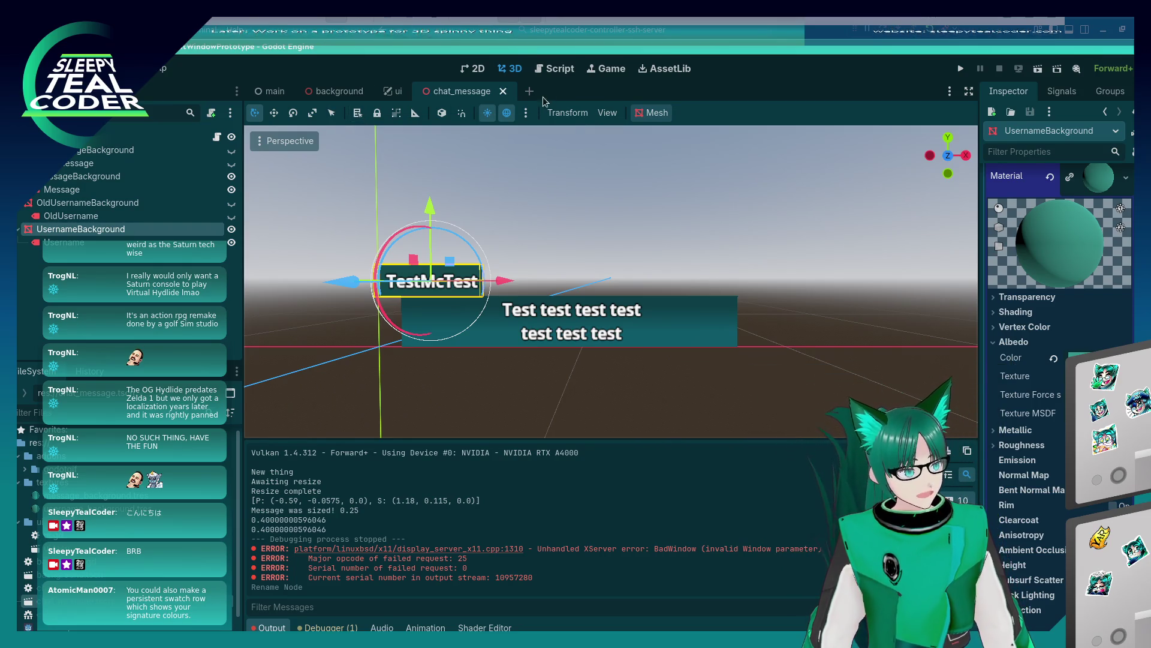
click(555, 68)
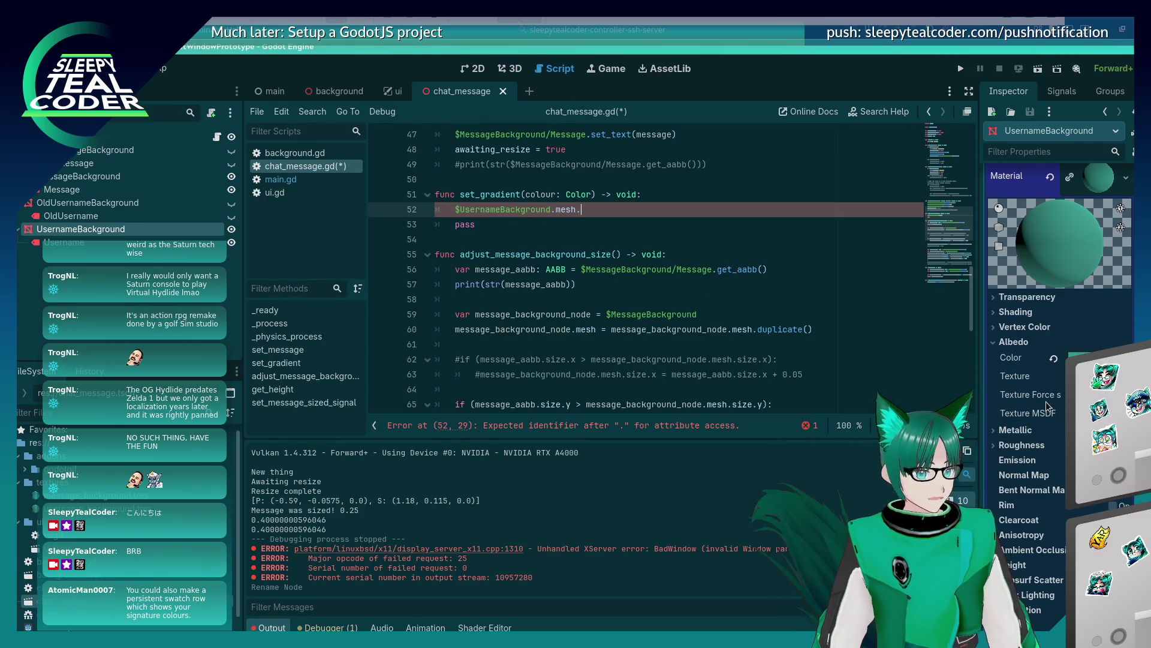
Complete the line as '$UsernameBackground.mesh.material.albedo_color = colour' and save chat_message.gd
scroll(1034, 297, up, 5)
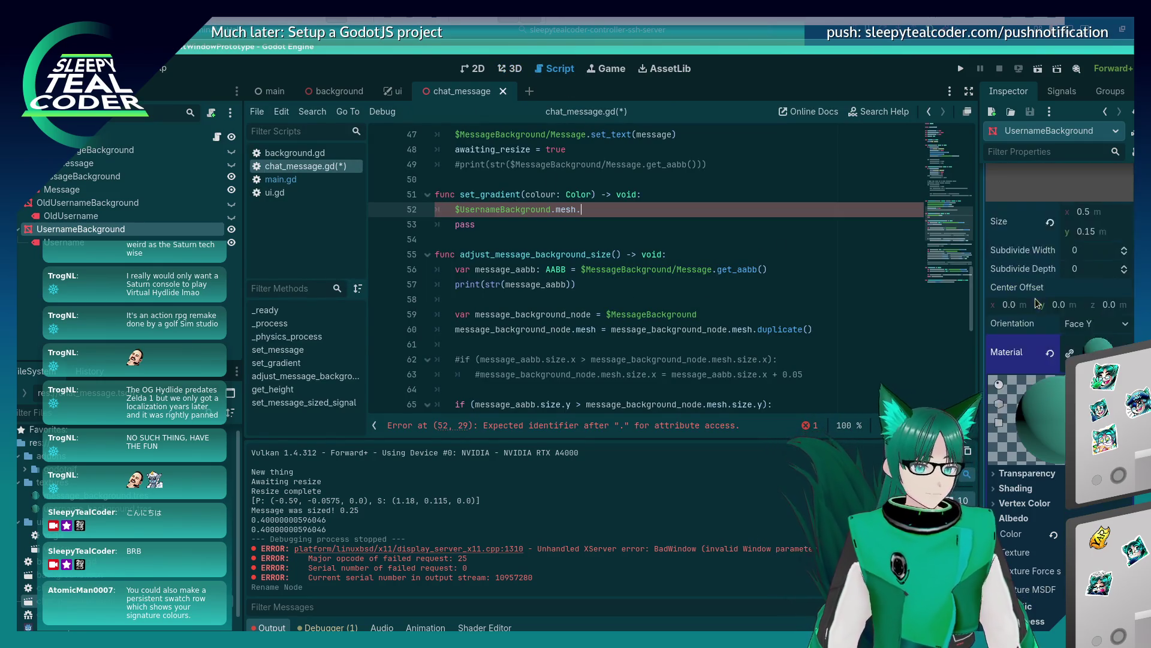
text(mat)
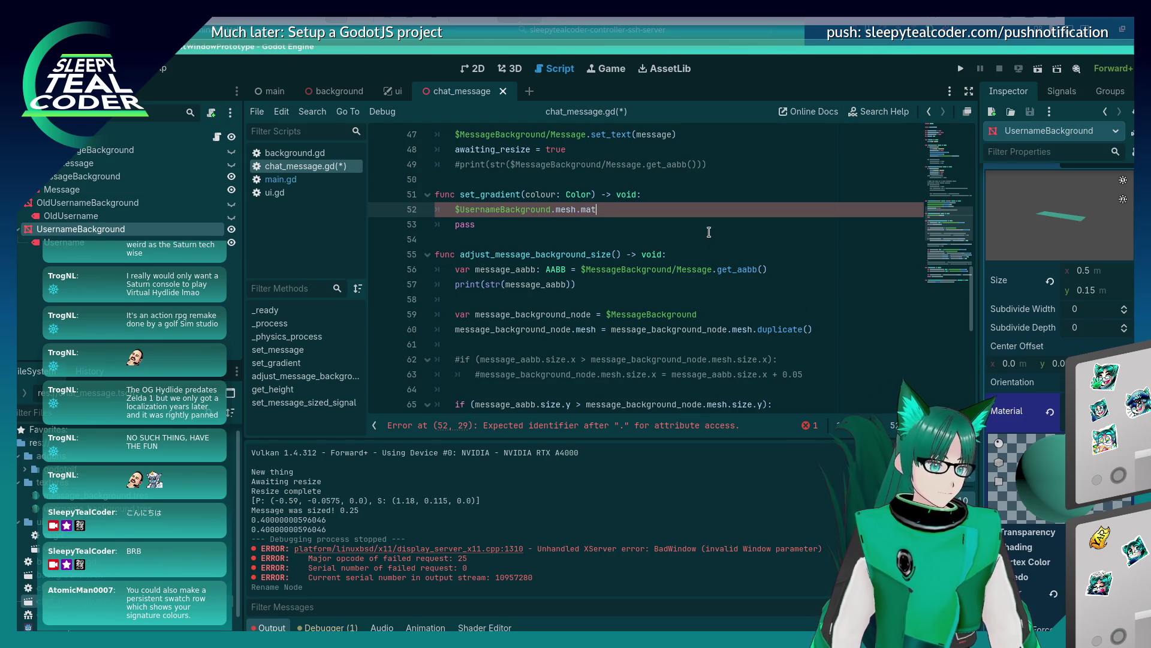
text(erial.al)
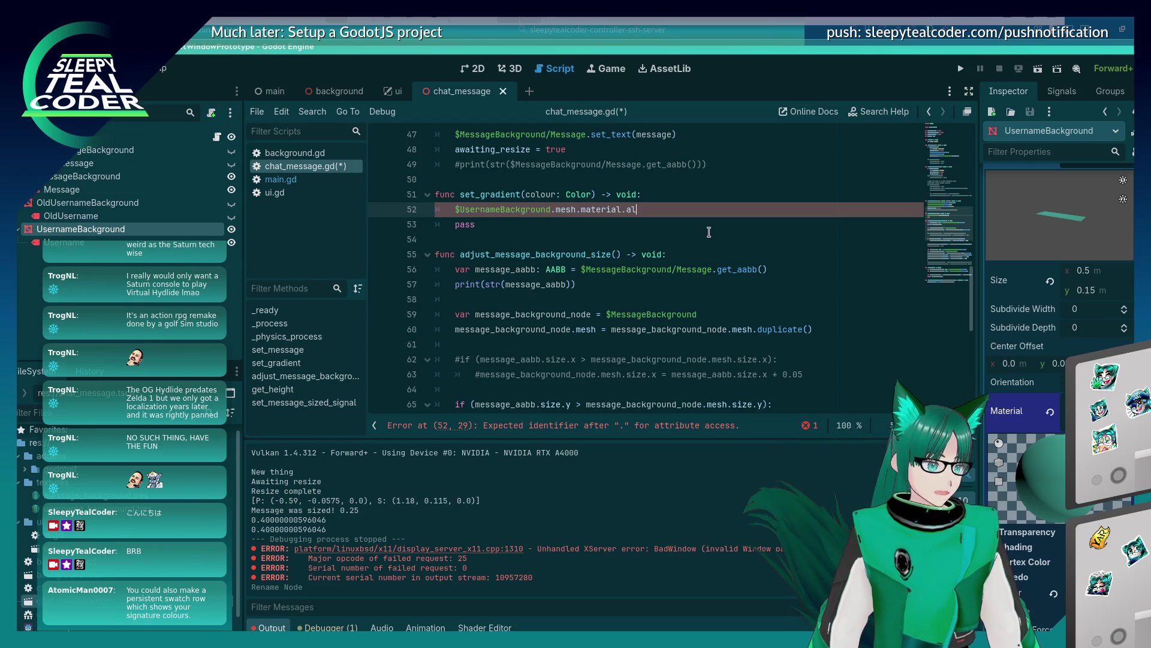
scroll(1033, 448, down, 4)
mouse_move(1009, 421)
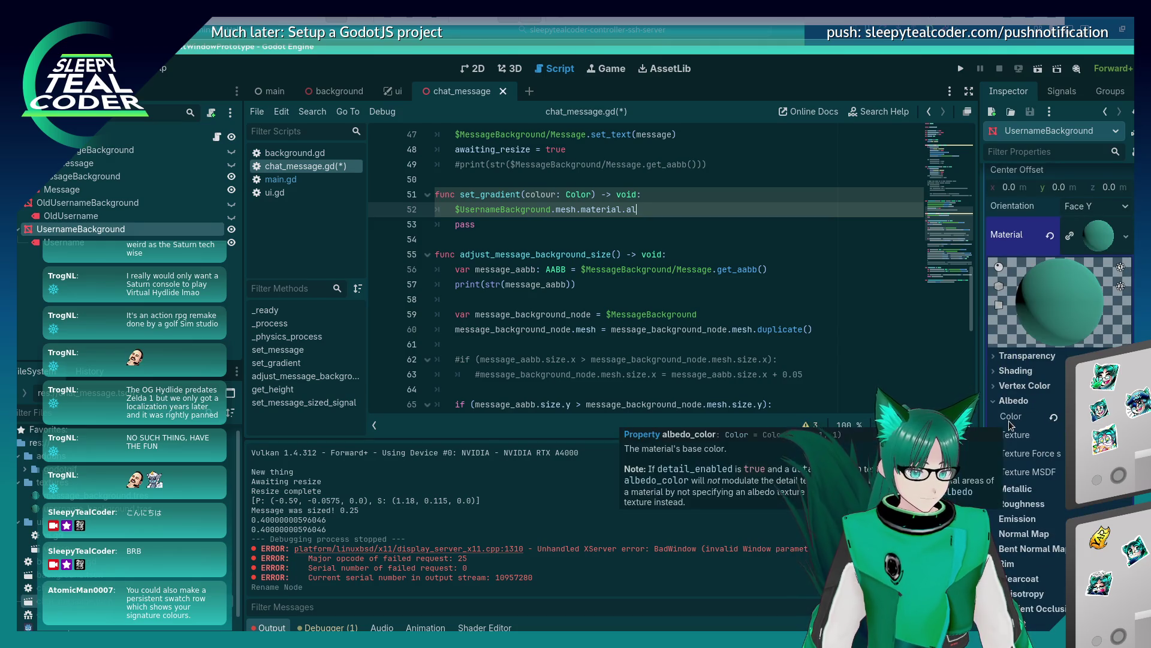
text(bedo)
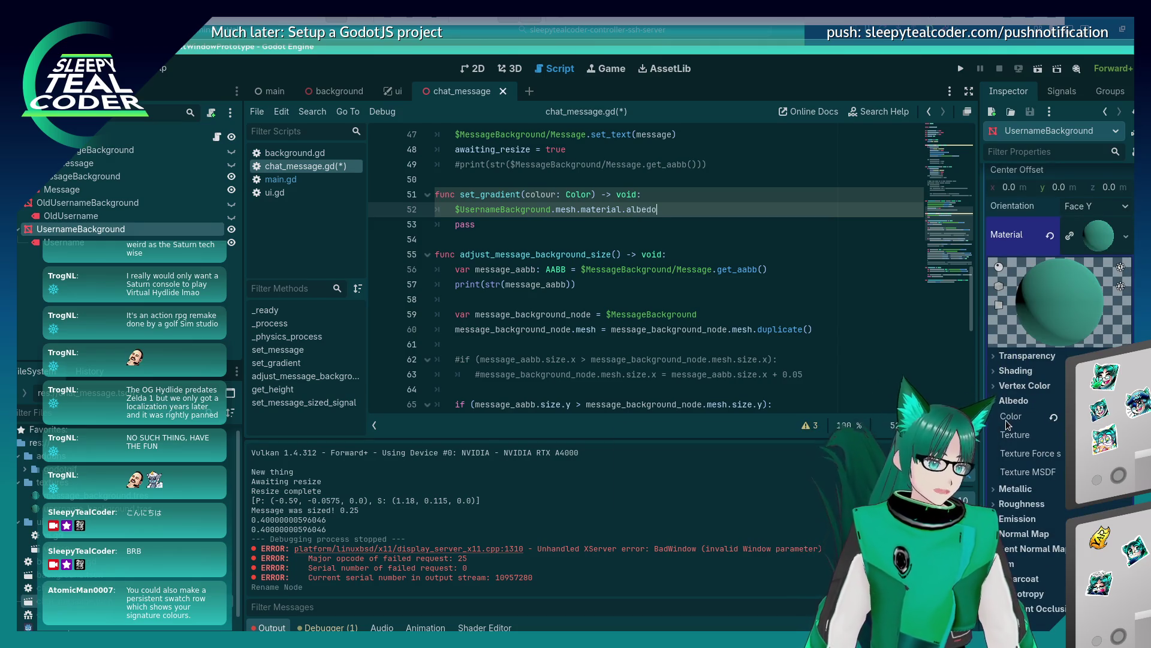
text(_color = colour)
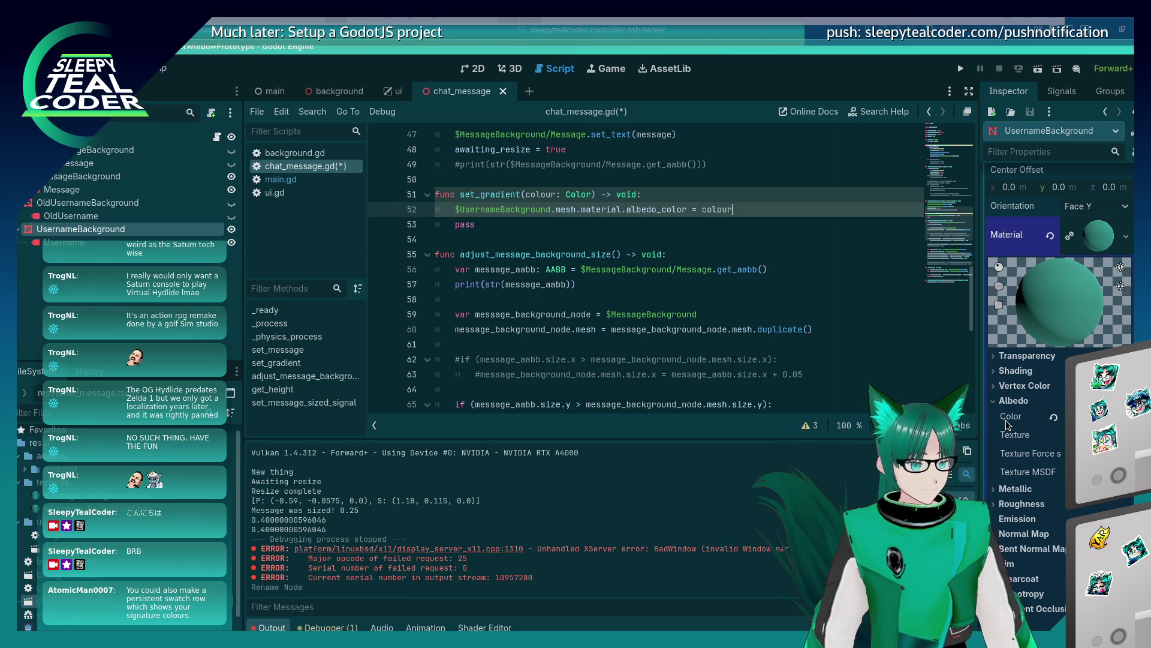
key(Escape)
key(Up)
key(ctrl+s)
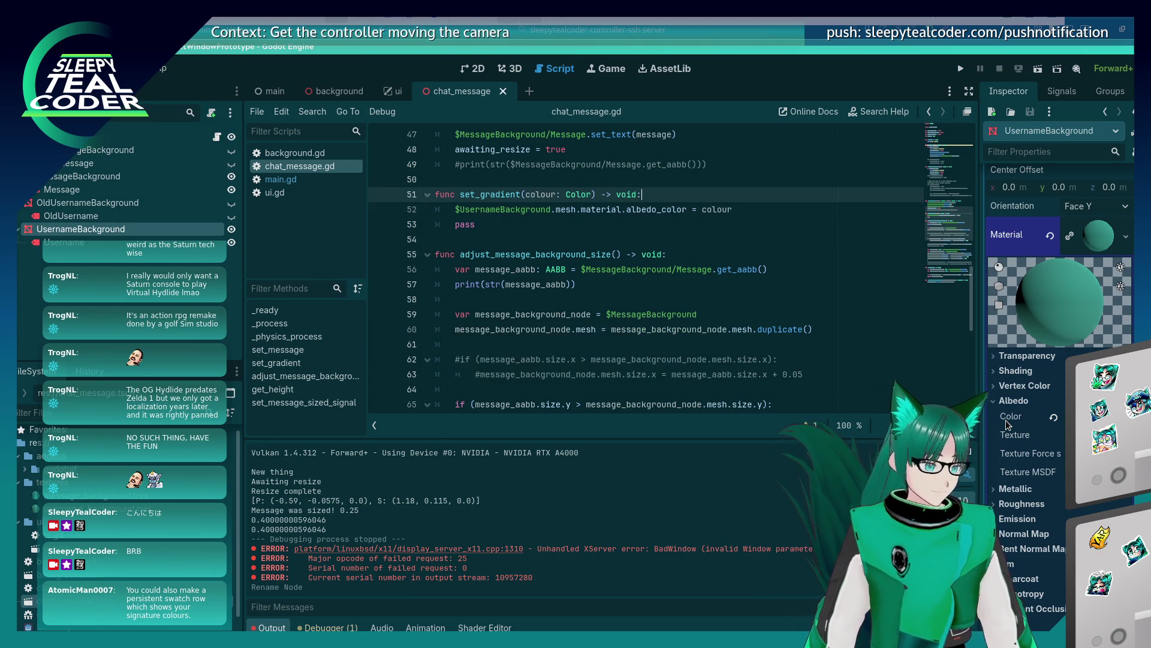
scroll(591, 343, up, 2)
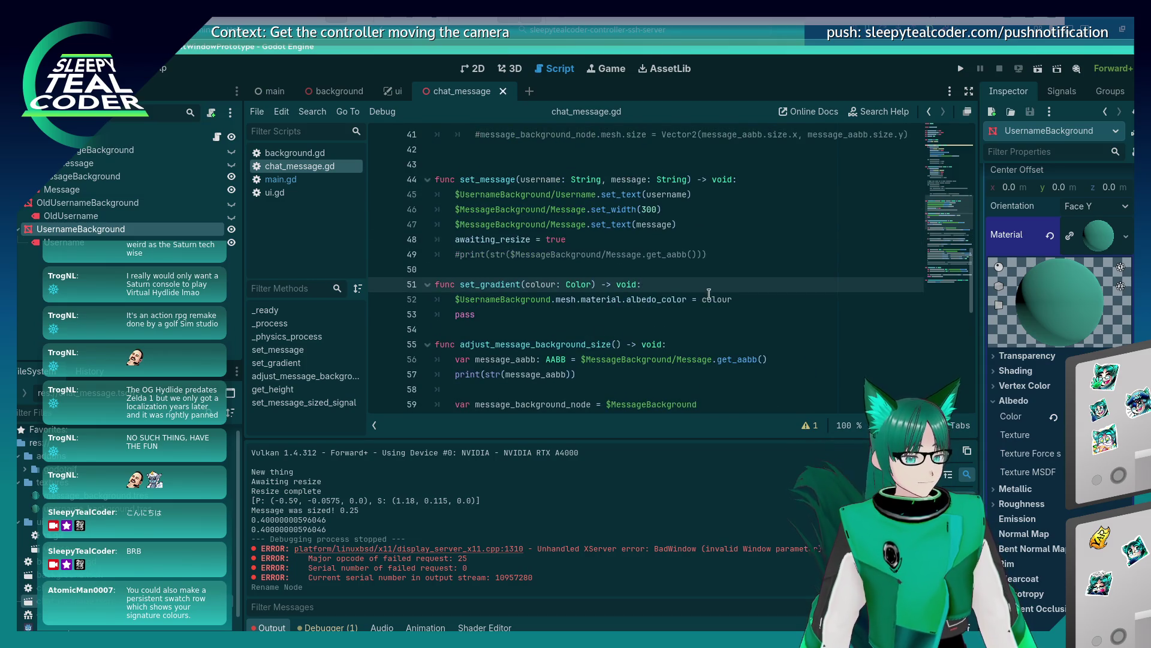
Switch to the main scene and open main.gd
click(743, 299)
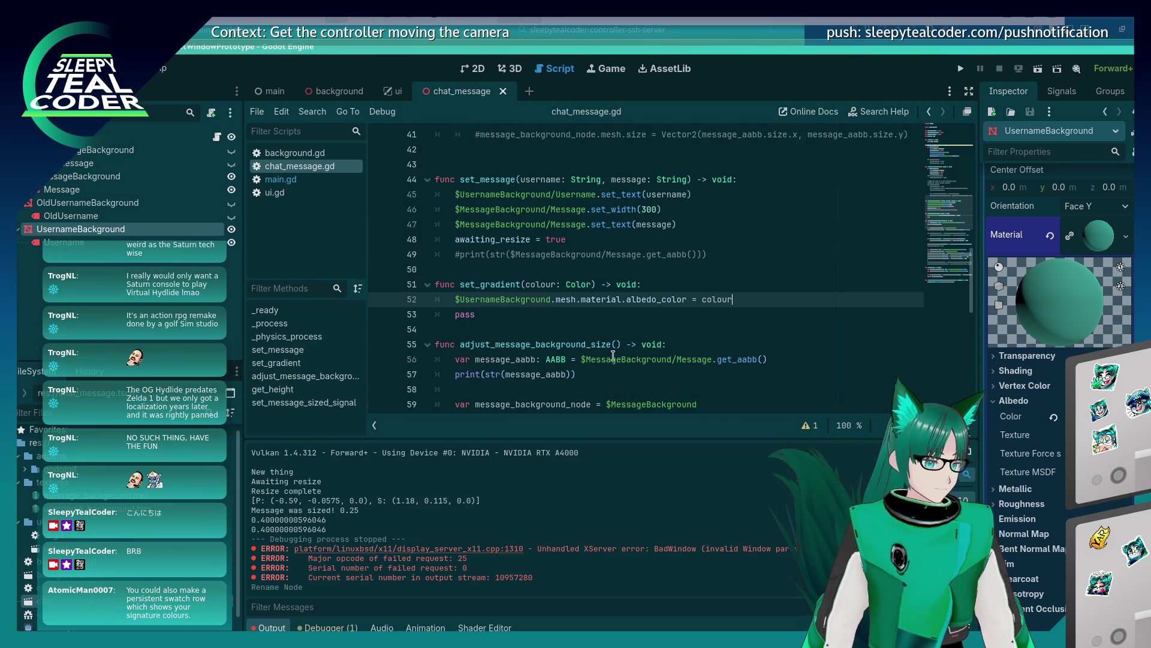
click(587, 321)
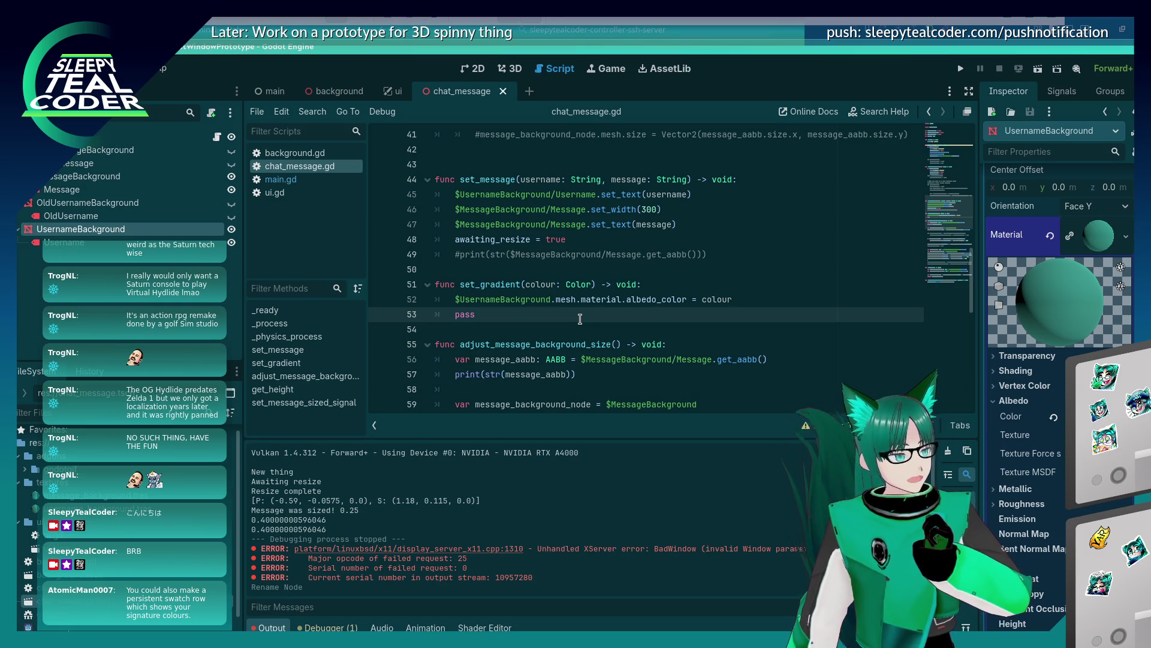
click(258, 93)
click(287, 181)
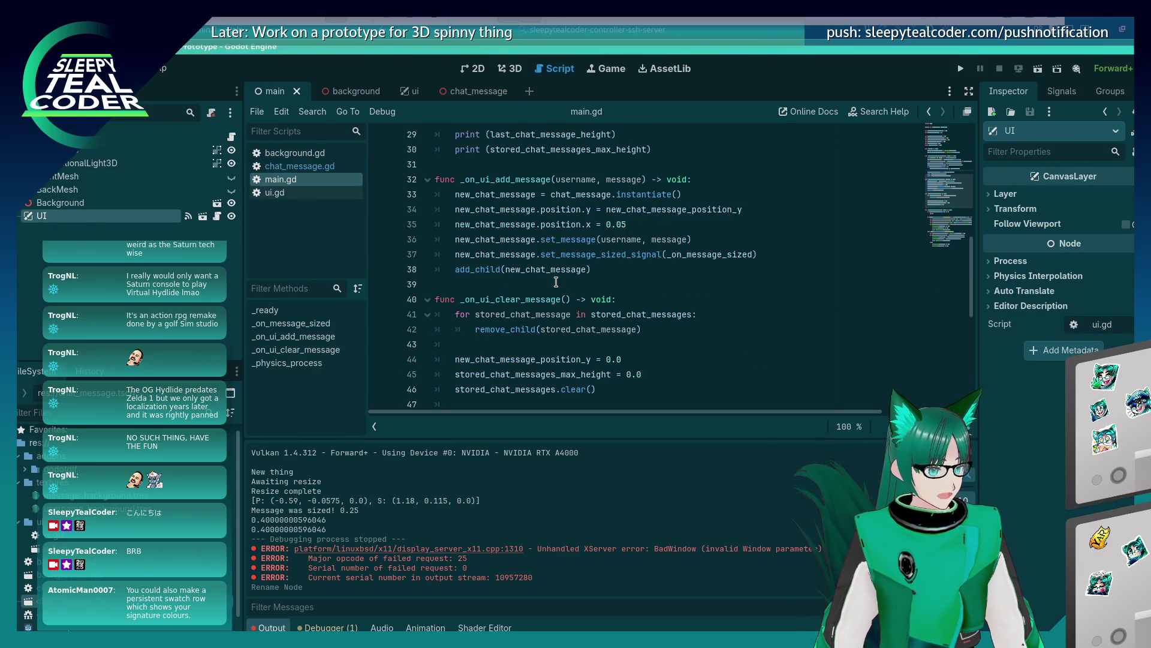
Start a new line after line 37 of main.gd for a new_chat_message call
click(758, 252)
key(Return)
text(new_chat_message.s)
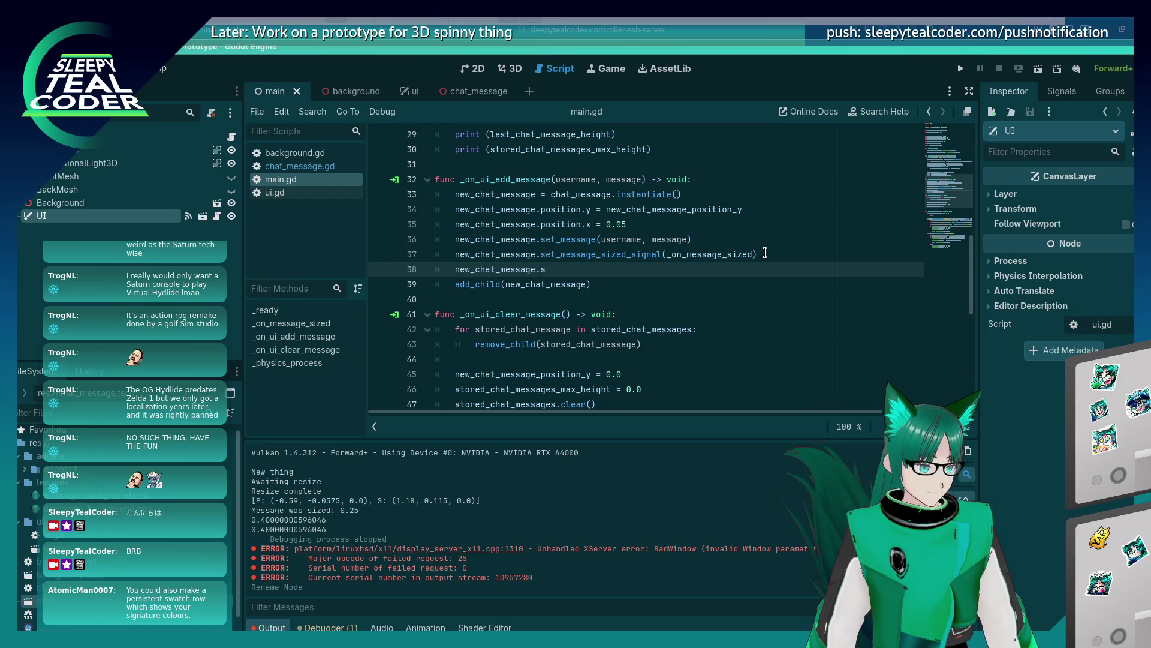
text(et_)
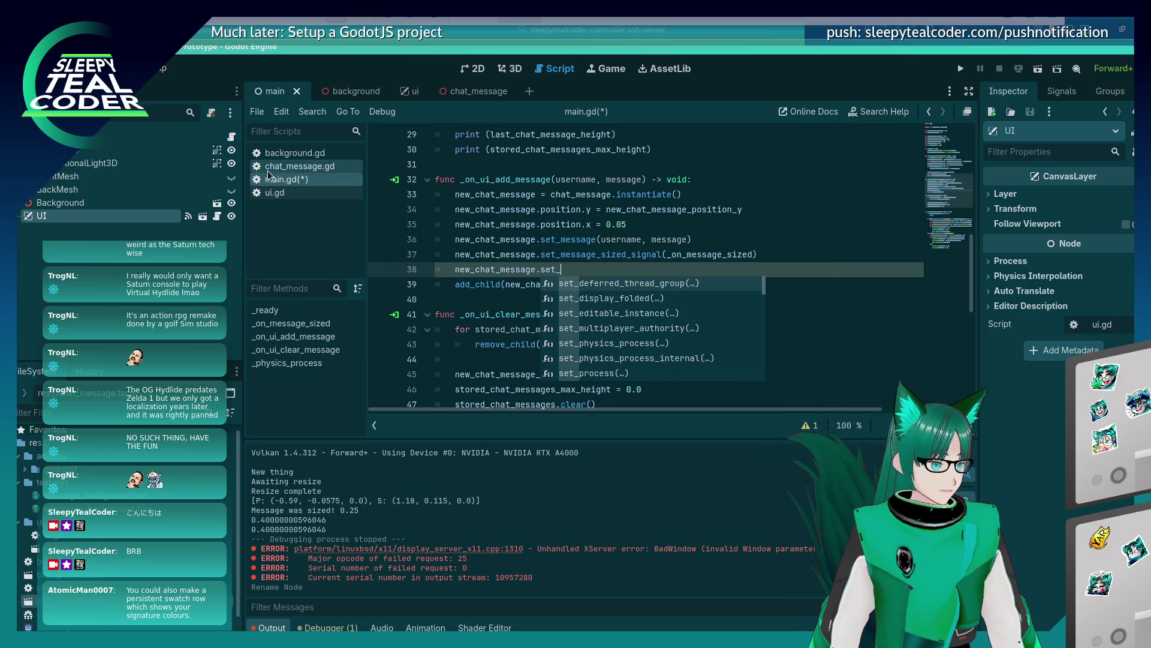
Rename the set_gradient function to set_colour in chat_message.gd
click(286, 166)
double_click(483, 286)
click(503, 284)
double_click(496, 284)
click(529, 288)
drag(520, 288, 478, 288)
text(colour)
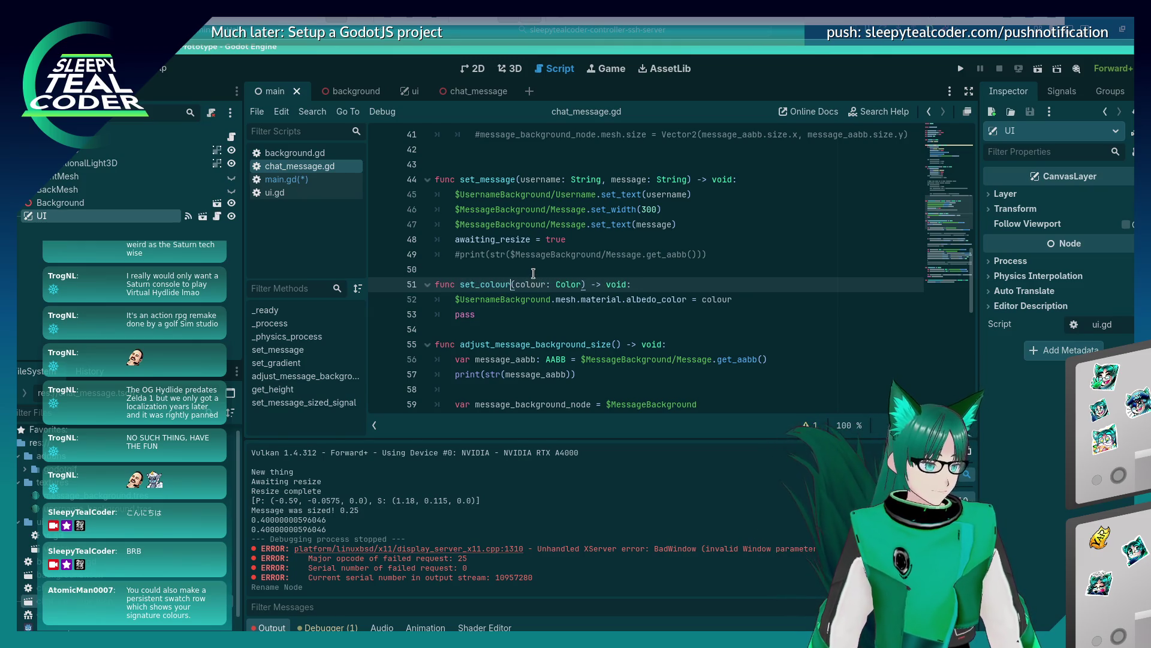
double_click(484, 286)
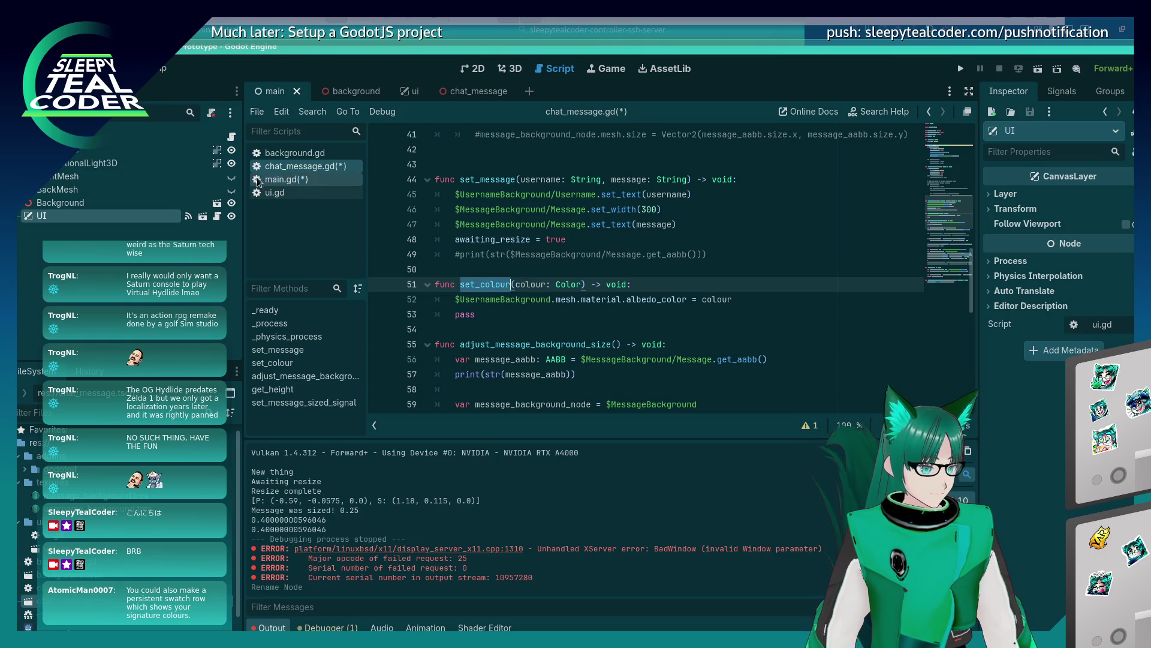
Back in main.gd, complete the new_chat_message.set_colour() call and save
click(279, 180)
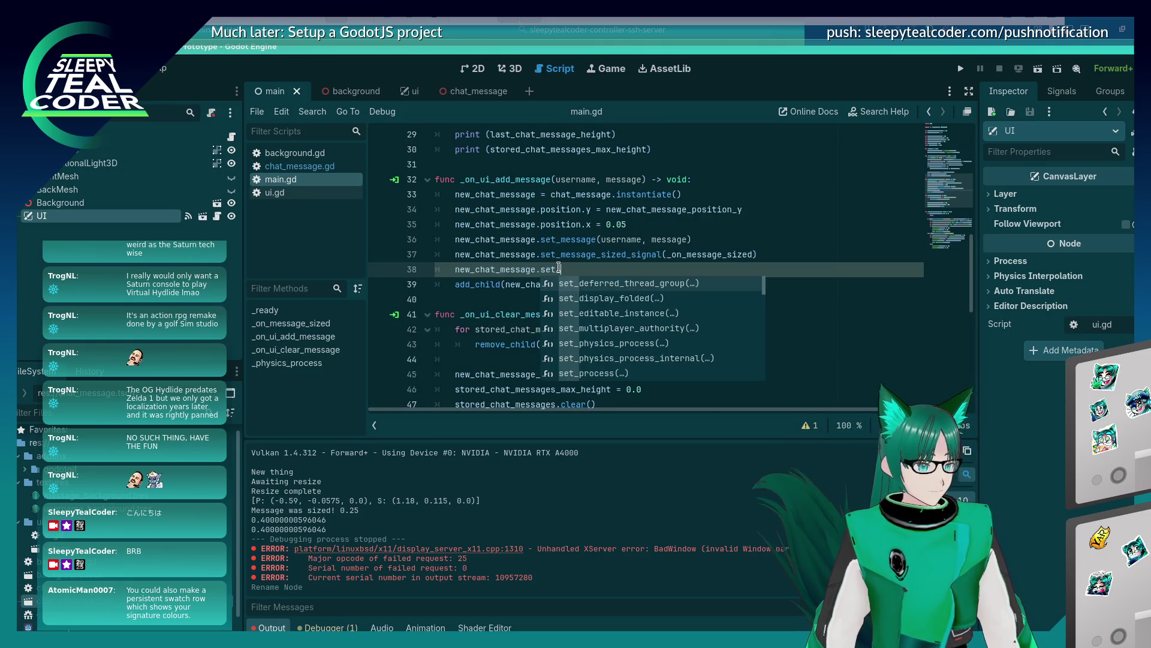
click(552, 270)
text(t_c)
key(Return)
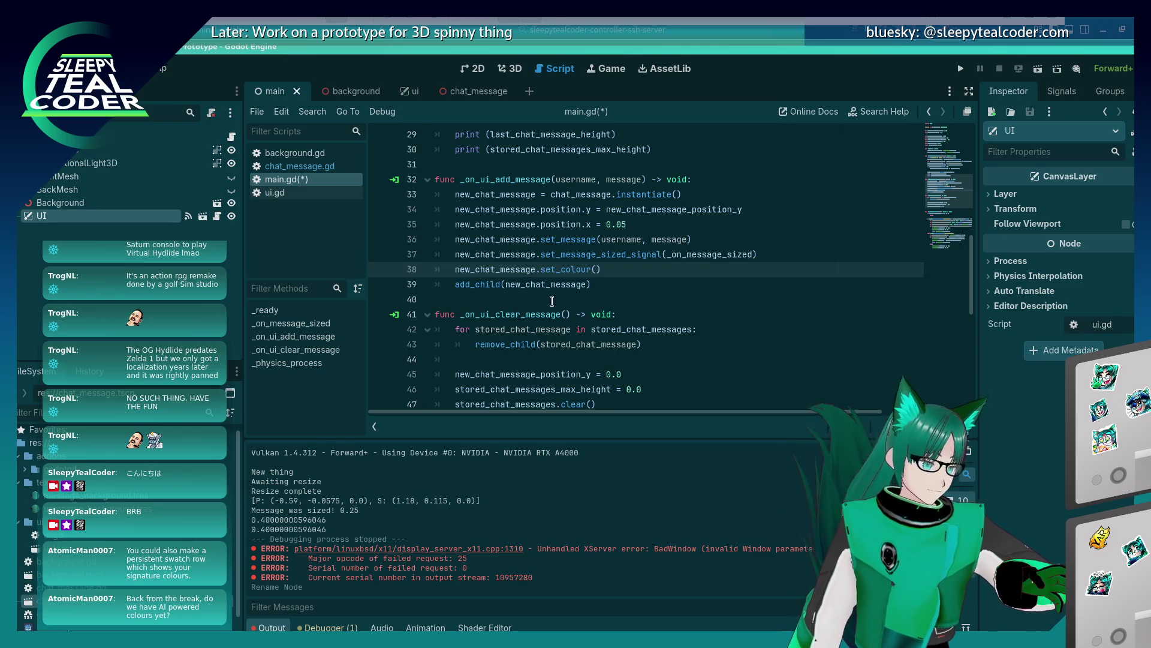
key(ctrl+s)
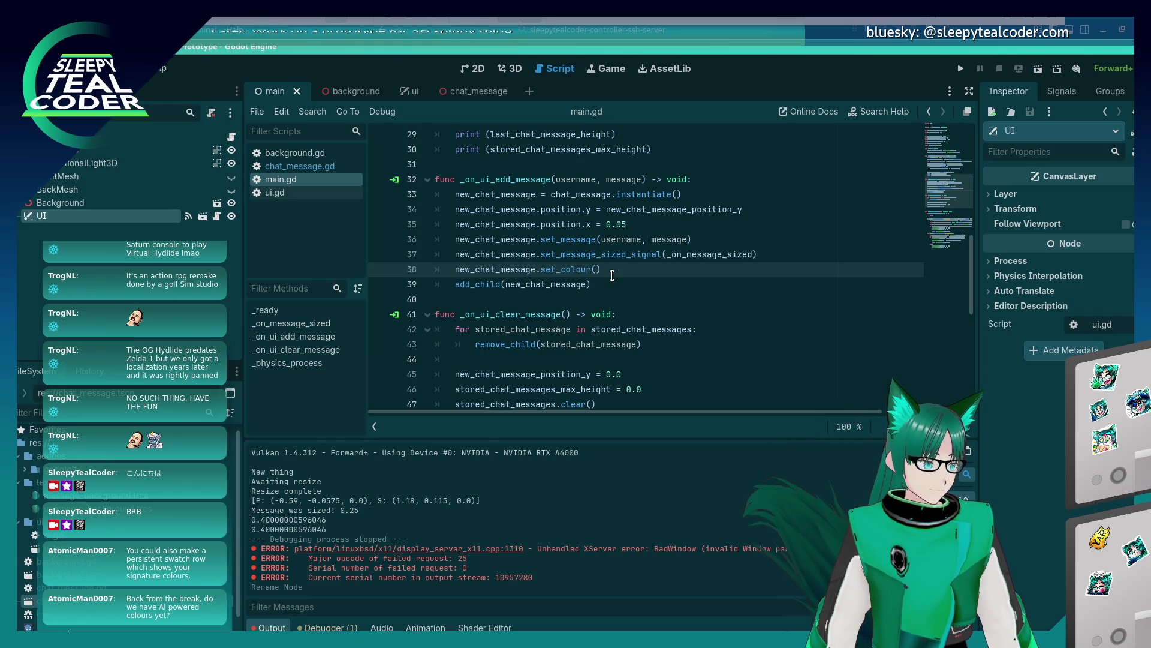
Pass $UI/BackgroundColour.color as the set_colour argument and save main.gd
text($)
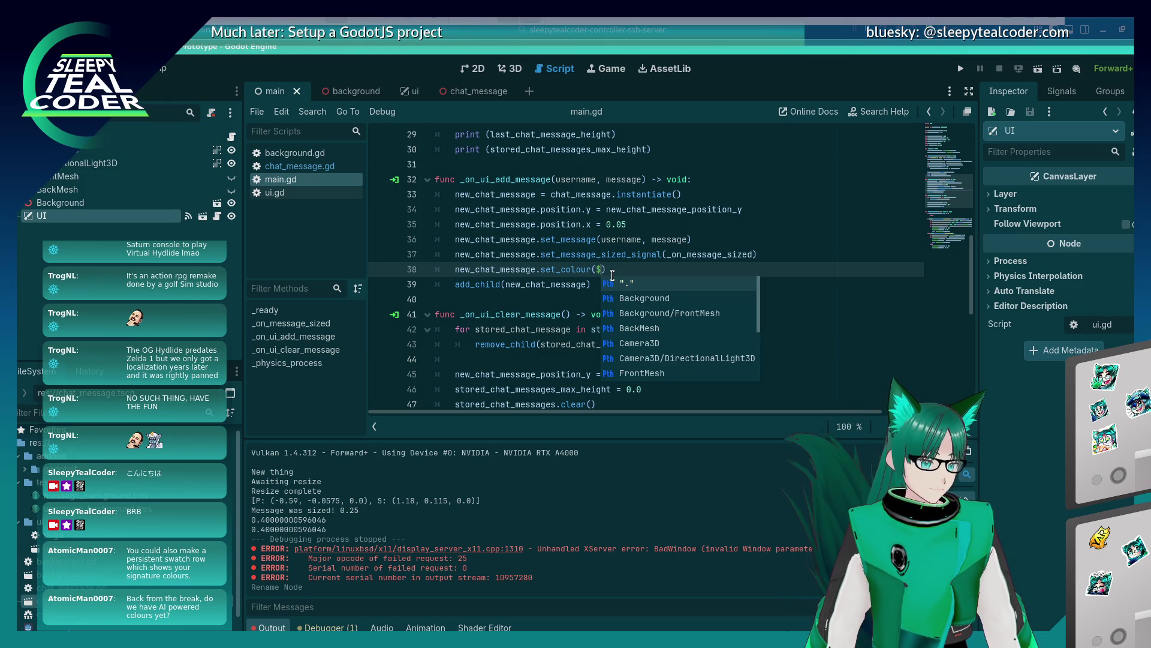
text(Co)
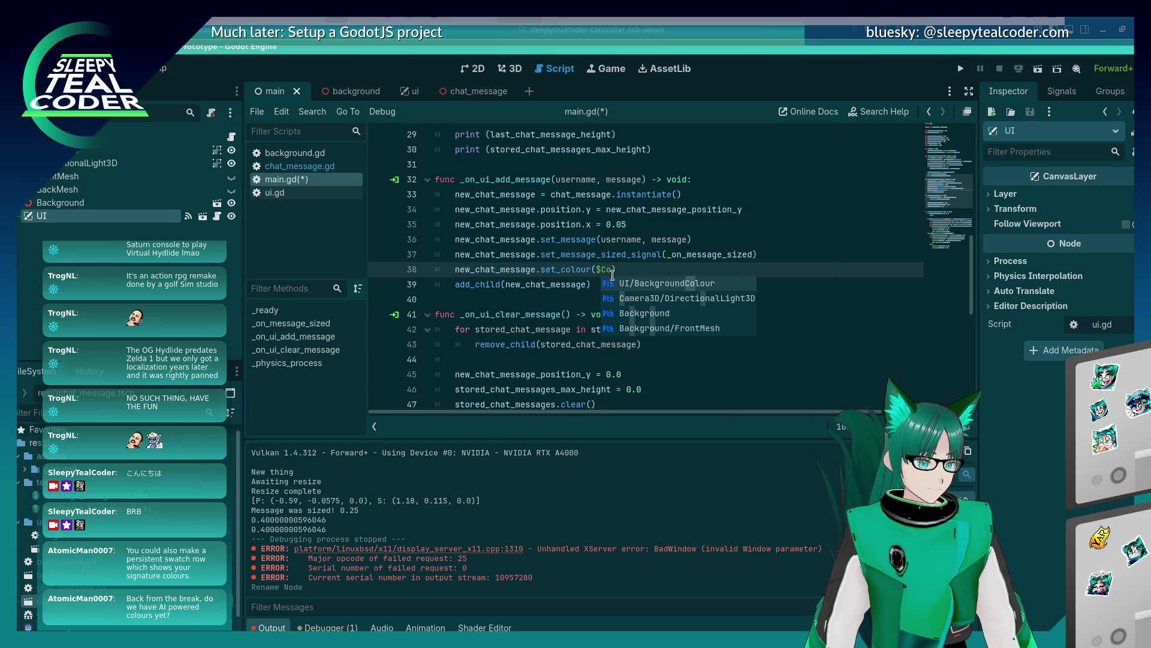
key(BackSpace)
key(BackSpace)
text(B)
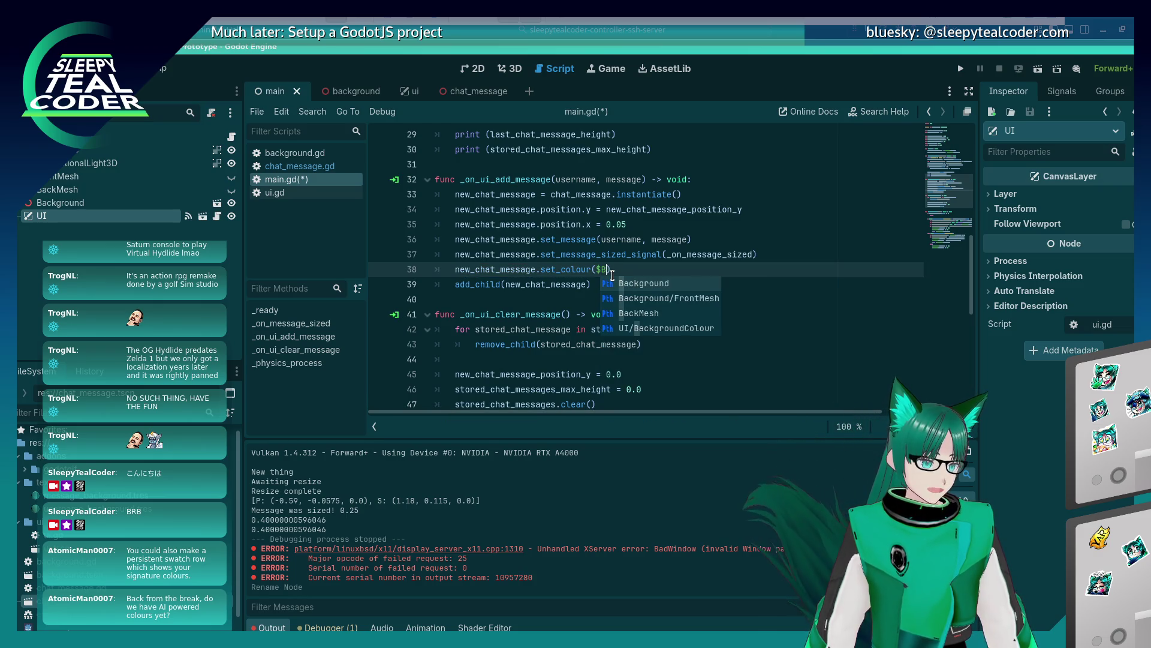
key(Down)
key(Down)
key(Down)
key(Return)
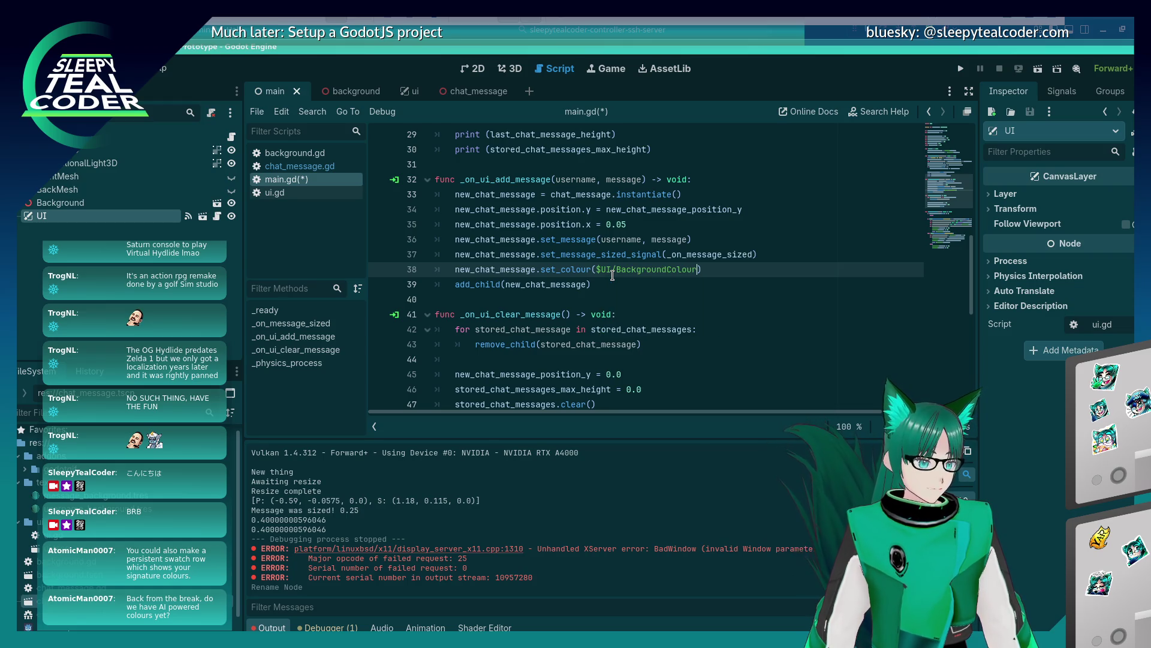
key(ctrl+s)
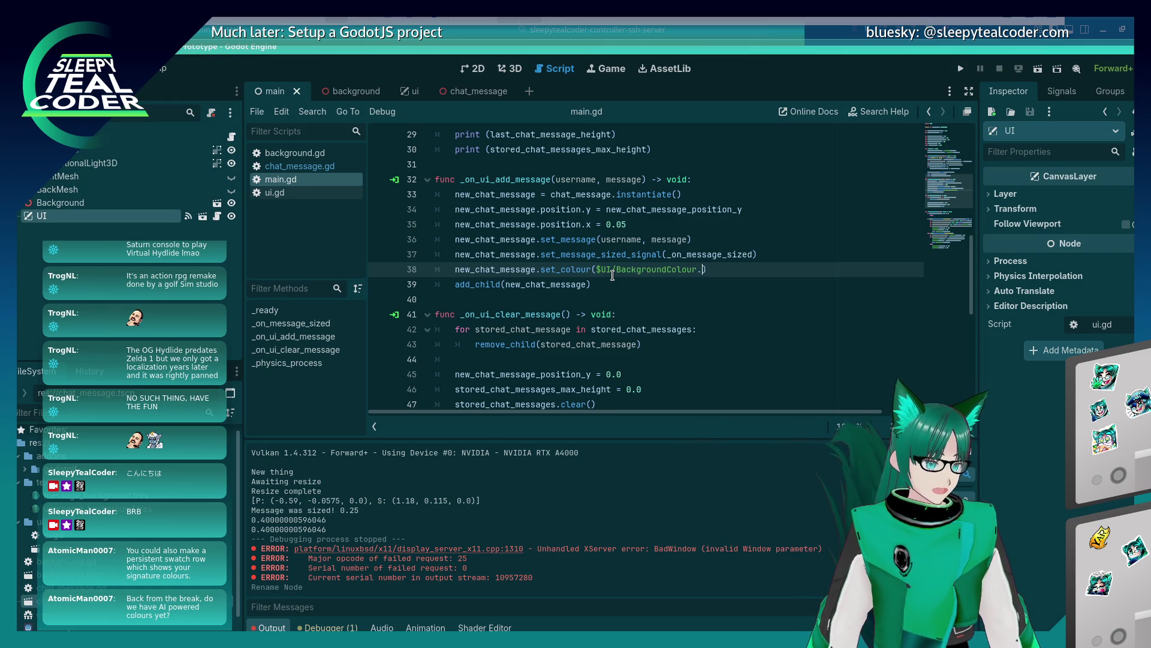
text(color)
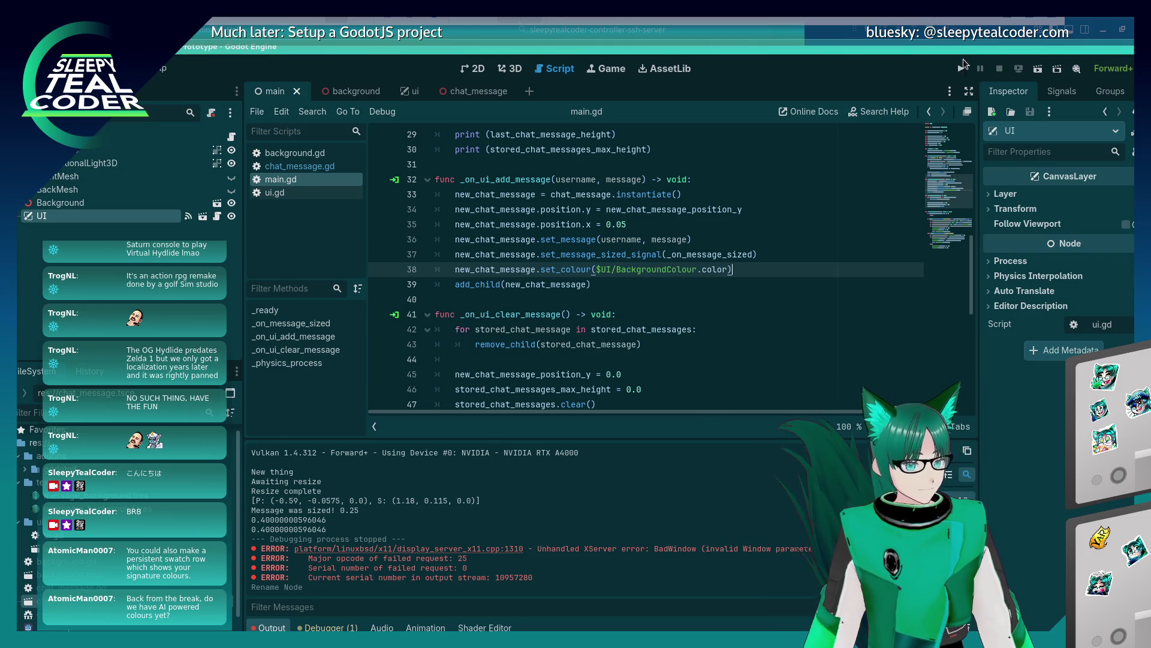
Run the game, add TestMcTest messages before and after picking magenta, then stop the run
click(960, 68)
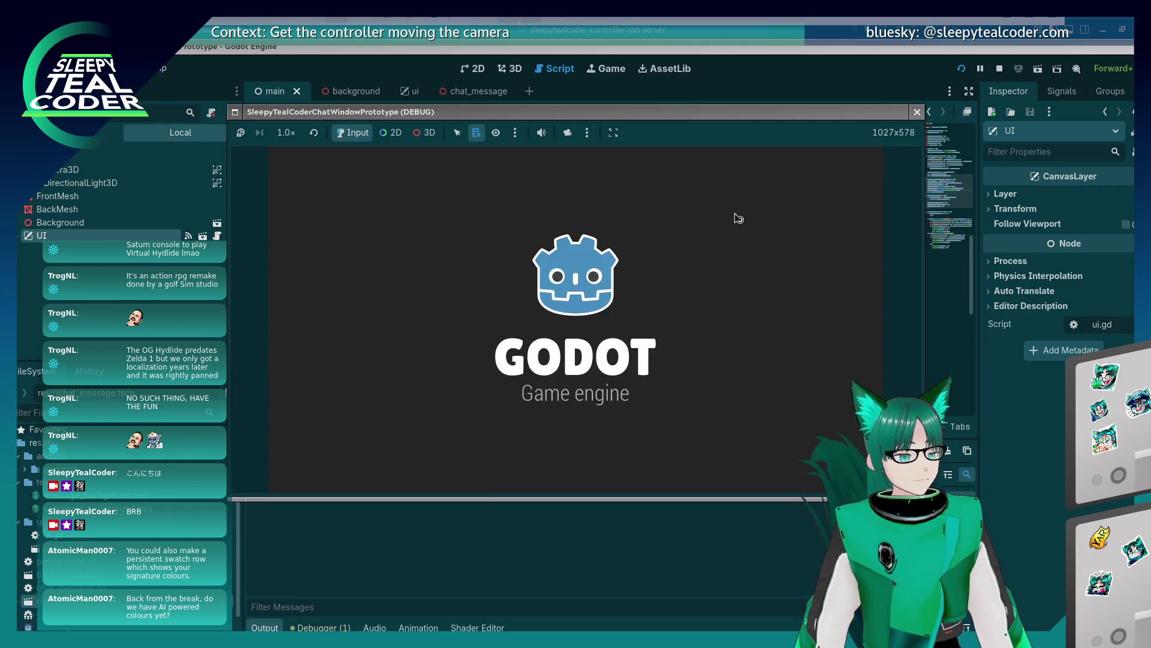
click(737, 176)
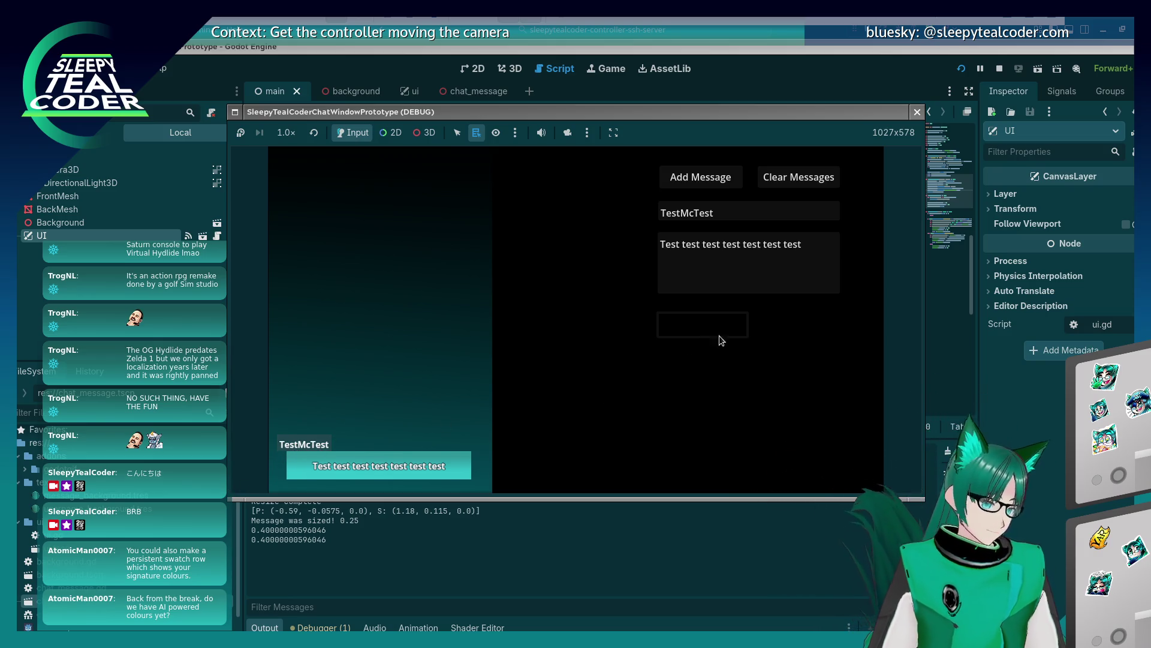
click(728, 321)
mouse_move(699, 258)
mouse_down()
mouse_move(732, 184)
mouse_move(712, 195)
mouse_up()
click(780, 277)
click(709, 172)
click(714, 168)
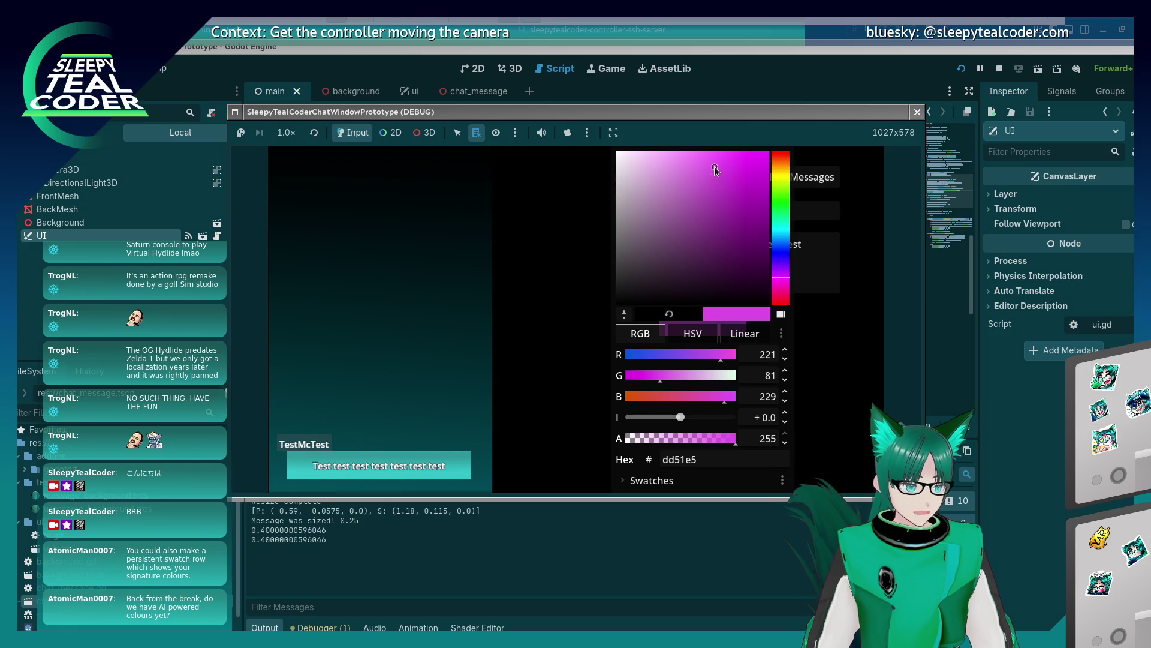
key(Escape)
click(718, 181)
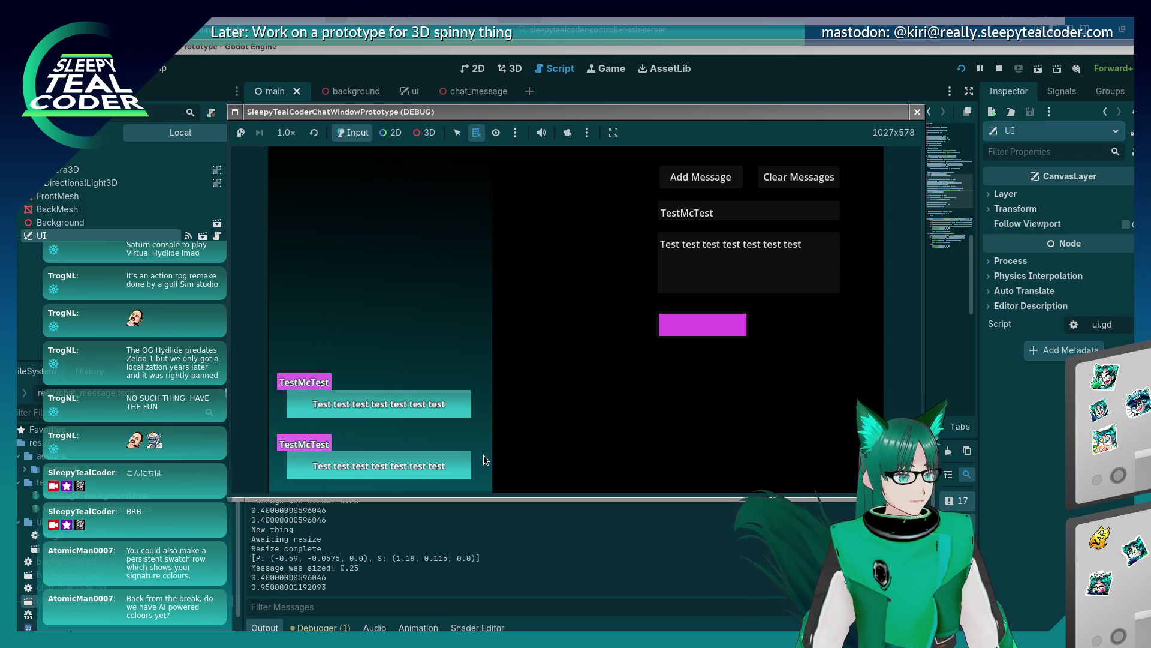
click(918, 112)
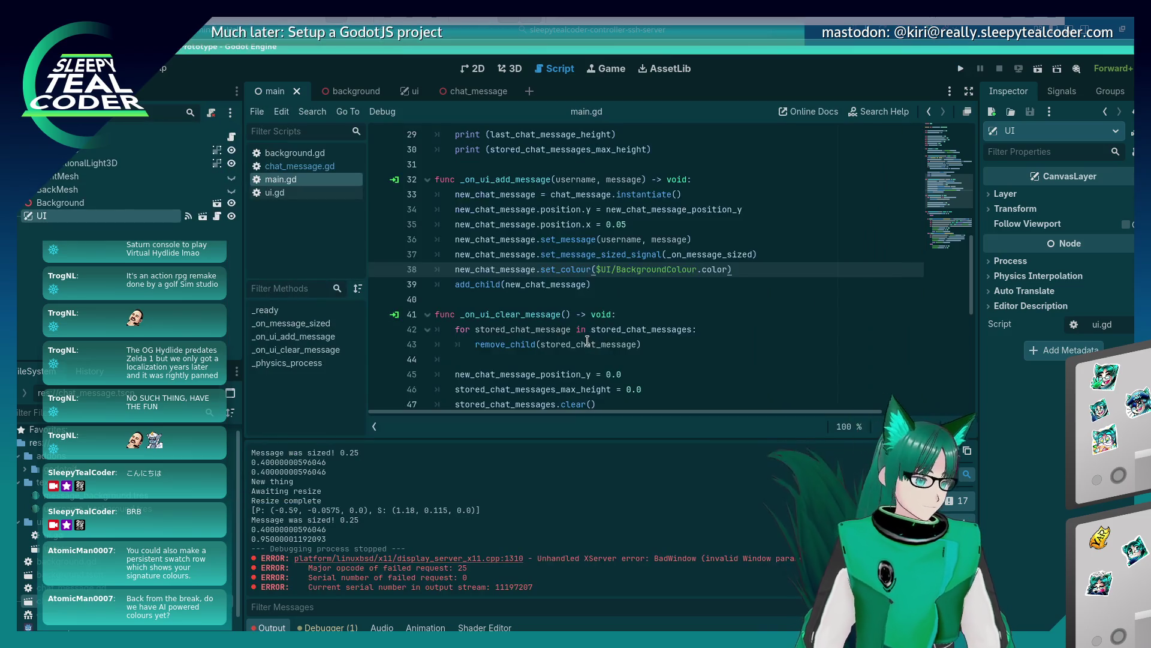
Delete the commented-out username background lines 77-79 in chat_message.gd
click(580, 298)
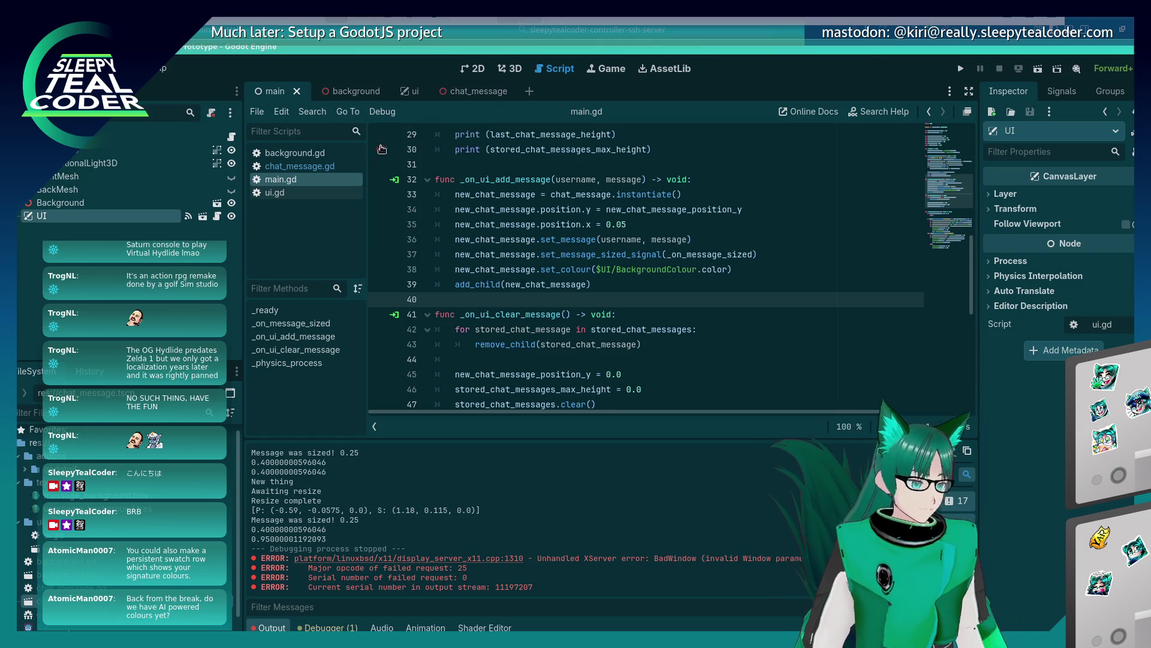
click(299, 166)
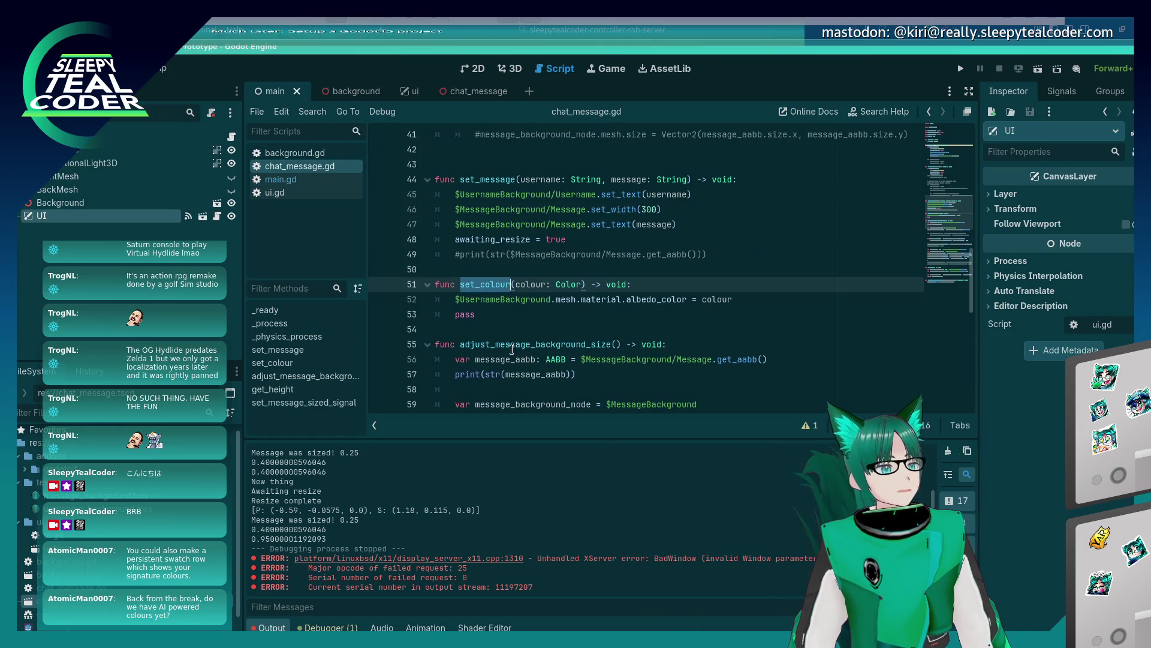
scroll(506, 316, down, 8)
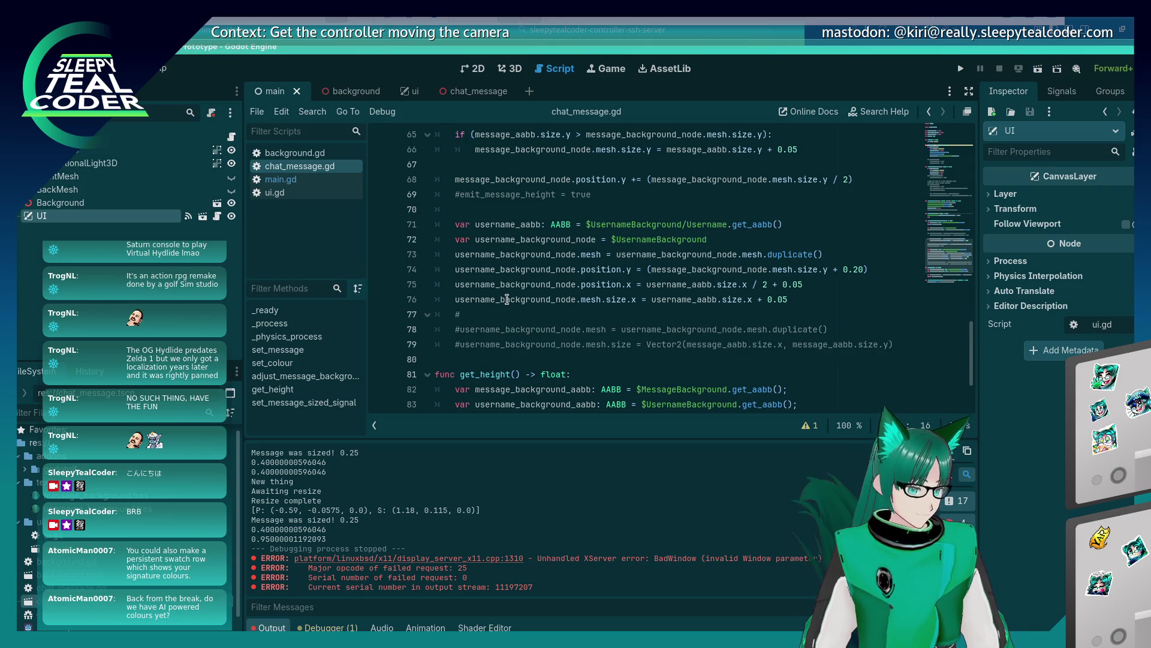
click(534, 255)
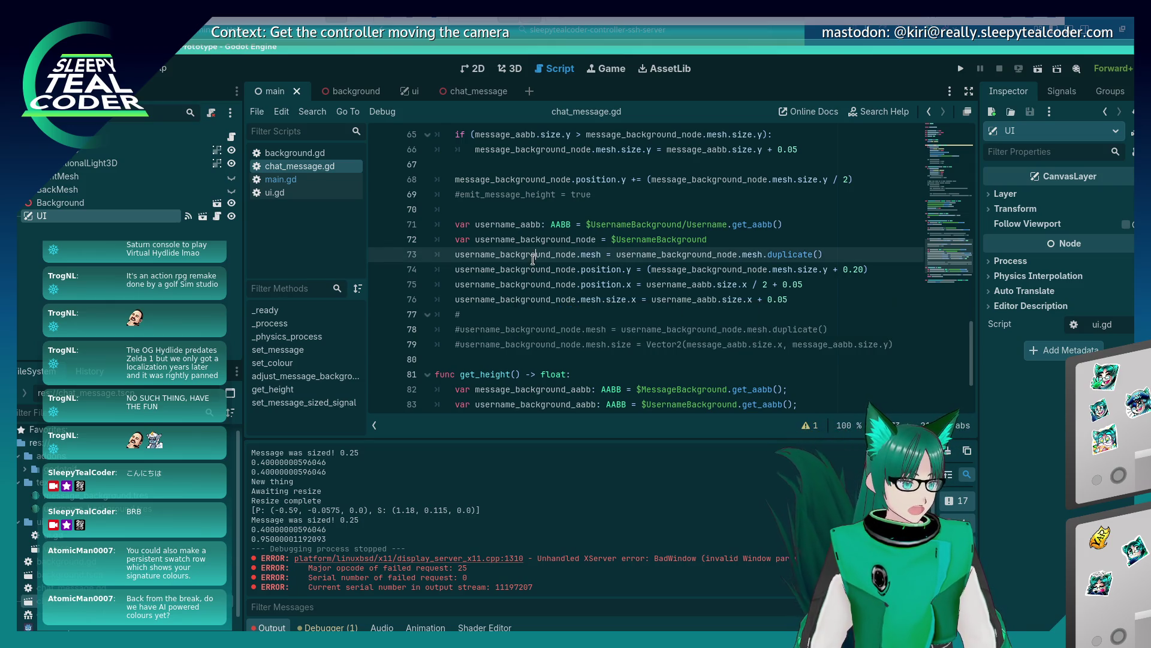
scroll(522, 290, up, 2)
scroll(526, 313, up, 1)
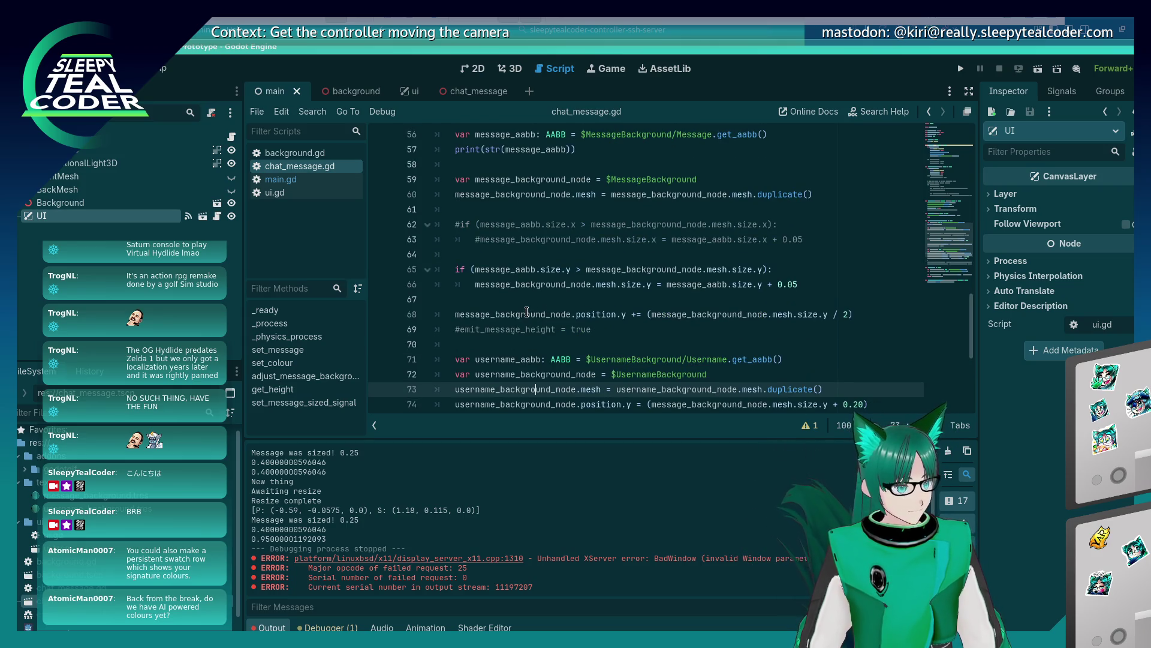
scroll(527, 310, down, 1)
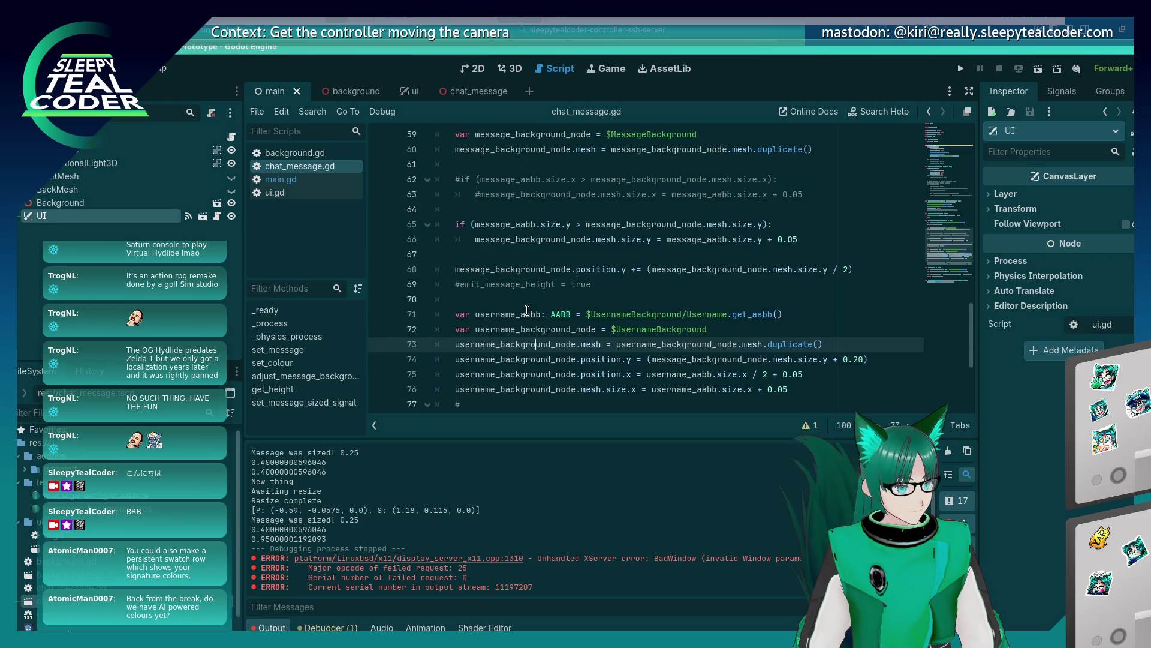
scroll(527, 310, down, 2)
click(534, 314)
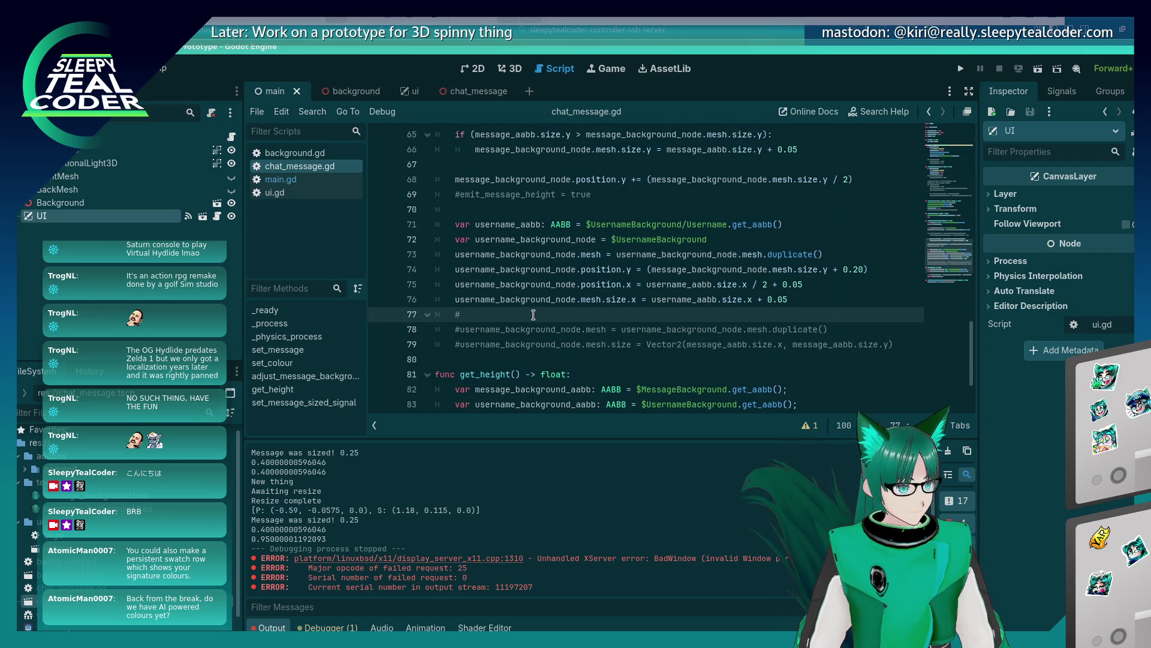
click(907, 341)
key(shift+Up)
key(shift+Up)
key(shift+Up)
key(BackSpace)
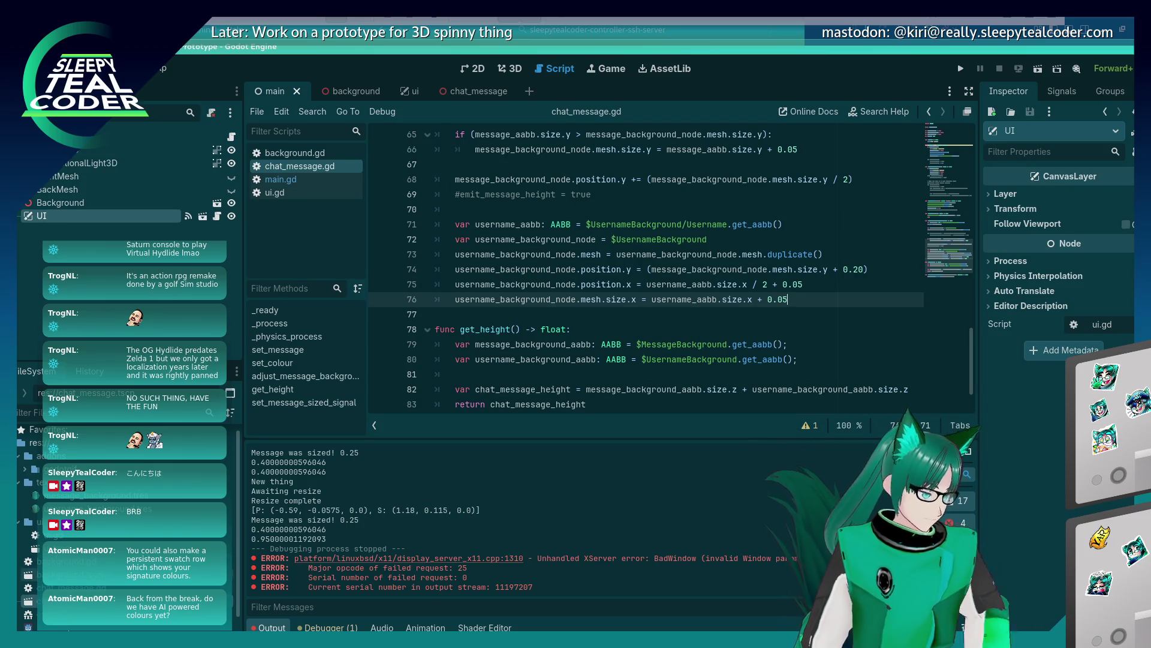
Open the chat_message scene briefly, then return to the main scene and review it
double_click(30, 599)
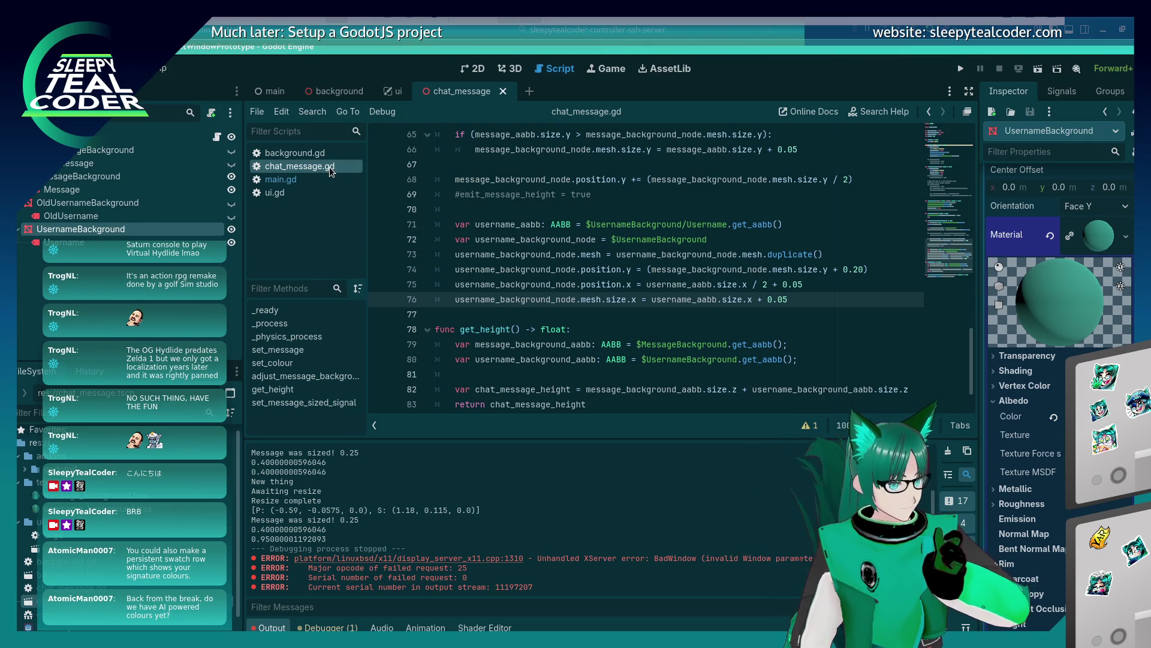
click(268, 98)
scroll(543, 311, up, 2)
scroll(544, 311, up, 2)
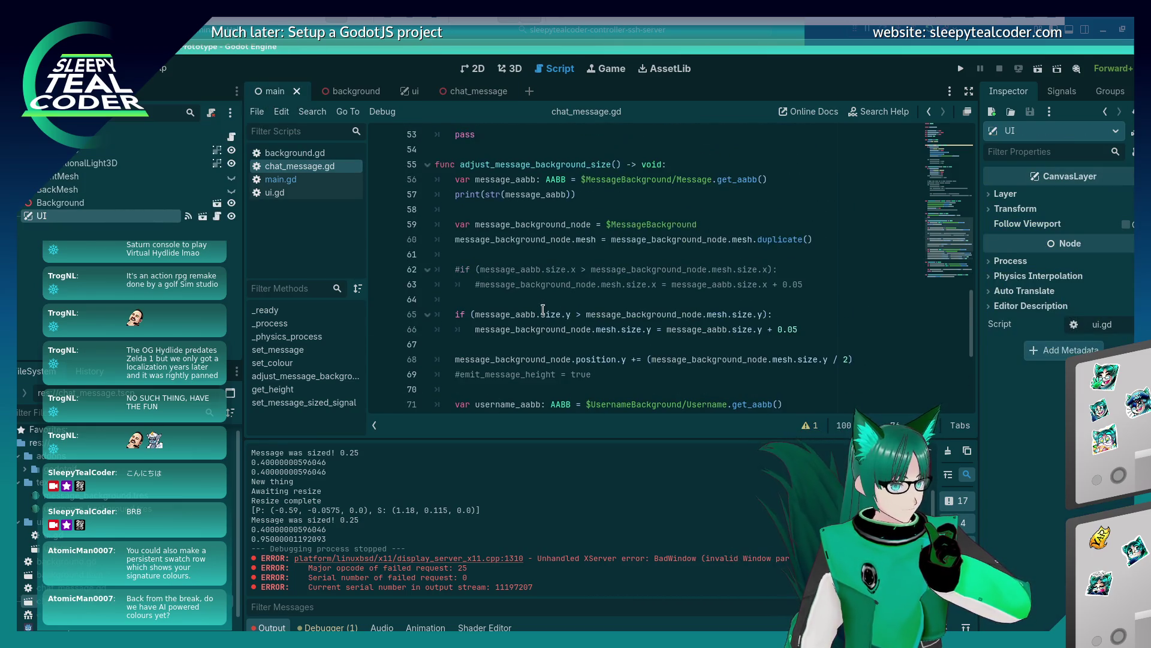
scroll(543, 309, down, 4)
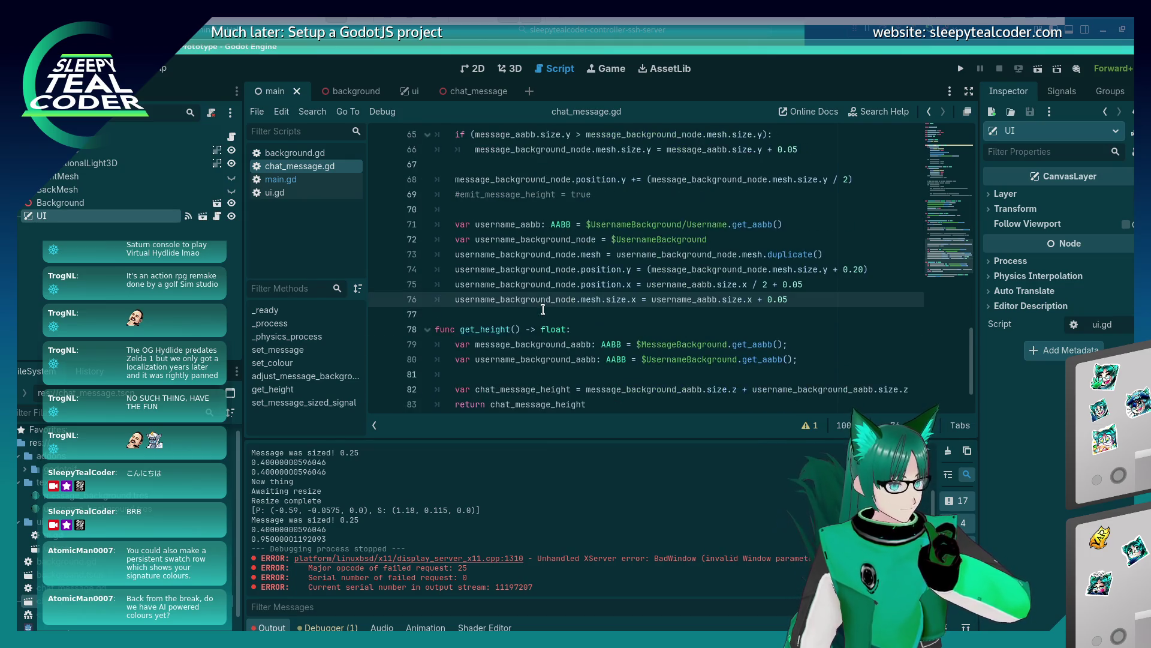
scroll(543, 310, up, 5)
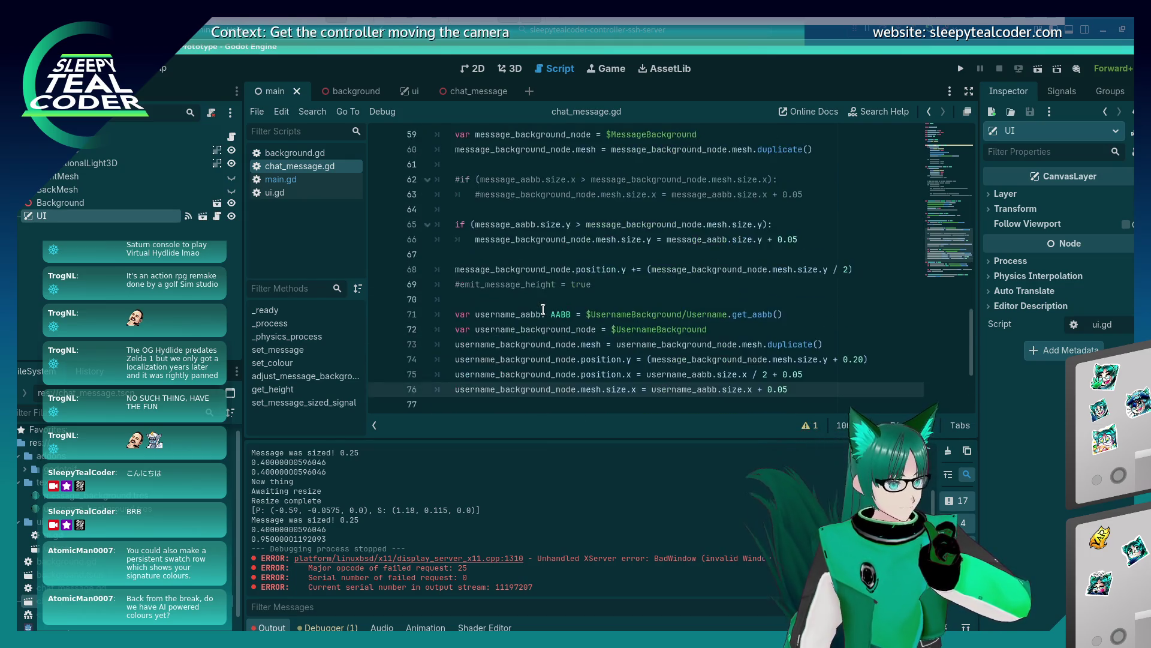
scroll(543, 310, down, 5)
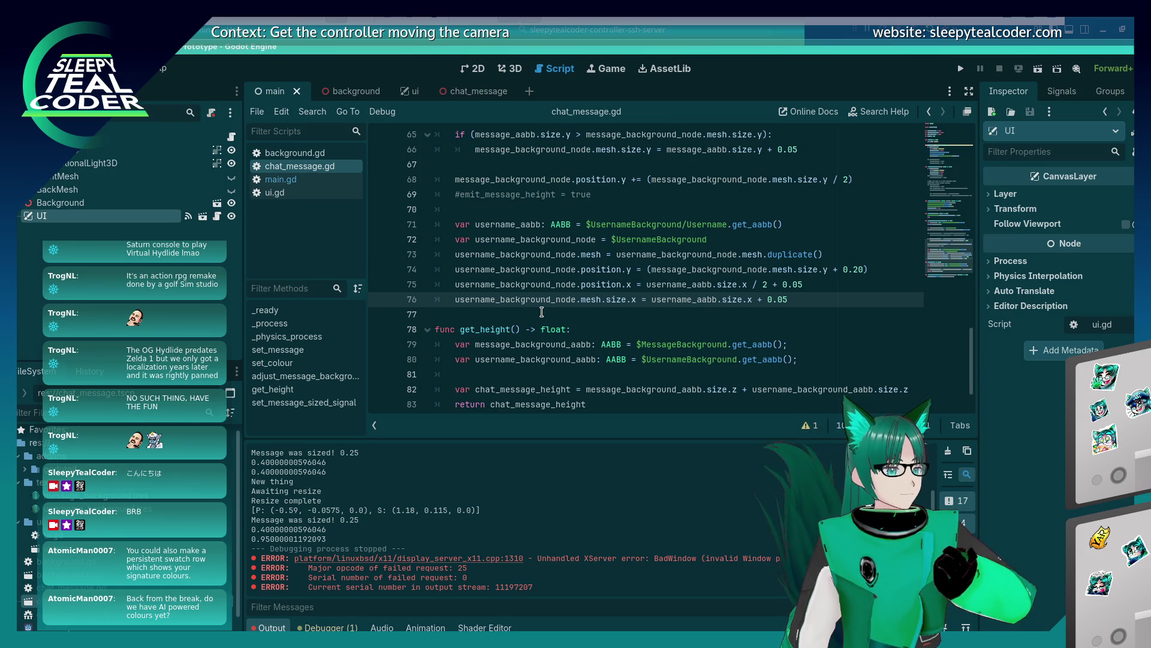
scroll(541, 311, down, 1)
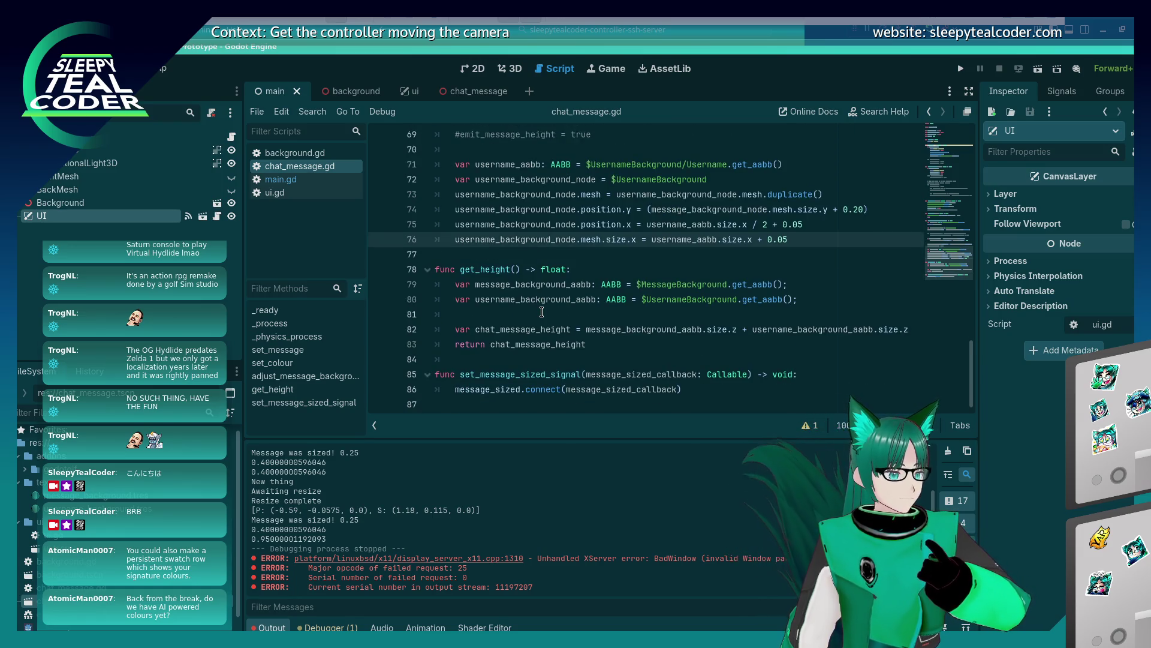
scroll(541, 312, up, 8)
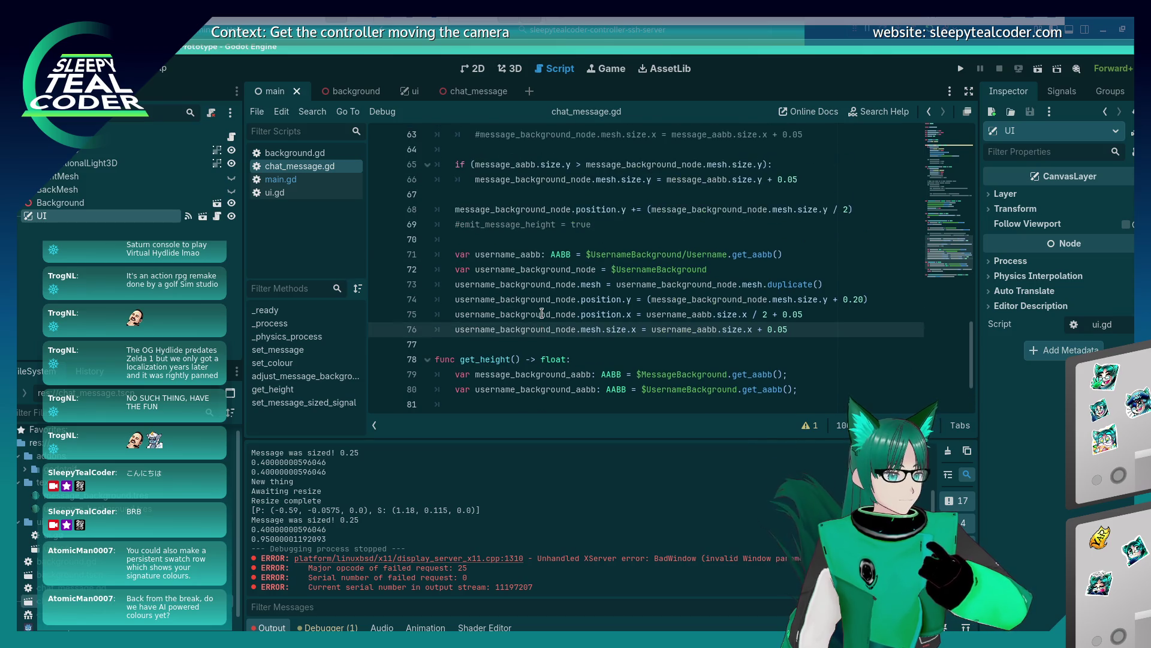
scroll(541, 313, up, 2)
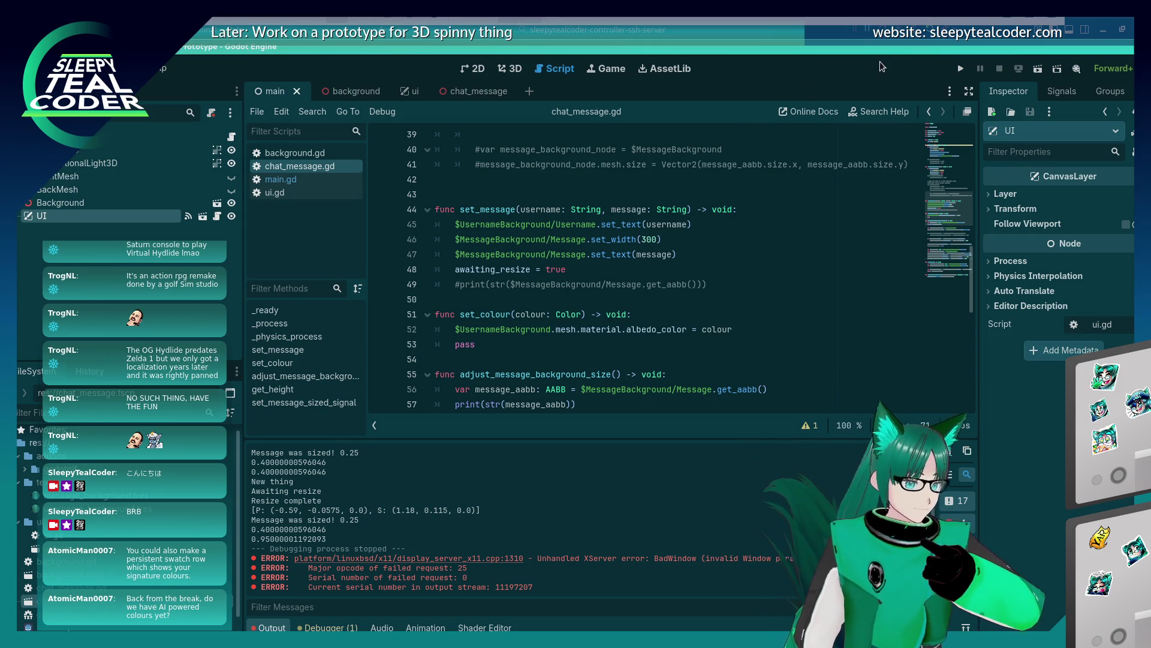
Run the game and add two TestMcTest messages, picking teal, then purple, for the name tag
click(959, 70)
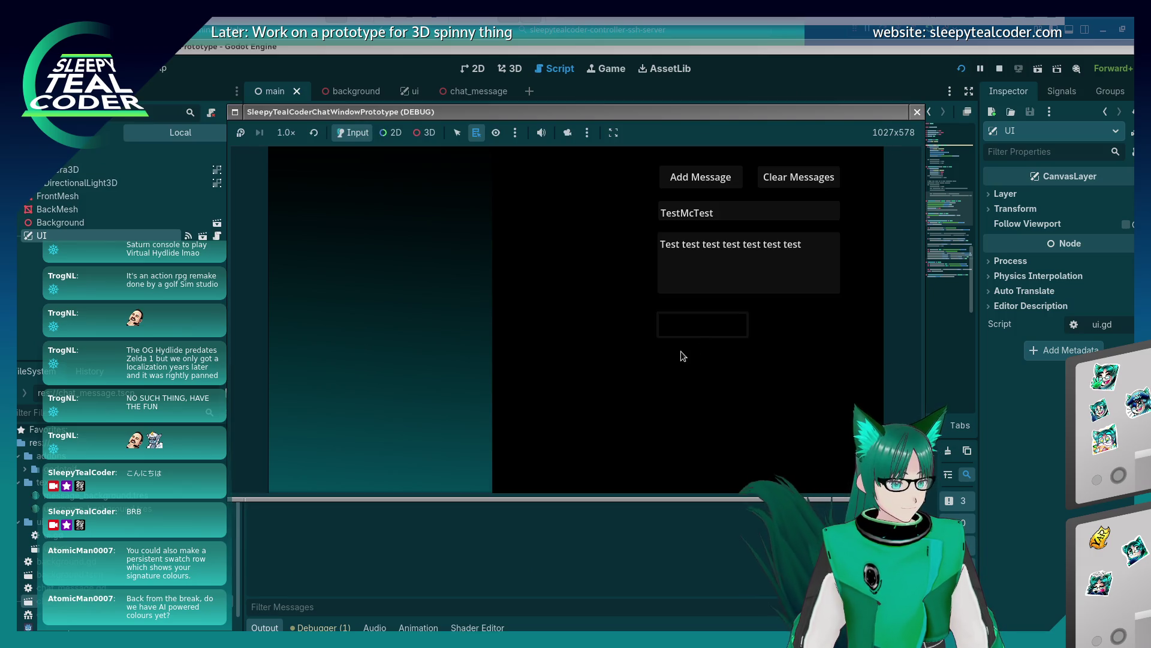
click(703, 325)
click(742, 198)
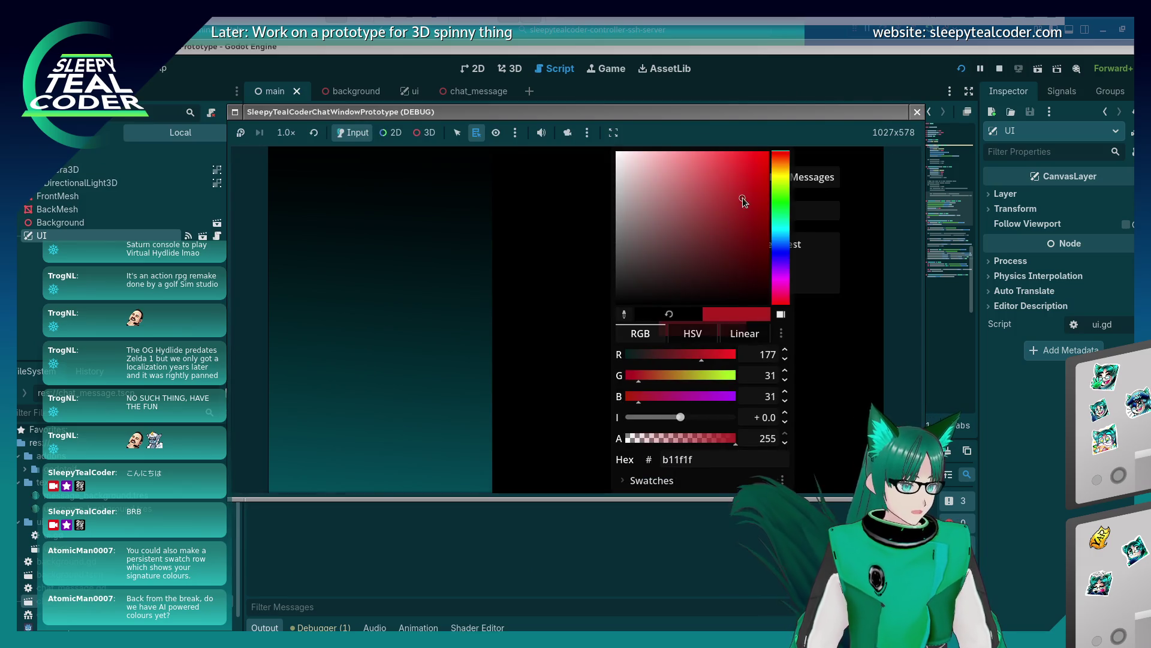
click(781, 230)
click(568, 278)
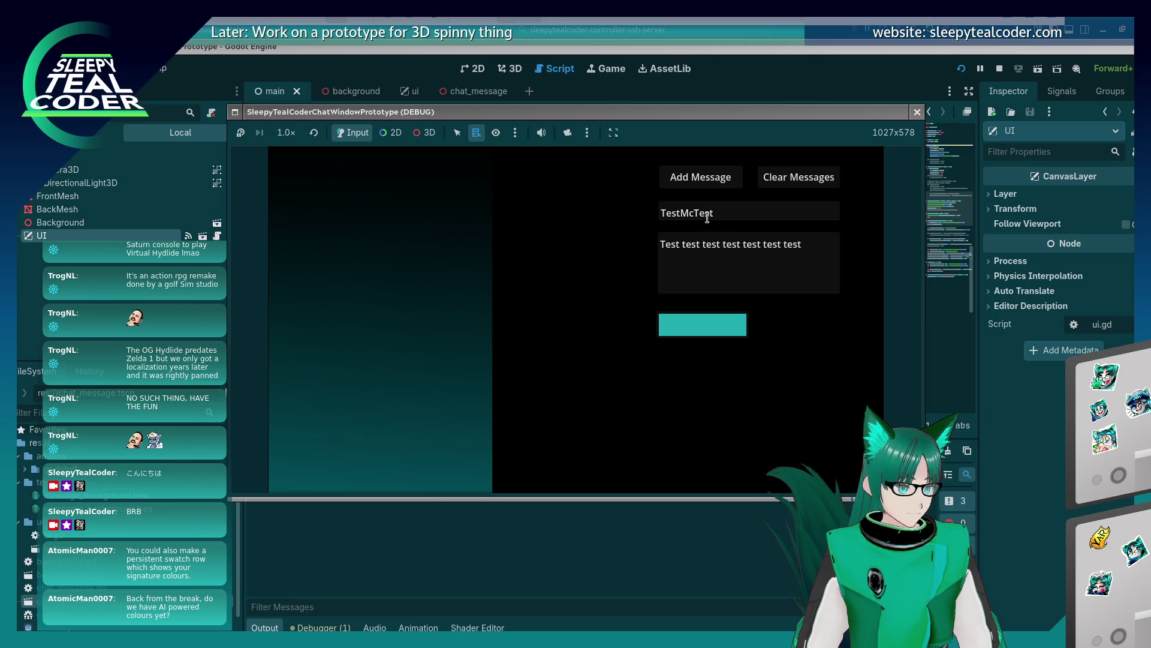
click(700, 176)
click(721, 326)
click(781, 256)
click(725, 240)
click(728, 196)
click(486, 379)
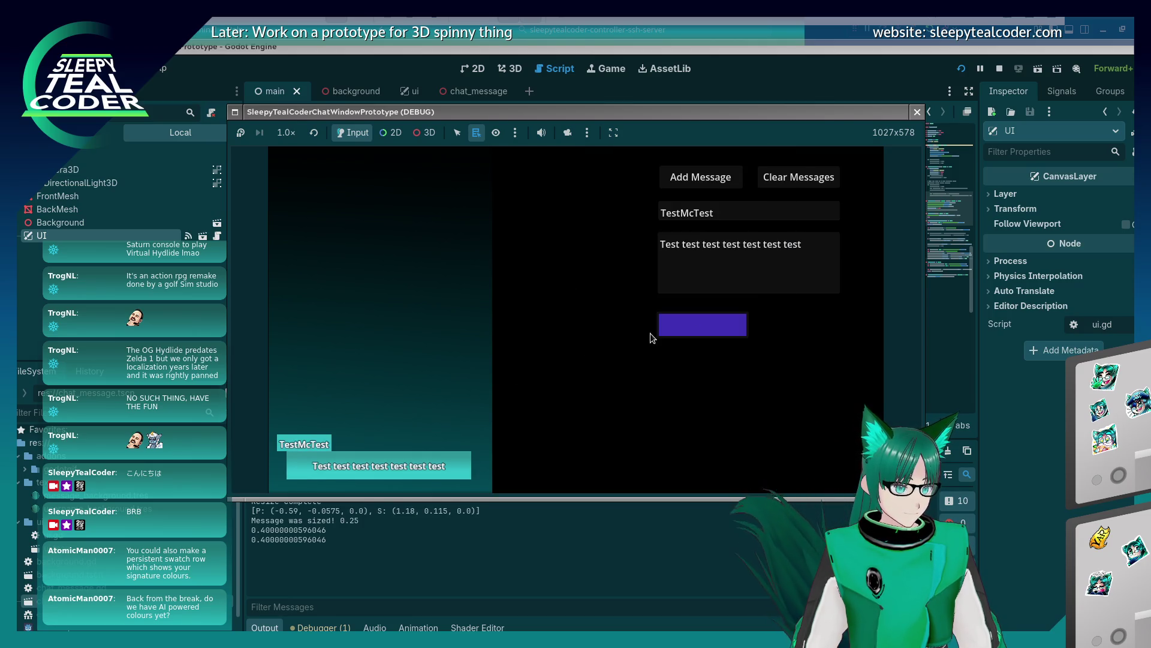
click(687, 193)
Add two more messages with magenta and lighter pink tags, then close the game window
click(715, 328)
click(781, 282)
click(721, 233)
click(636, 324)
click(696, 180)
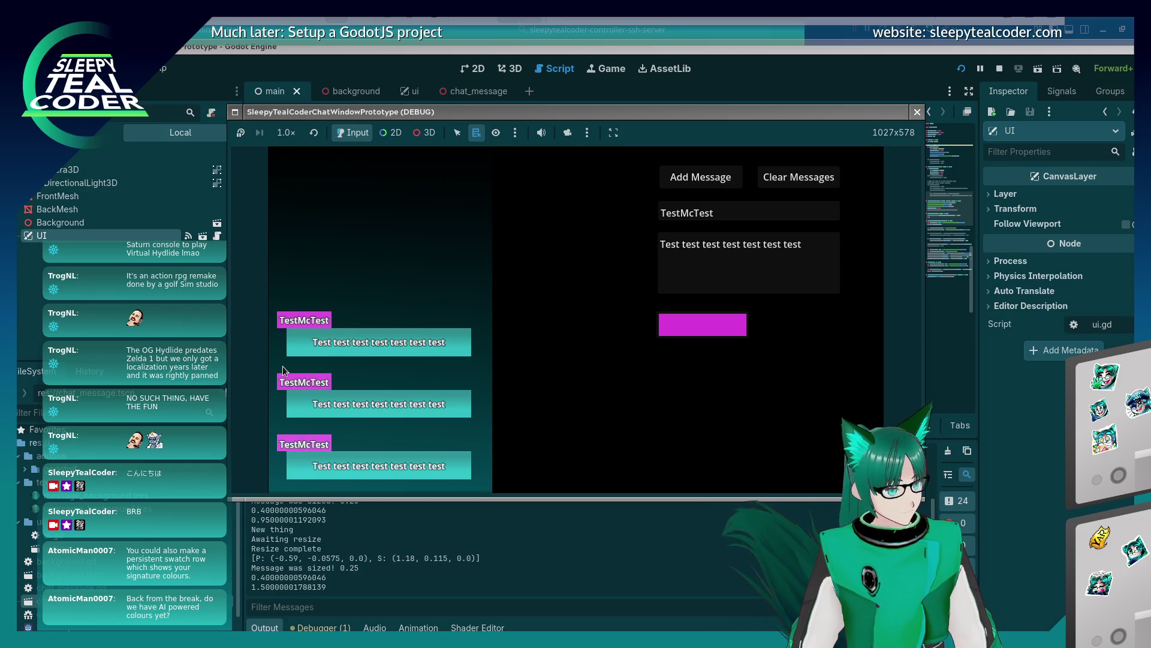
click(688, 330)
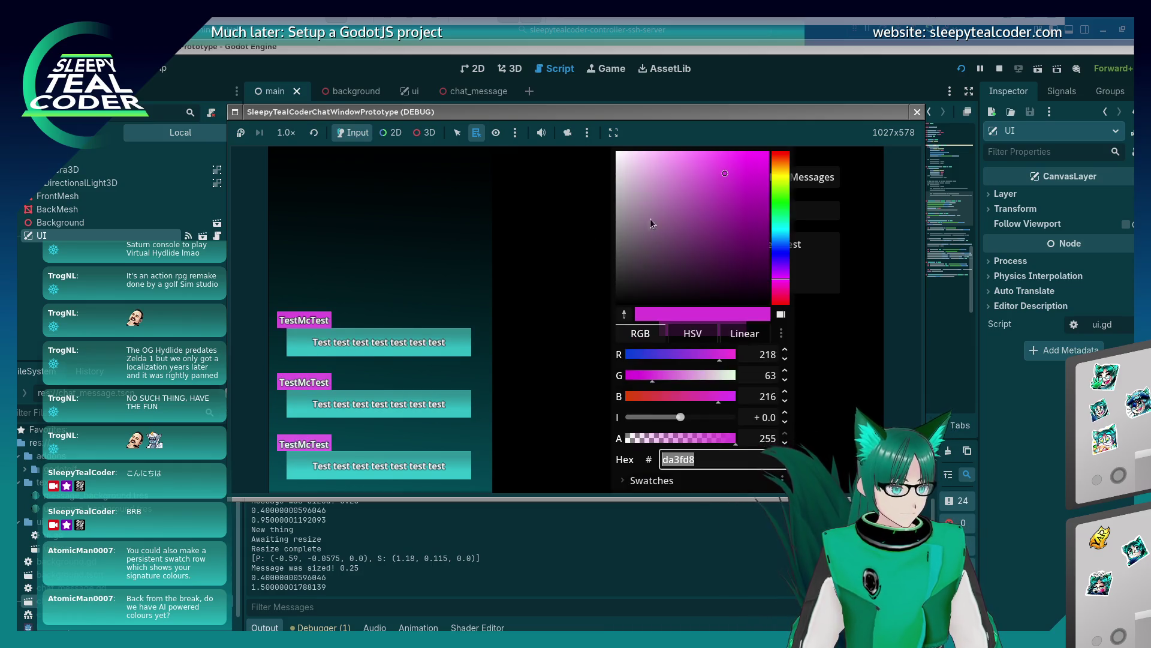
click(685, 176)
click(597, 246)
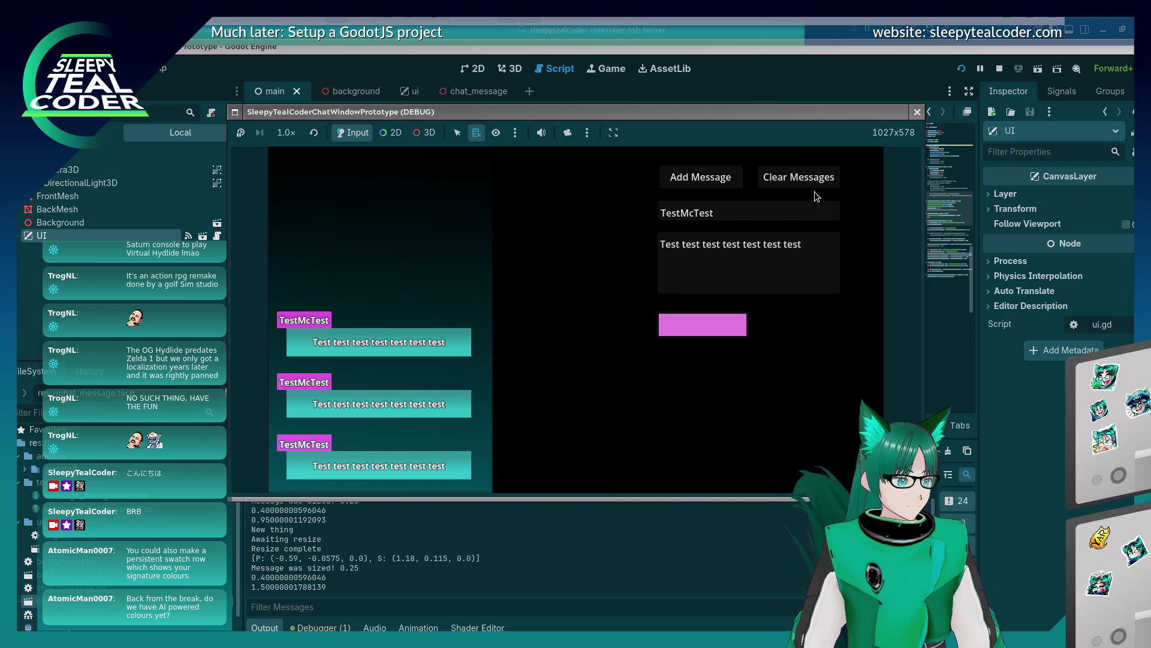
click(722, 183)
click(914, 115)
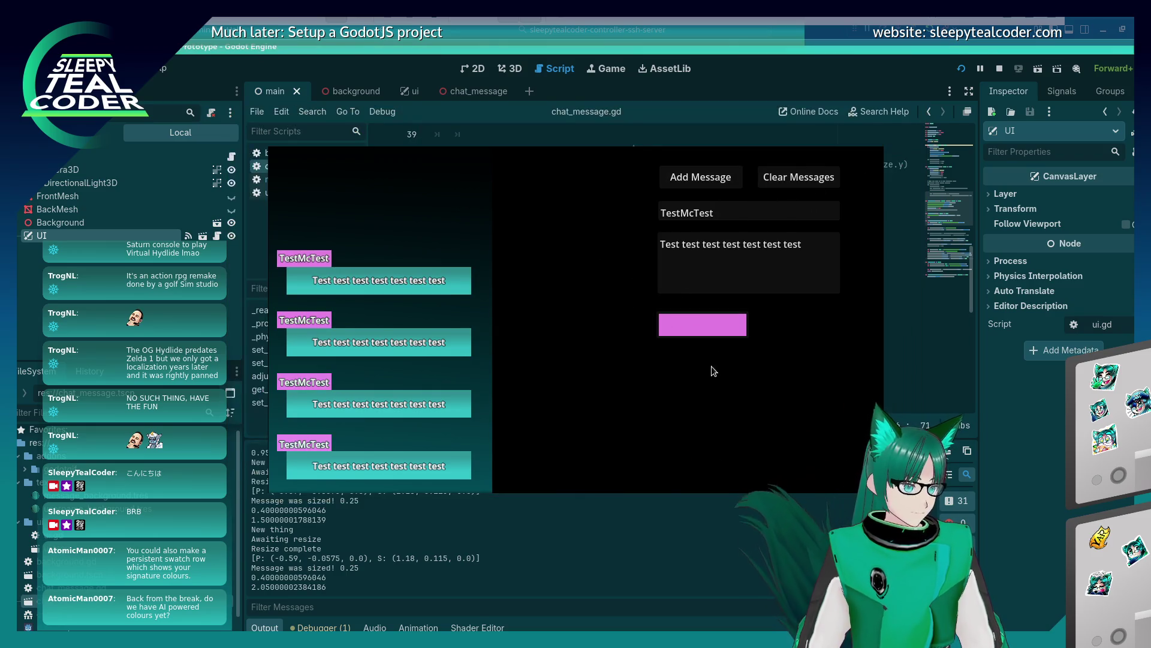
click(651, 284)
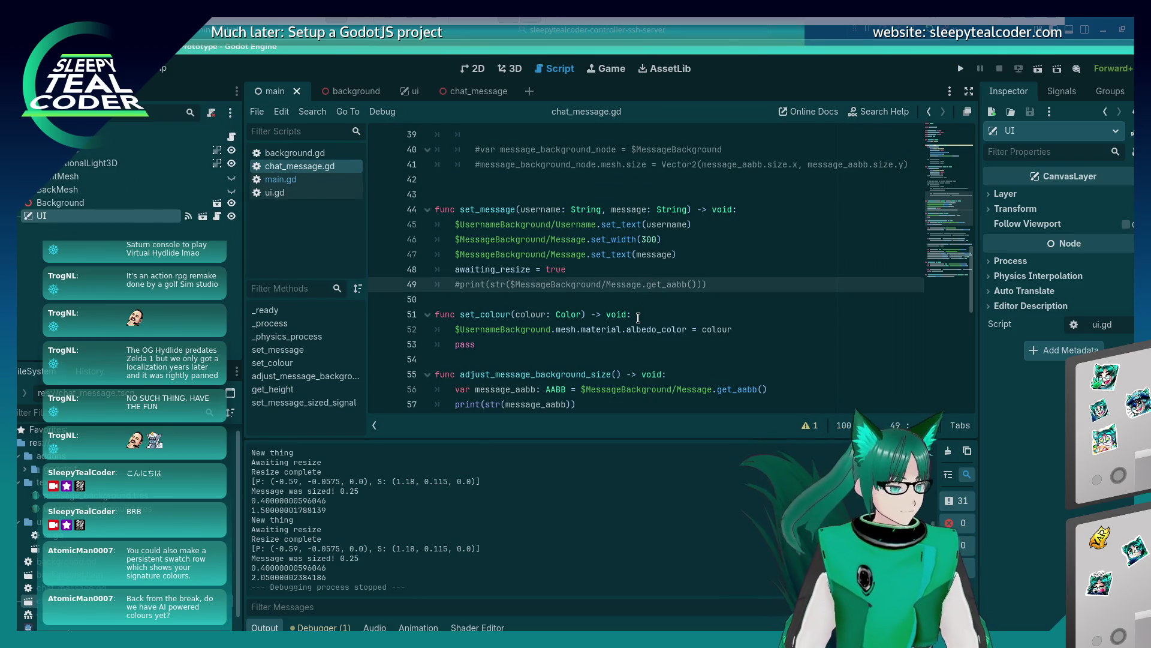
scroll(626, 339, up, 2)
scroll(625, 341, down, 3)
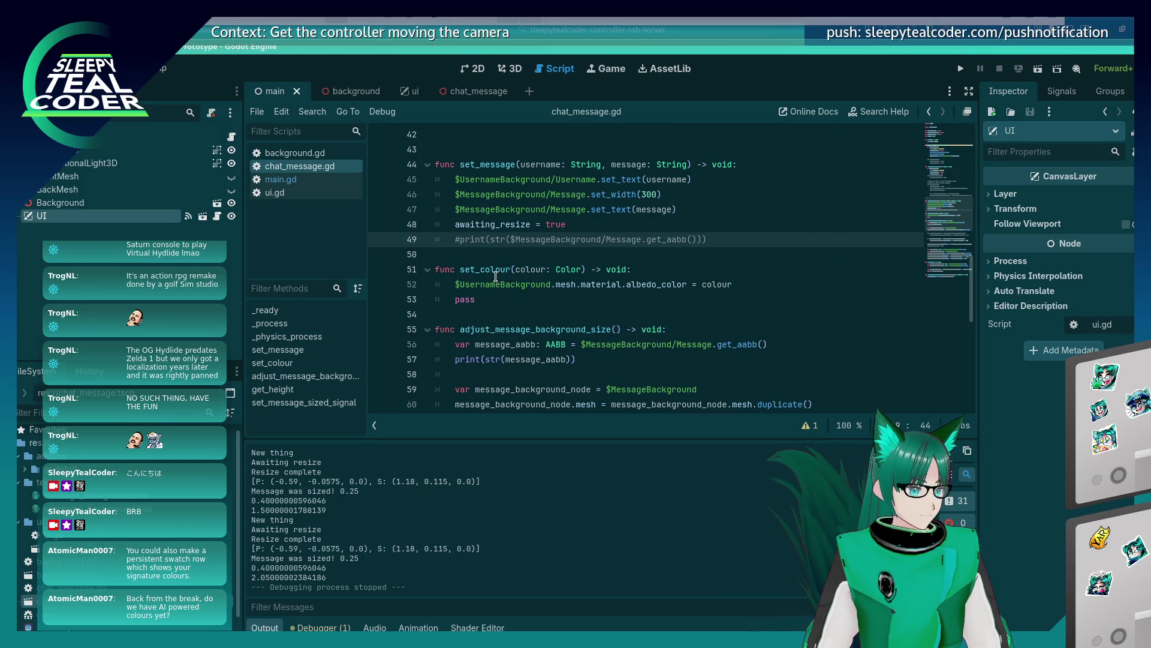
scroll(514, 334, down, 2)
scroll(514, 334, down, 3)
scroll(514, 333, up, 2)
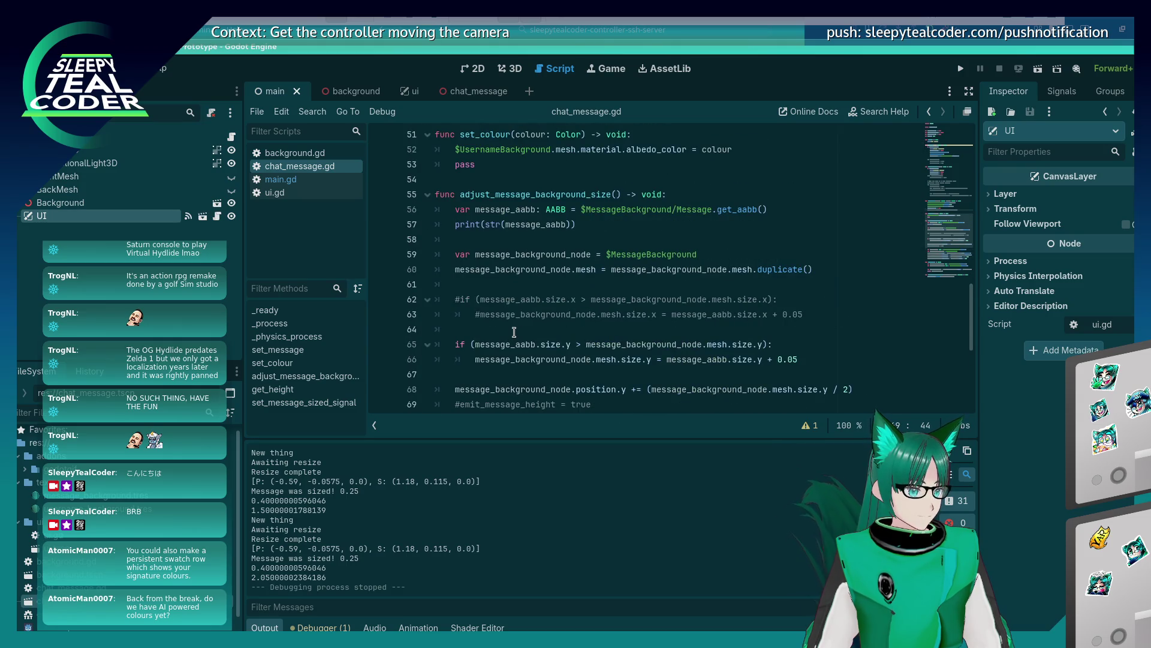
scroll(514, 331, up, 2)
scroll(514, 331, up, 7)
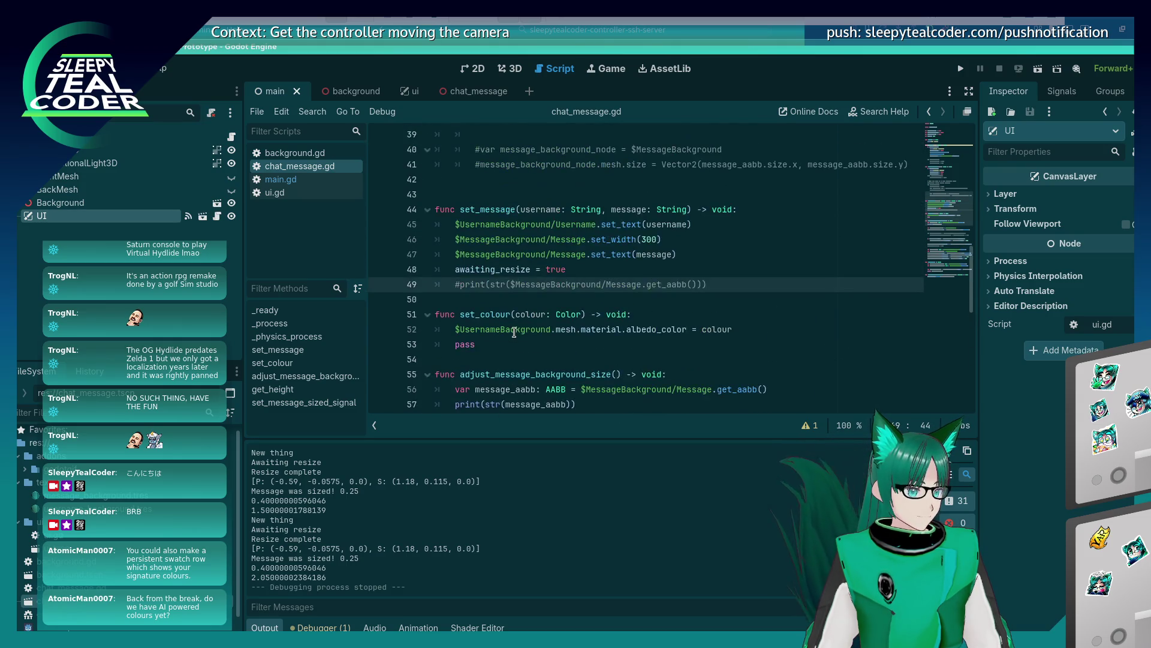
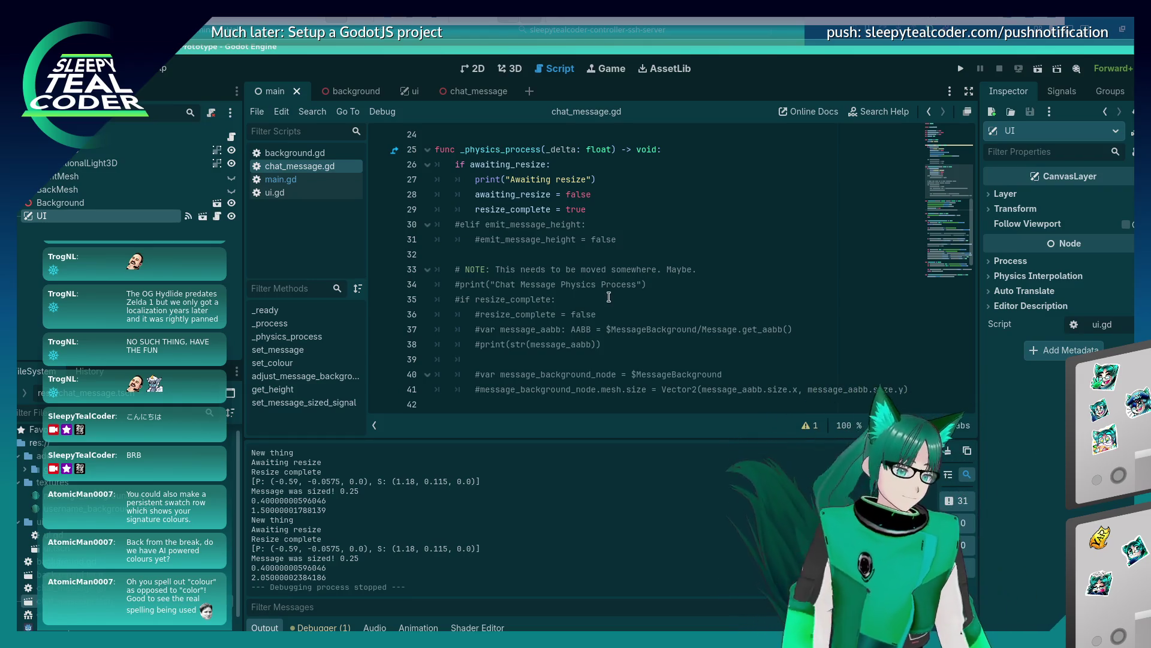
Scroll through chat_message.gd to review the _physics_process and set_colour code
click(606, 299)
scroll(594, 299, up, 2)
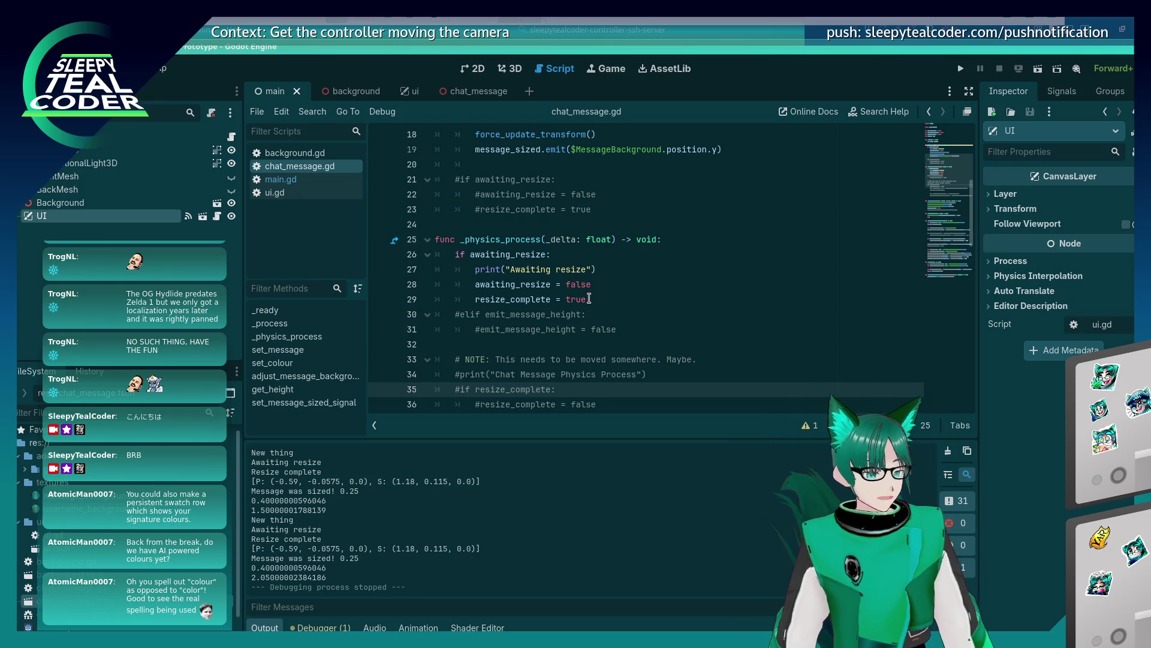
scroll(590, 300, up, 5)
scroll(592, 336, down, 11)
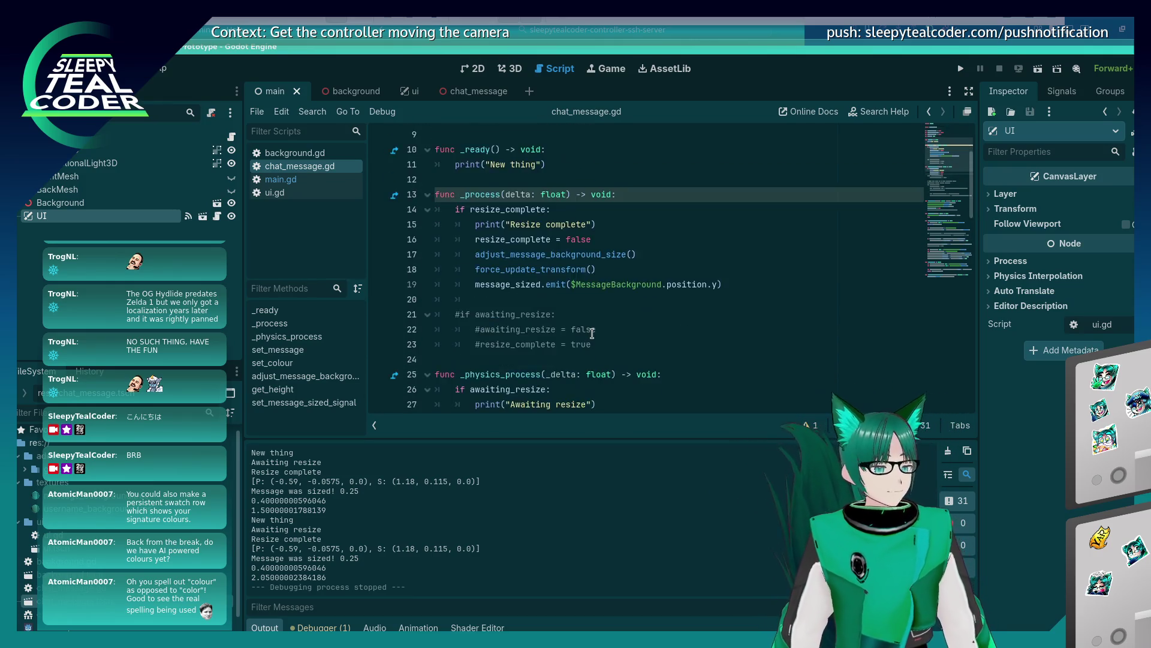
scroll(590, 346, down, 3)
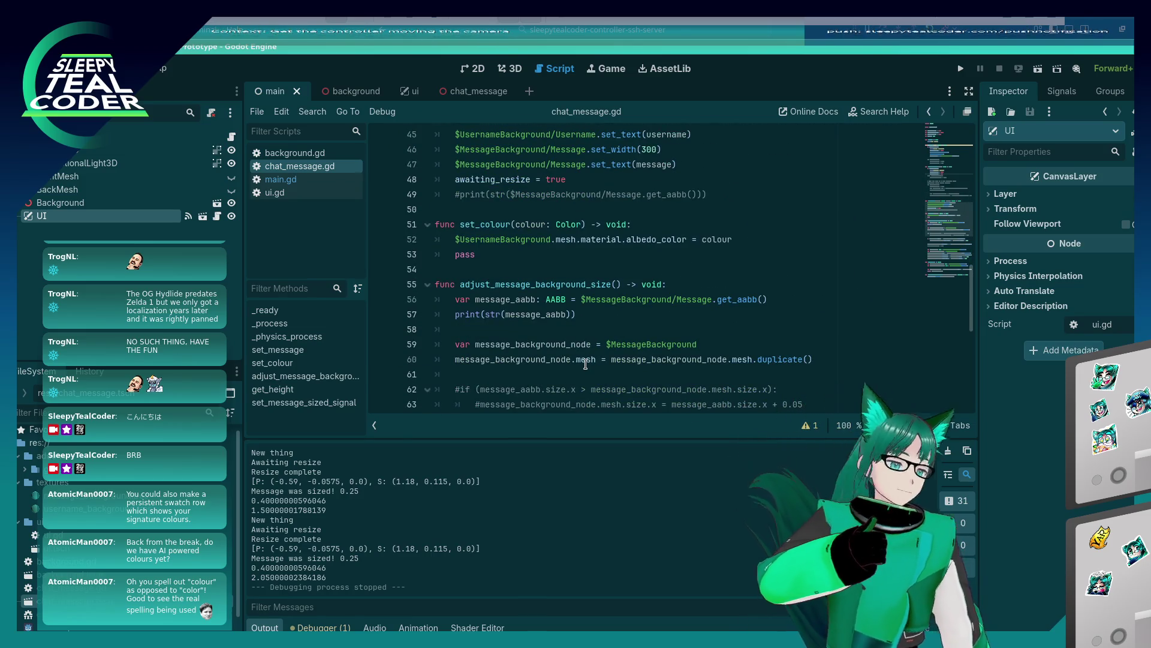
scroll(588, 358, up, 3)
scroll(588, 358, down, 4)
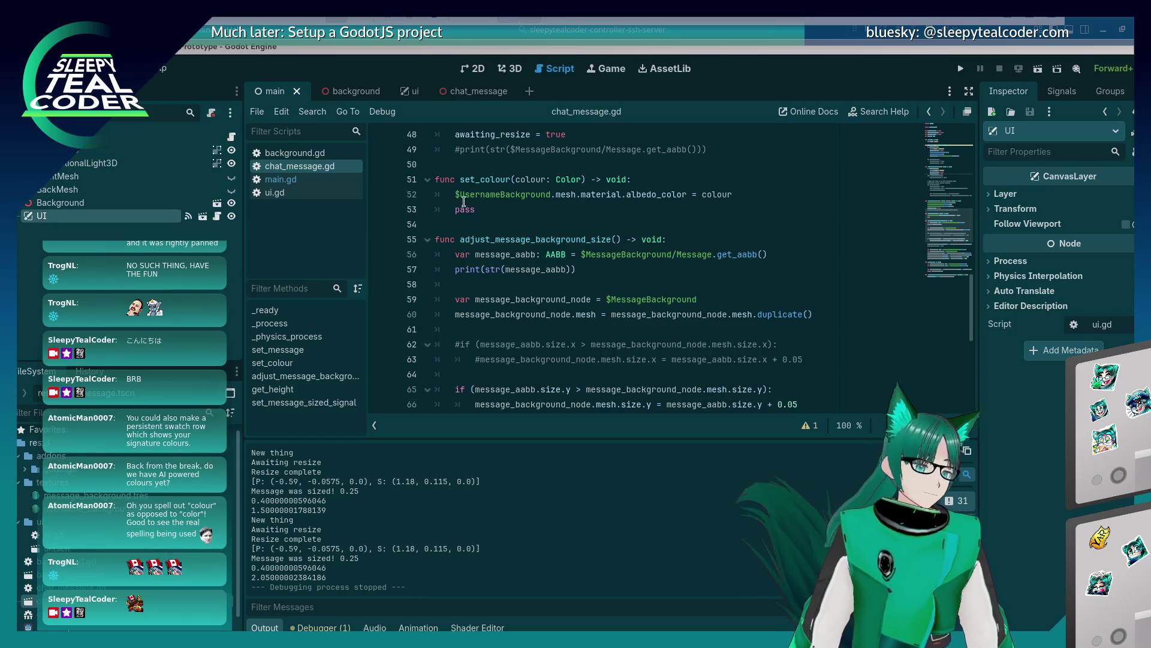
click(595, 224)
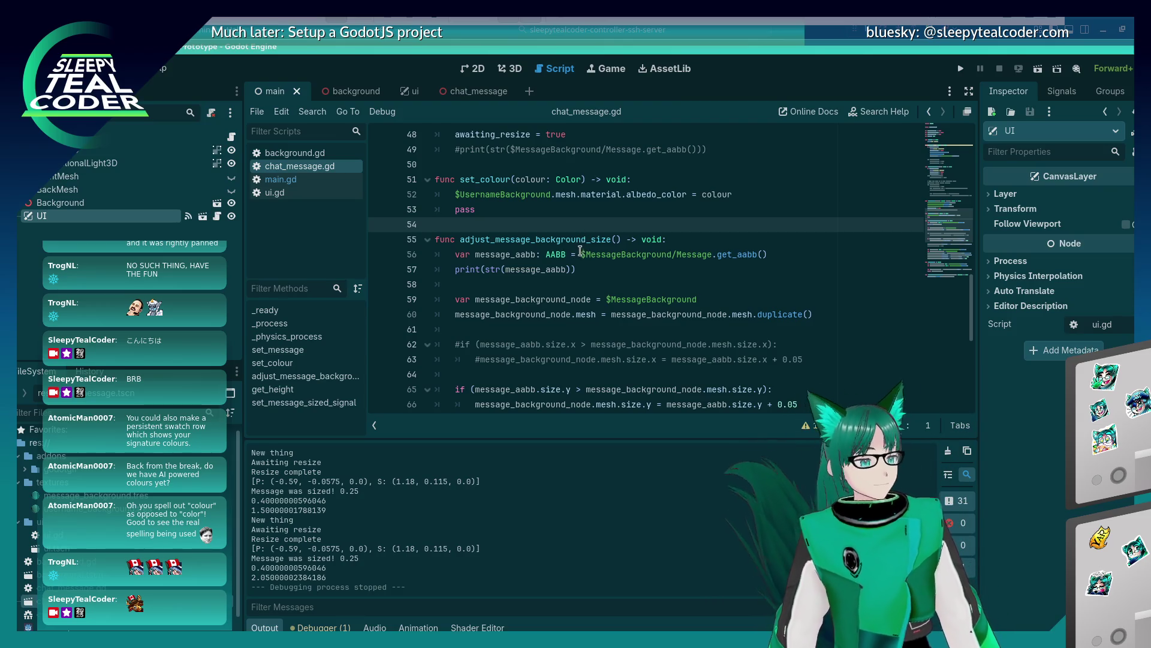
scroll(618, 246, up, 2)
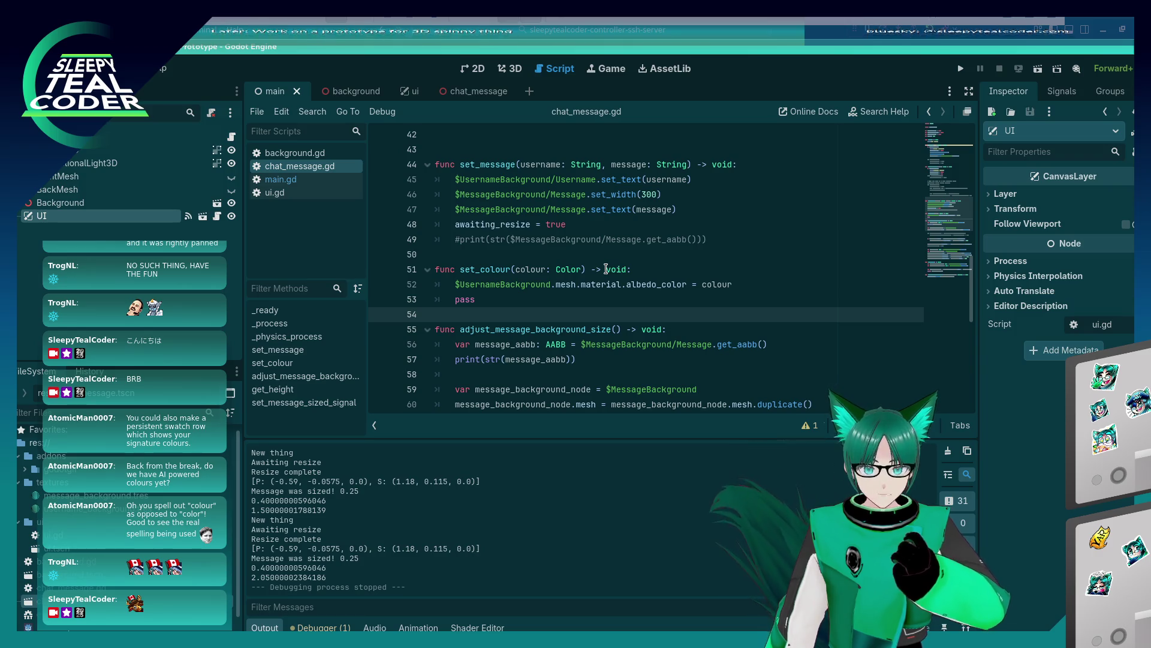
scroll(606, 268, down, 4)
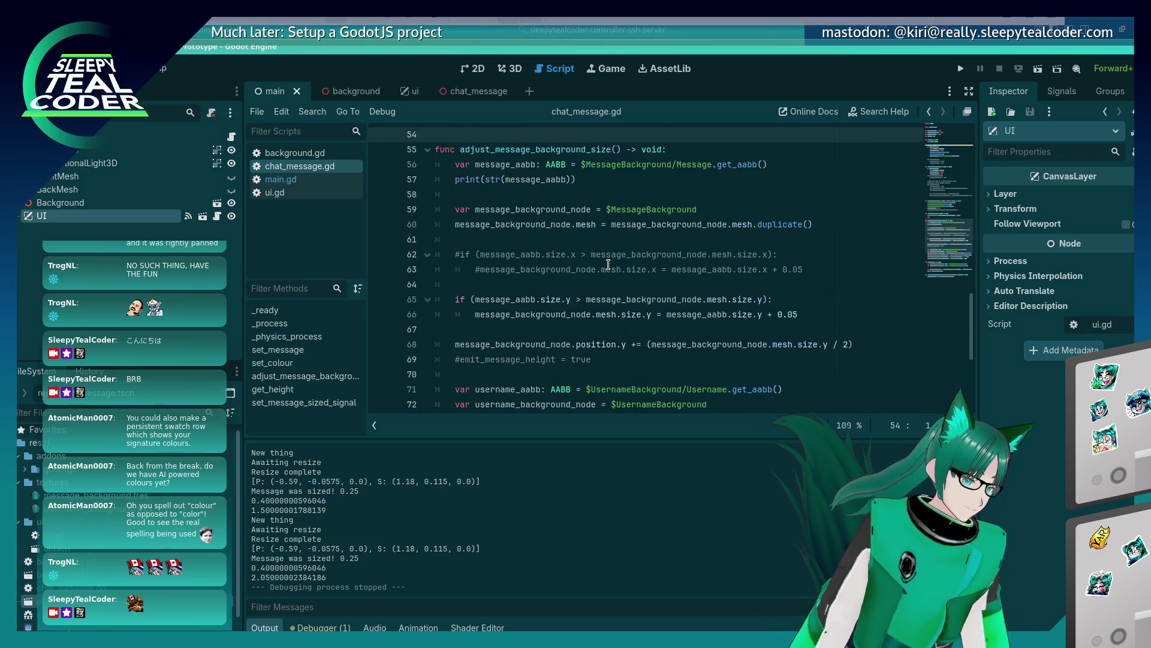
scroll(602, 259, down, 2)
scroll(601, 257, up, 6)
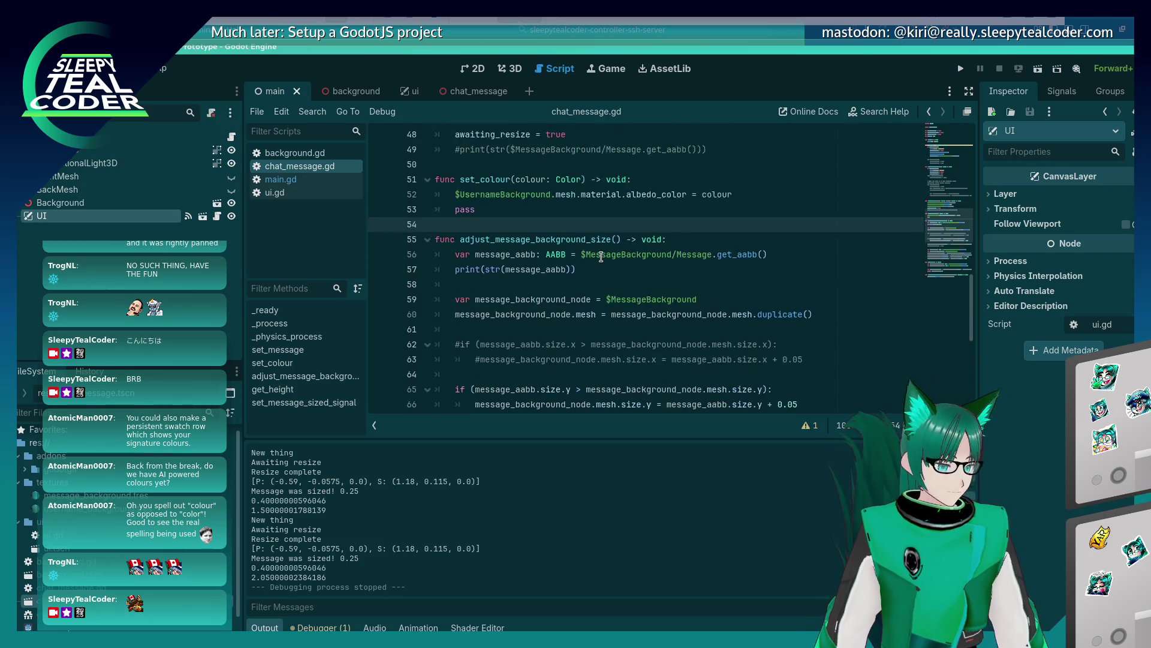
scroll(602, 256, down, 6)
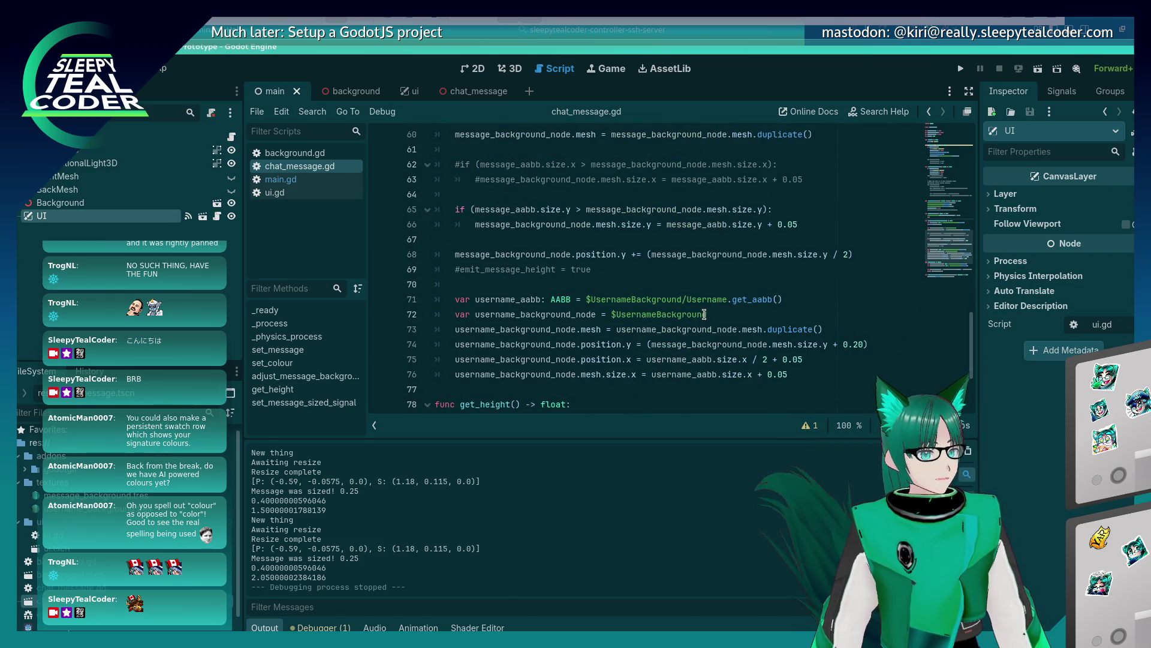
scroll(702, 313, up, 6)
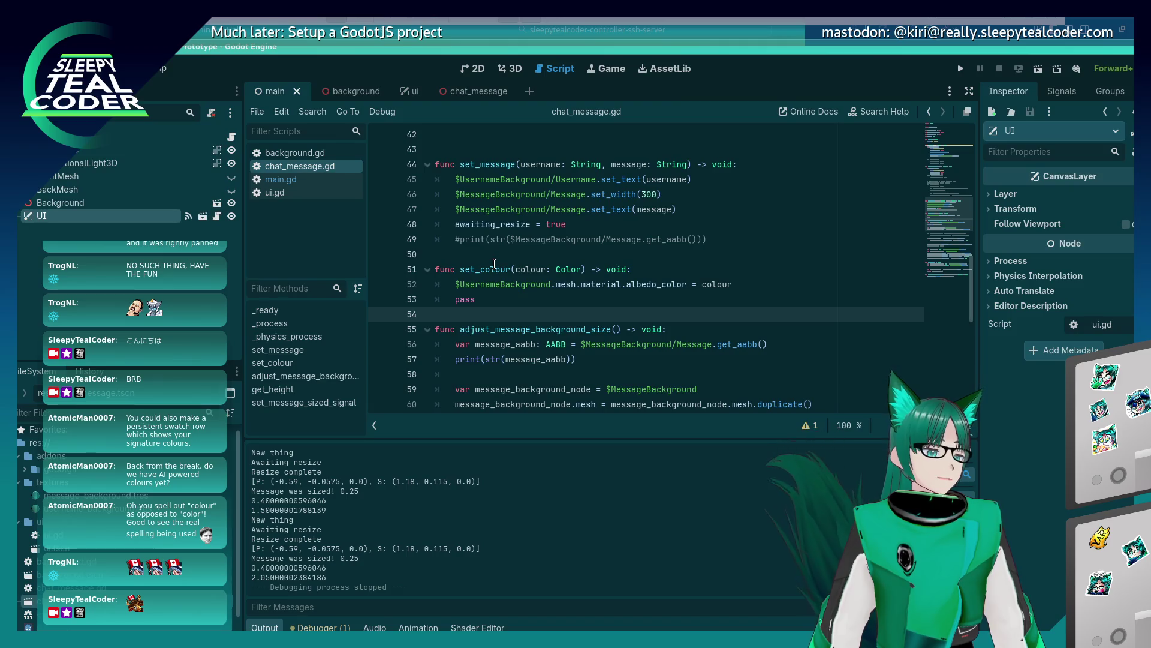
click(458, 285)
scroll(459, 283, up, 3)
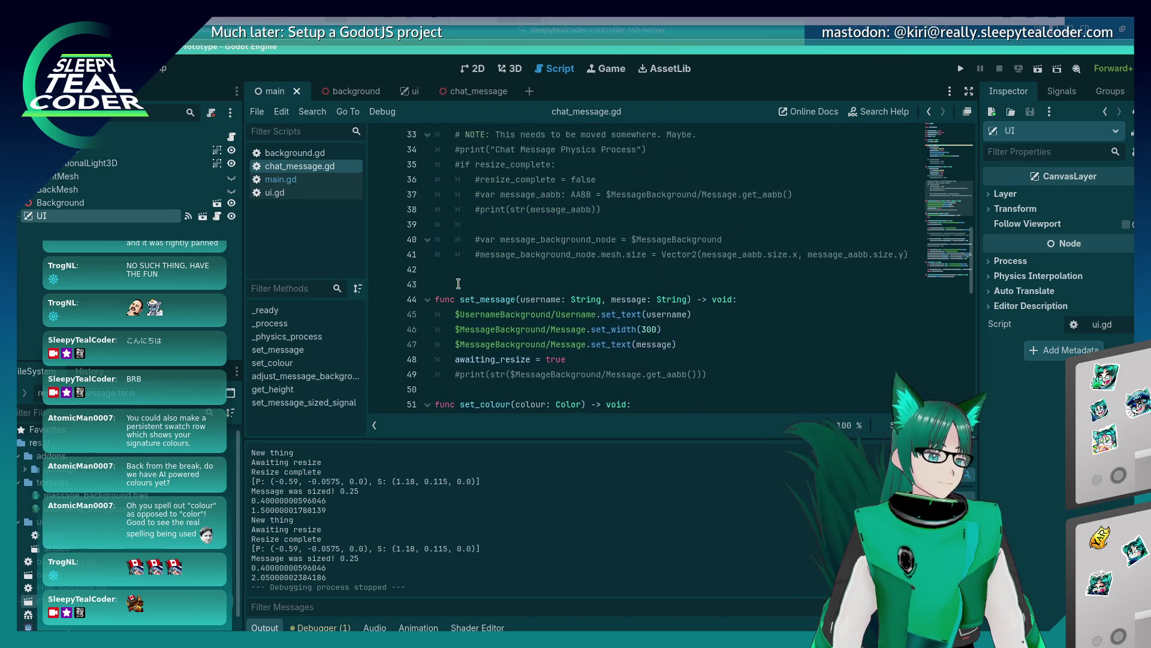
scroll(459, 283, up, 11)
Start a new 'var' declaration on the line below resize_complete
click(548, 241)
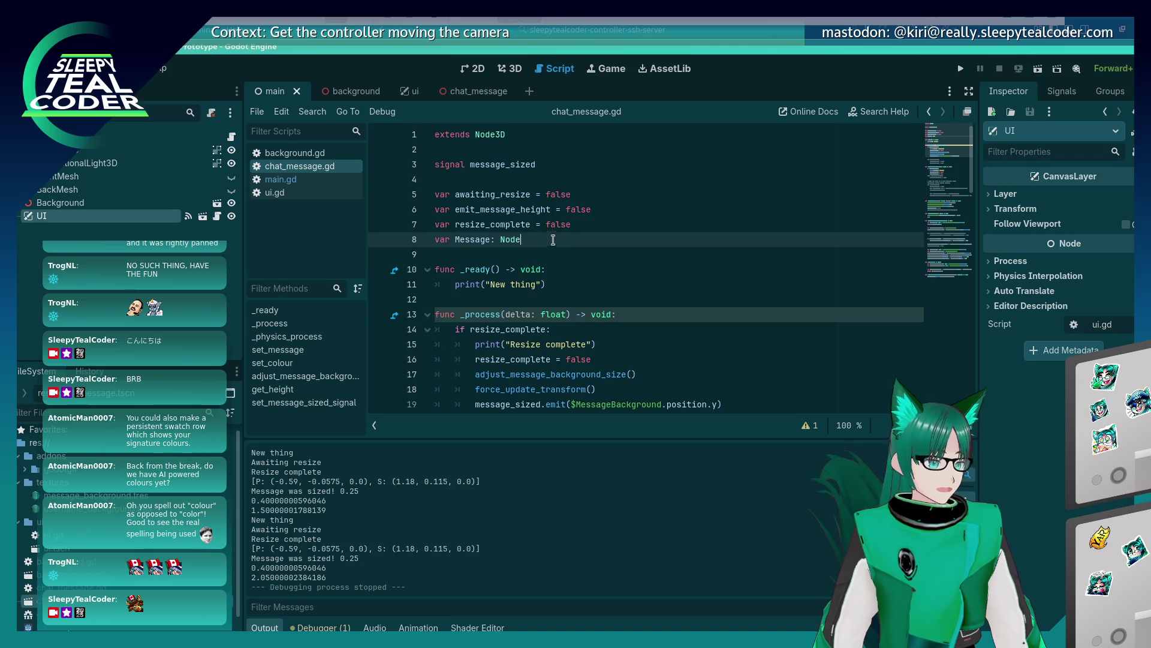
click(585, 224)
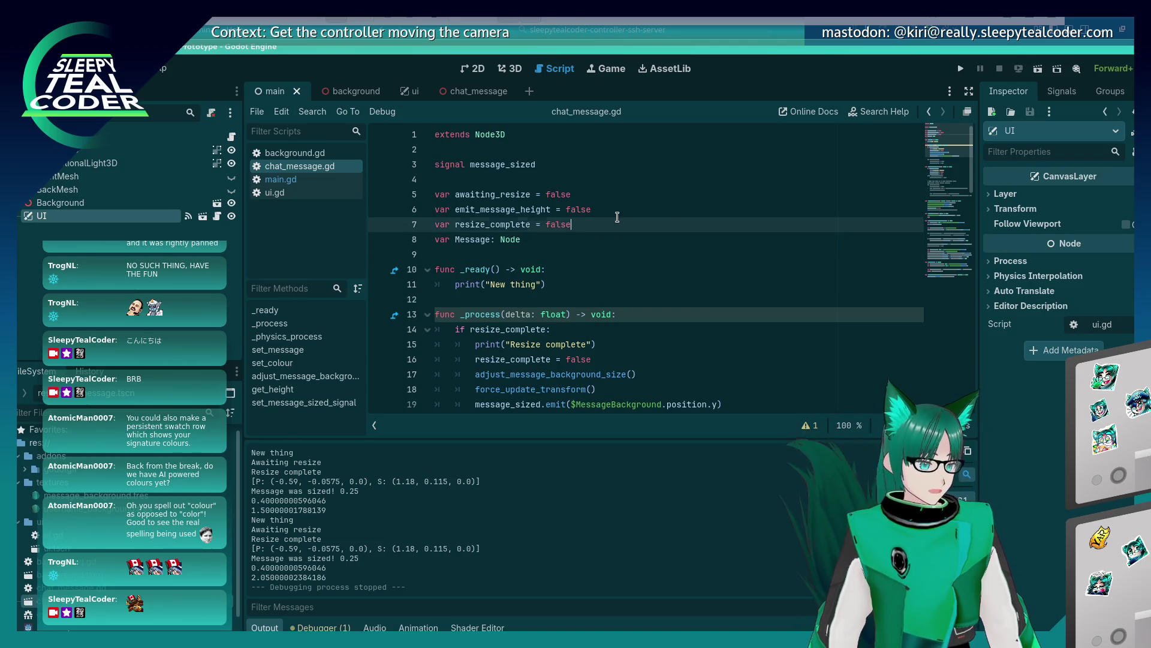
key(Return)
text(var)
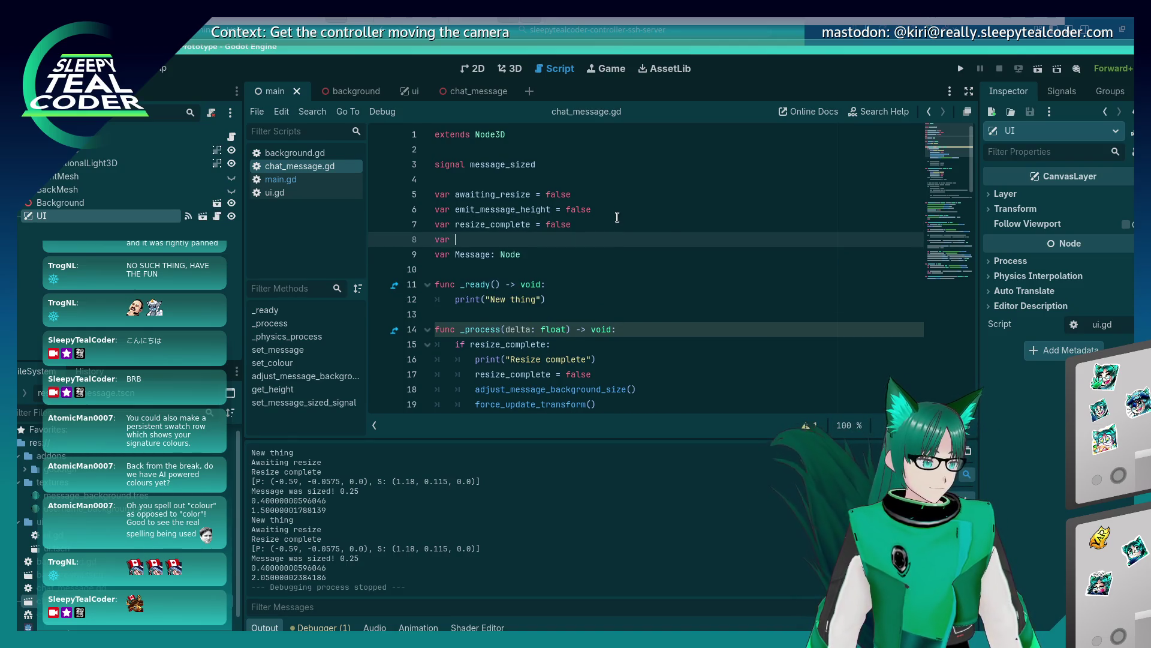
Search the script for 'Message.' and step through every match to check its usage
double_click(483, 253)
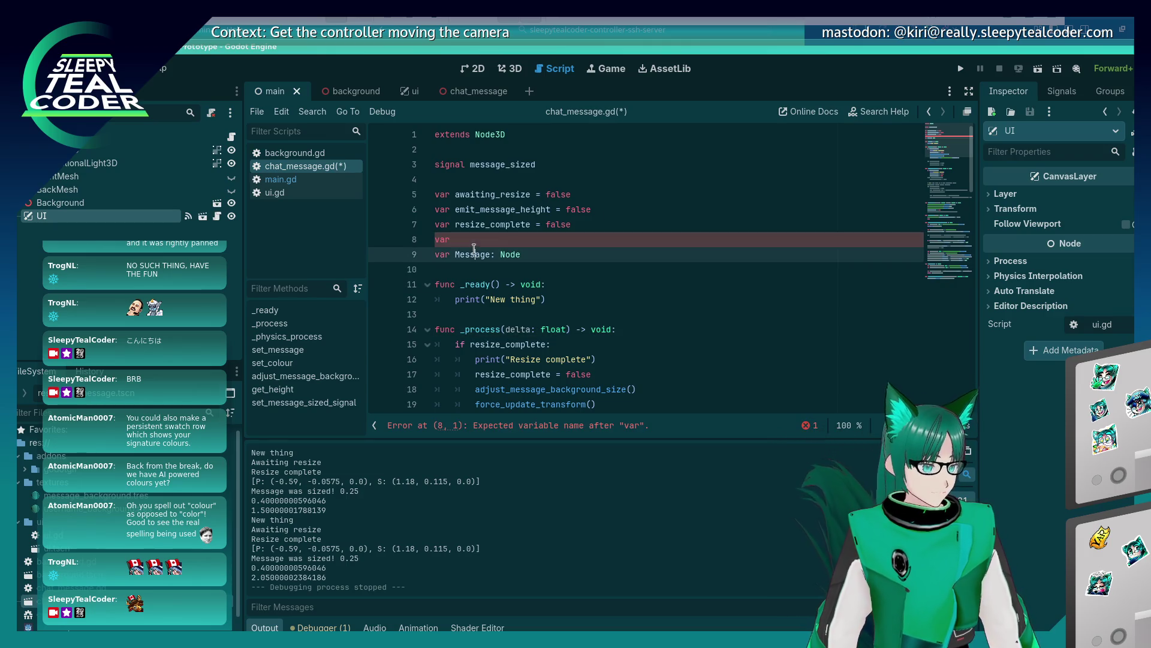
key(ctrl+f)
key(Return)
key(Return)
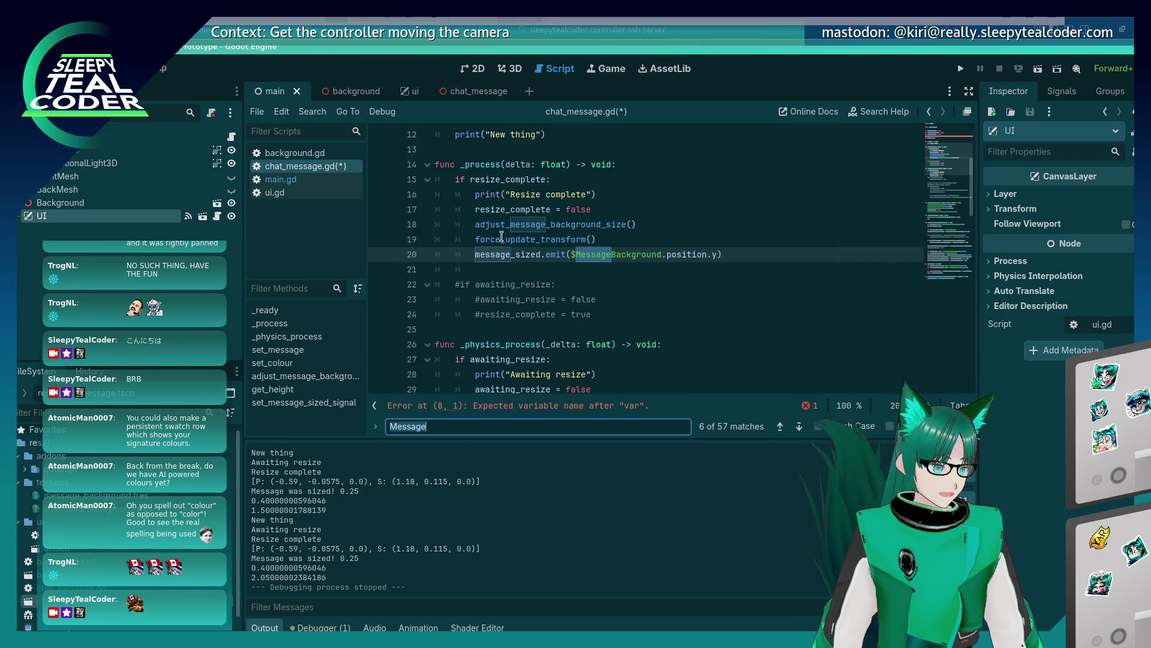
text(.)
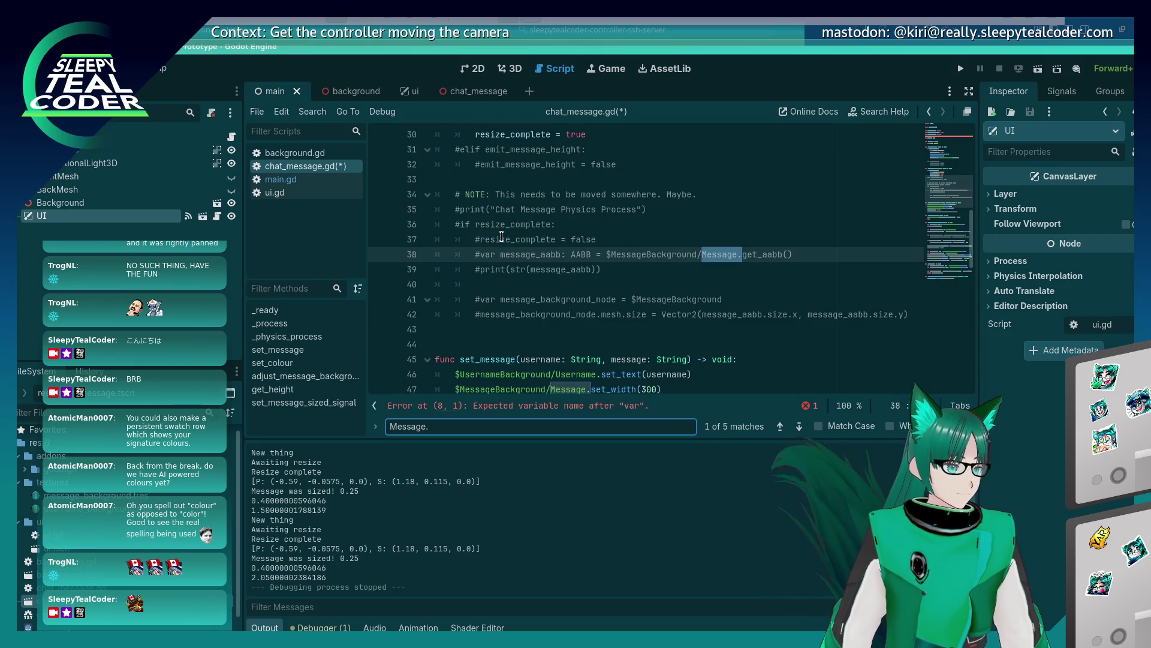
key(Return)
key(Return)
key(Return)
key(Return)
key(Return)
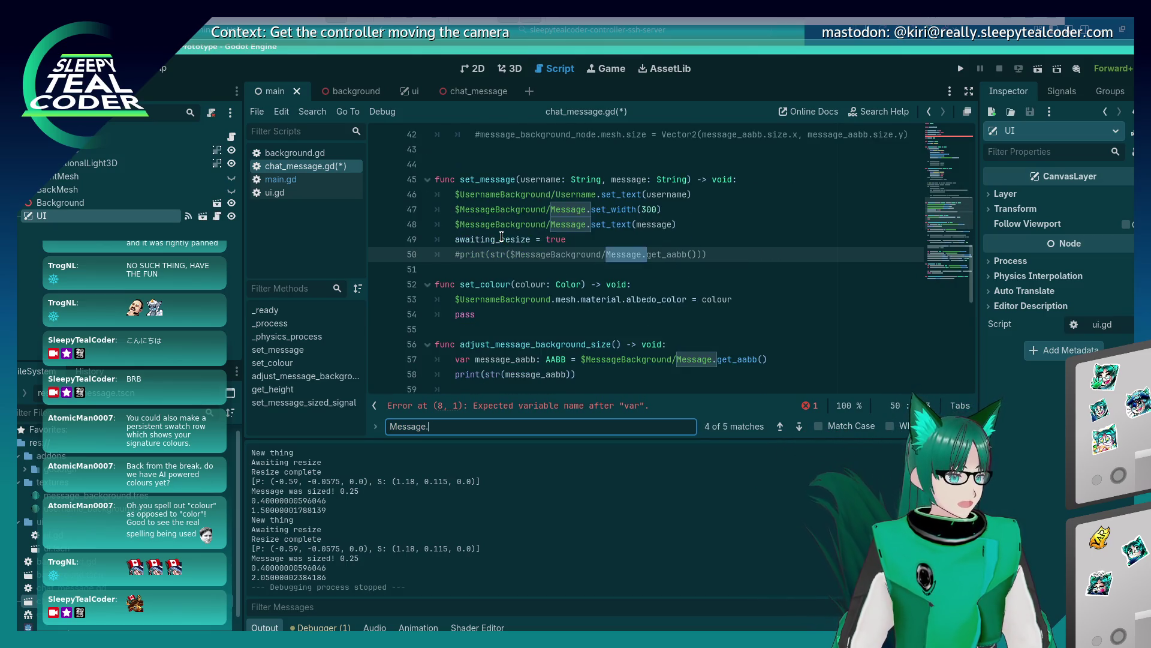
key(Return)
key(Return)
key(Return)
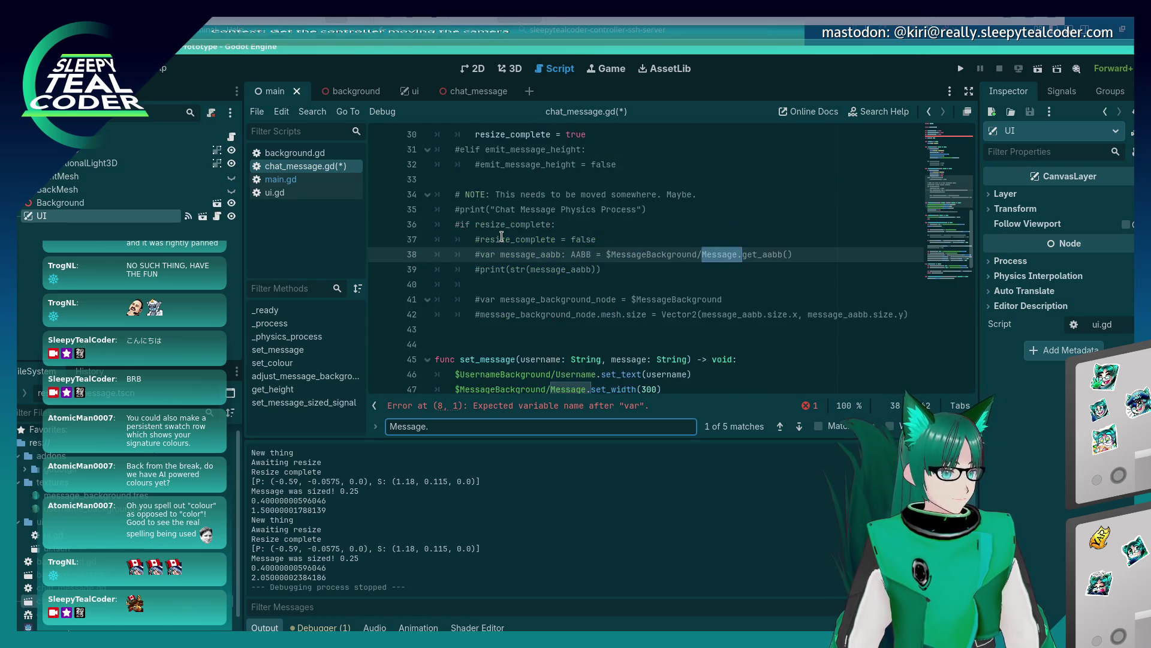
key(Return)
key(Return)
key(Return)
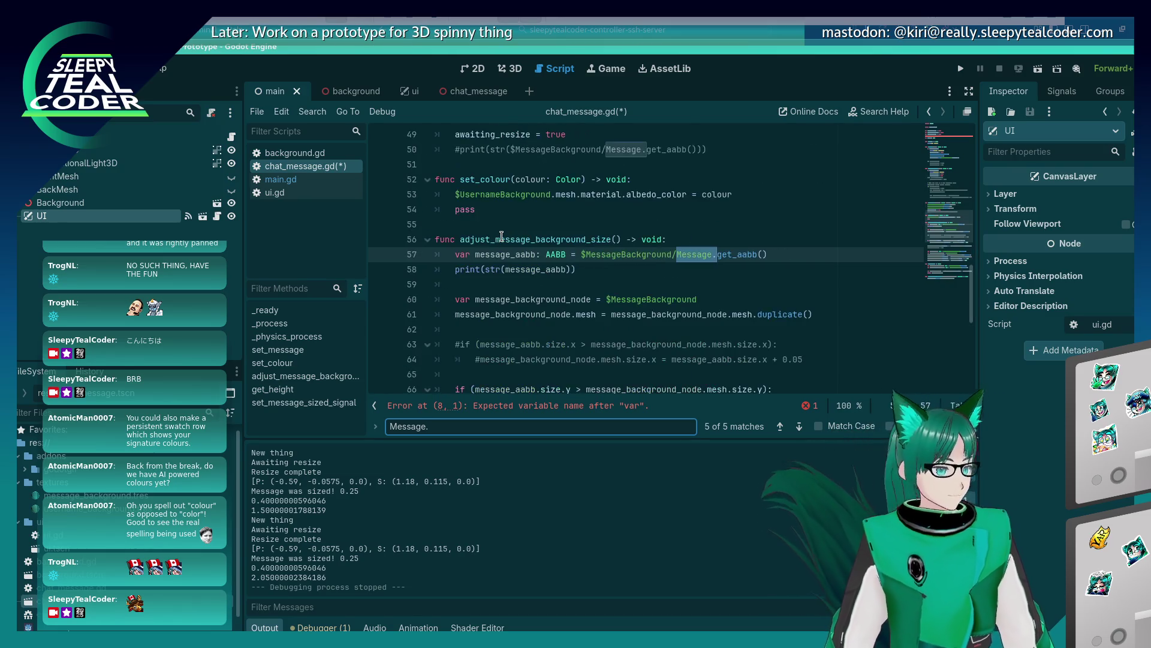
key(Return)
key(Return)
key(Return)
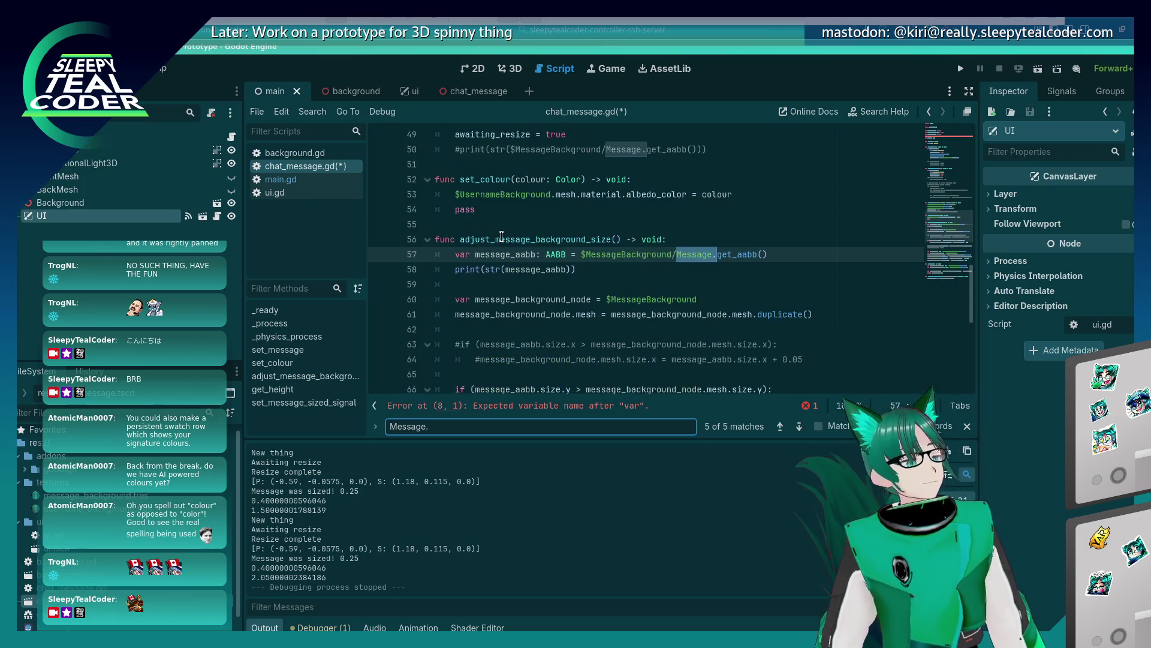
key(Return)
key(Return)
key(Return)
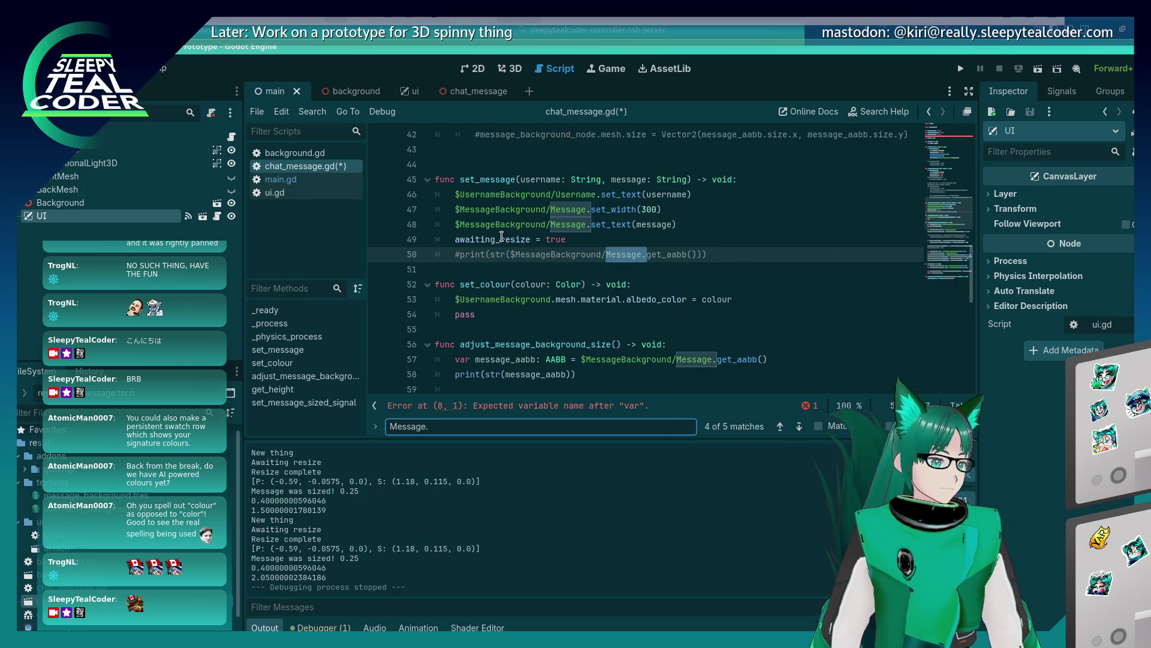
key(Return)
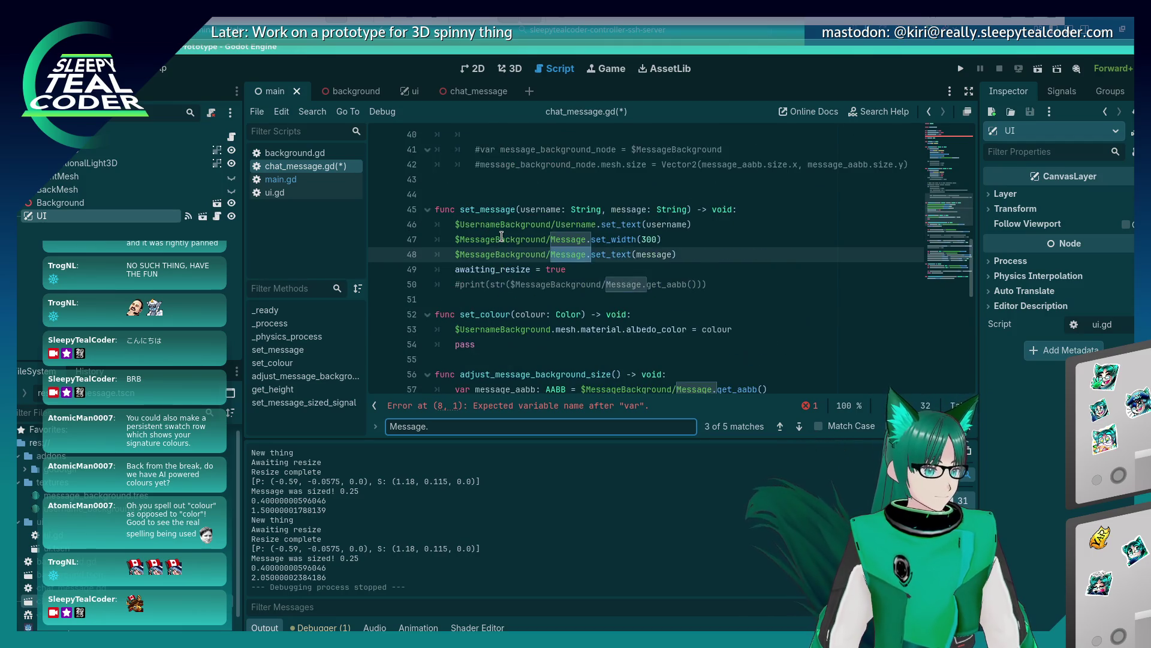
key(BackSpace)
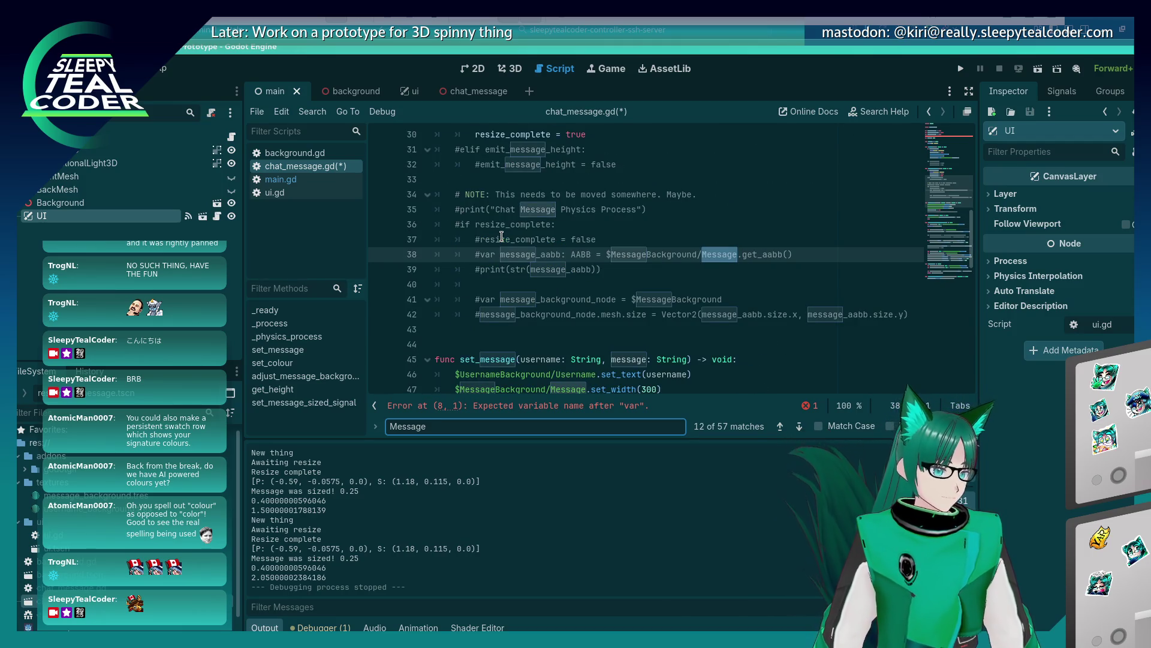
Delete the unused 'var Message: Node' line at the top of the script
click(502, 237)
key(ctrl+Home)
click(531, 258)
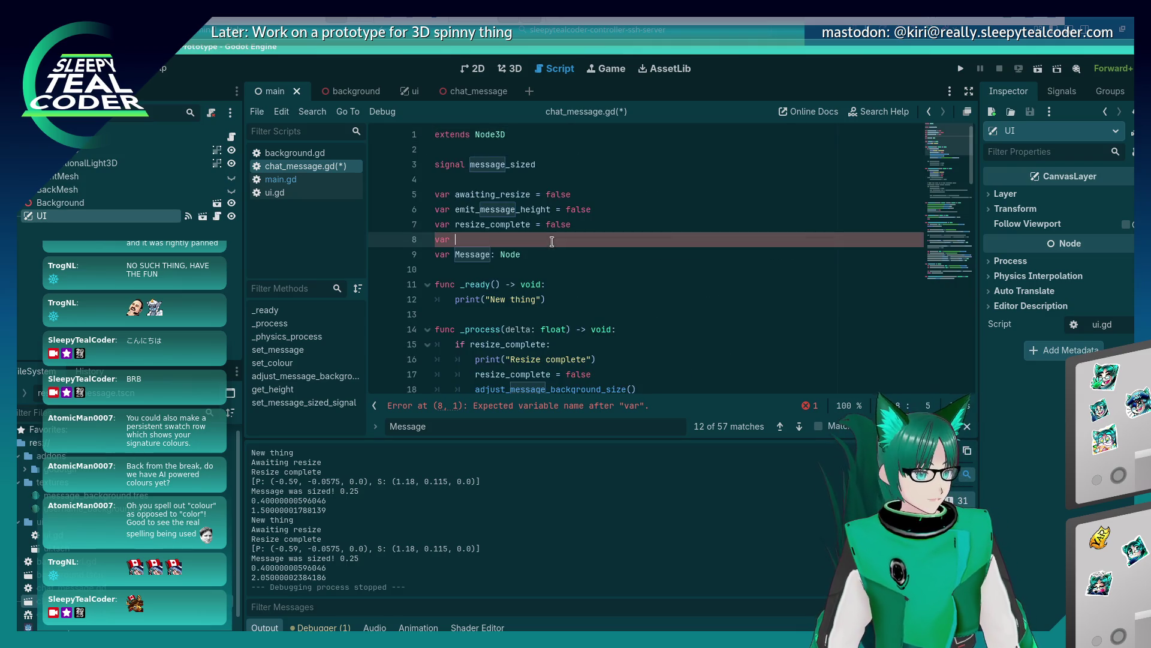
key(ctrl+shift+k)
Declare 'var background_colour: Color = Color.BLACK' and save the script
text(background_colour)
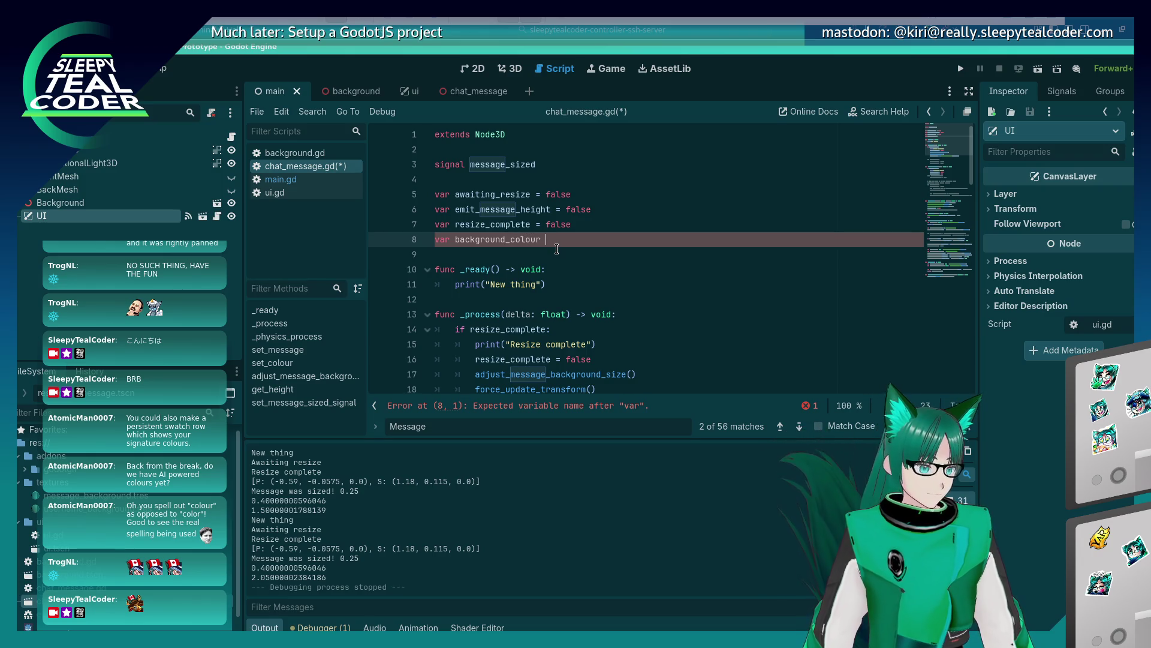
key(BackSpace)
text(olo)
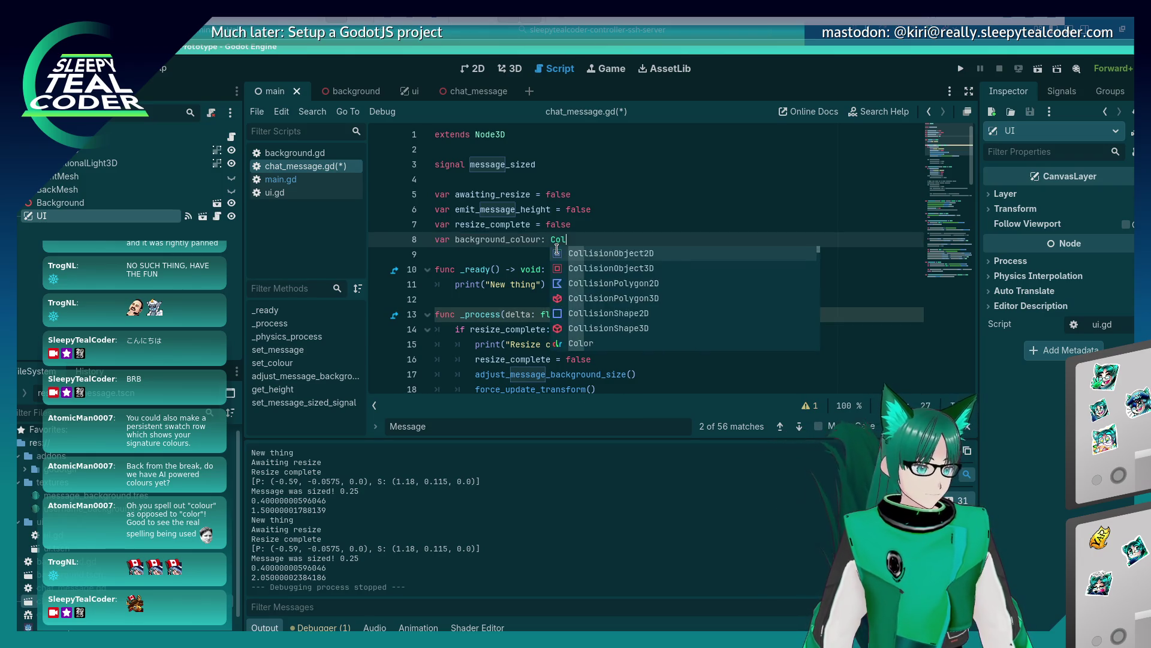
text(r)
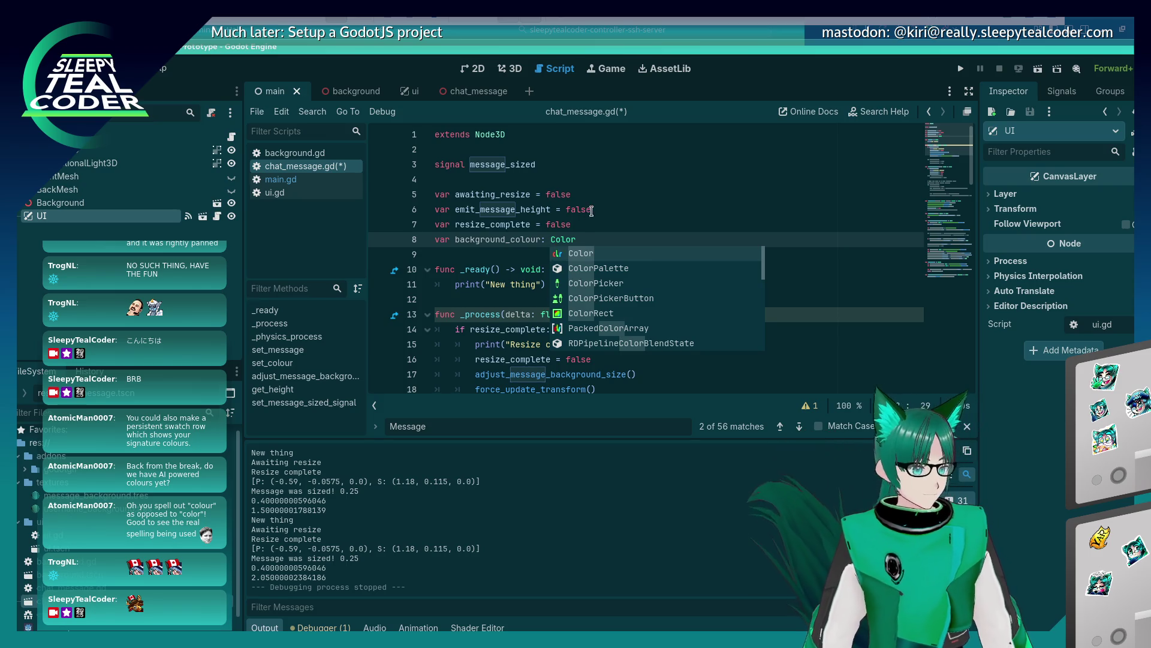
text( = Col)
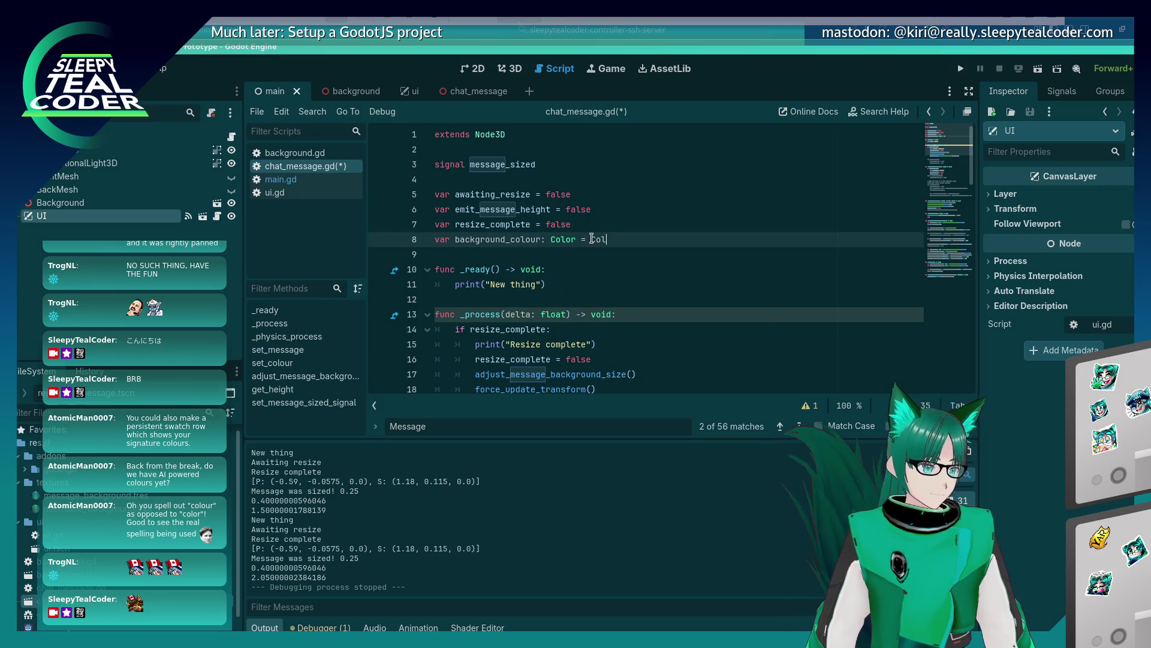
text(or.BL)
key(Return)
key(ctrl+s)
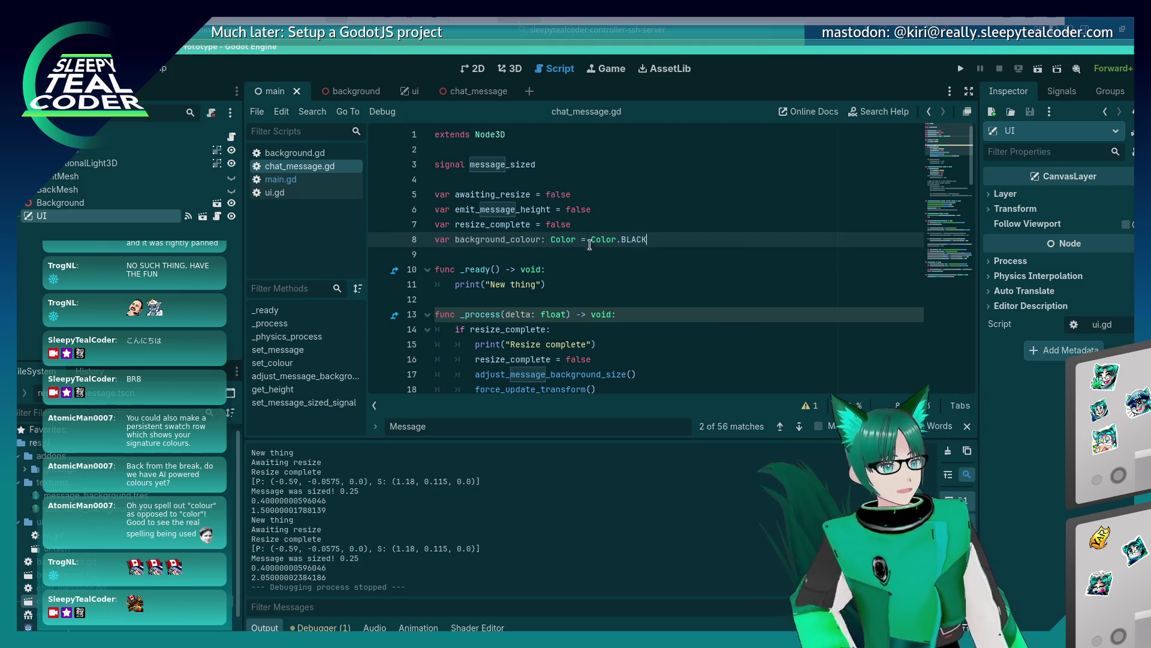
key(Down)
Change background_colour's default from Color.BLACK to Color.TEAL and save
click(656, 235)
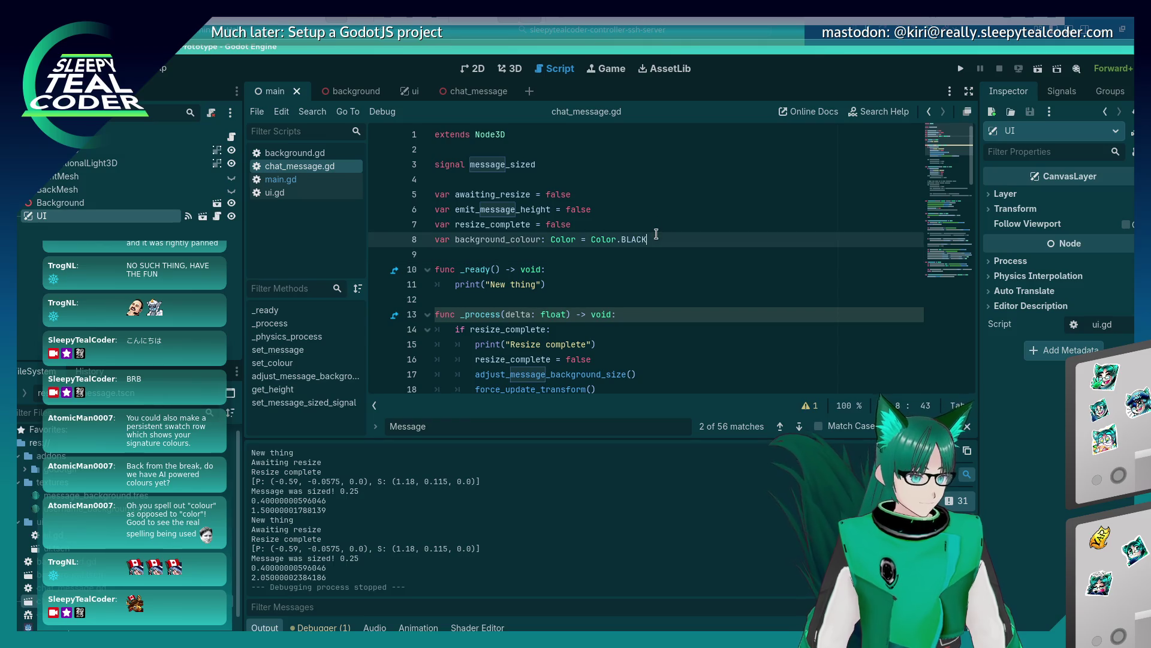
key(BackSpace)
key(BackSpace)
key(BackSpace)
text(te)
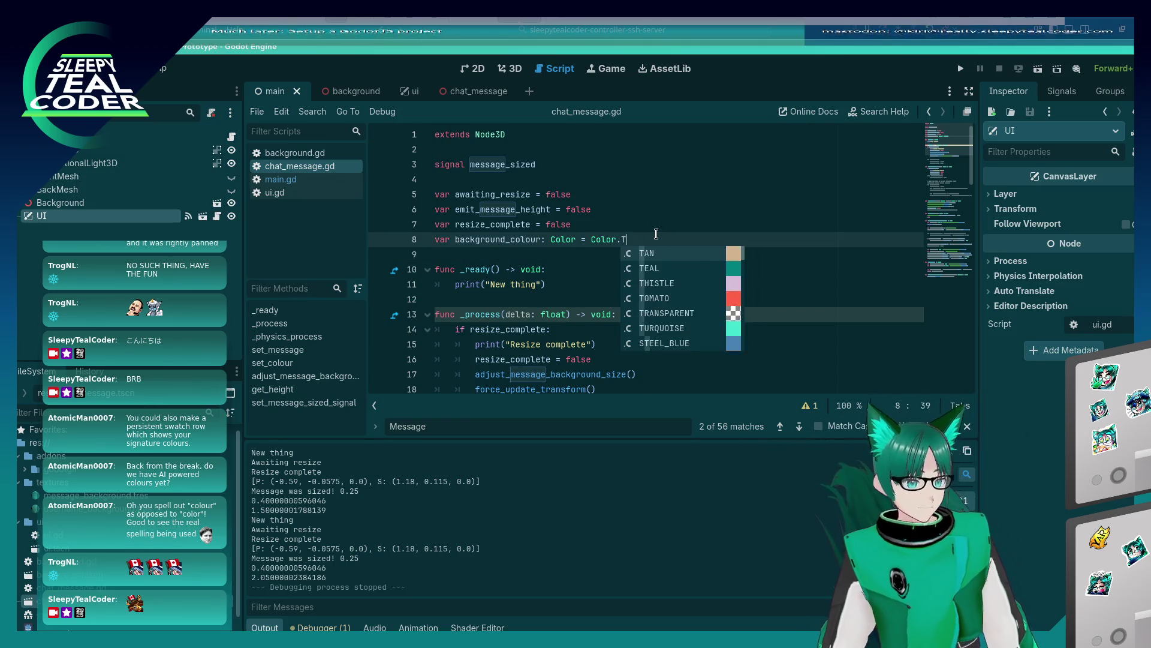
key(Return)
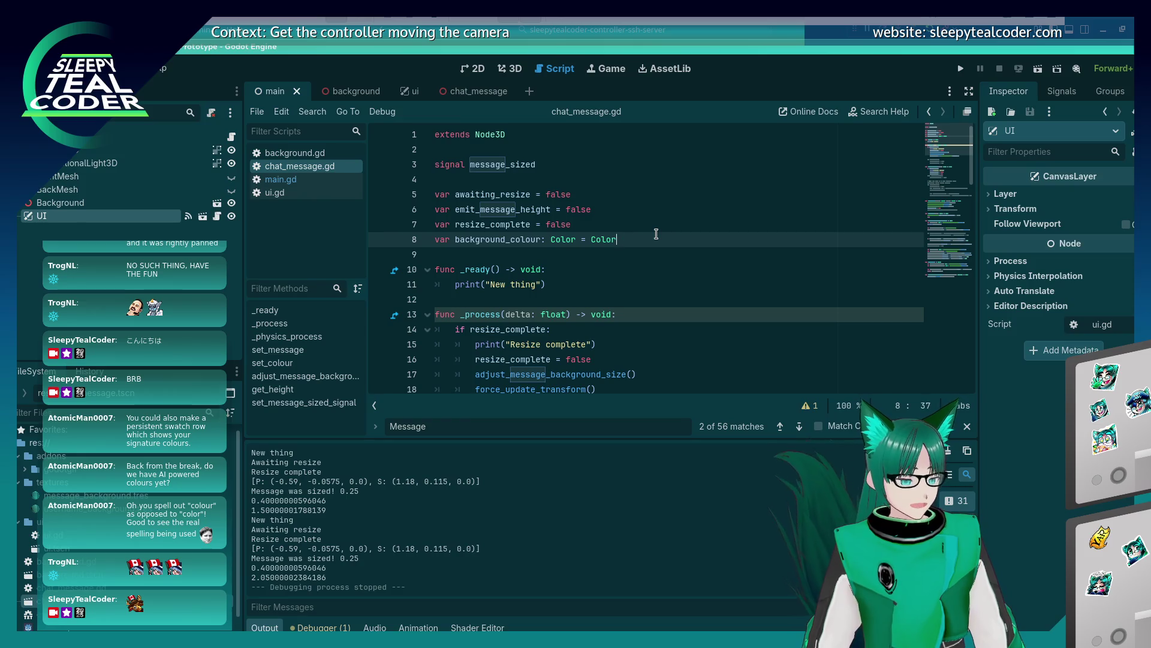
text(.te)
key(Return)
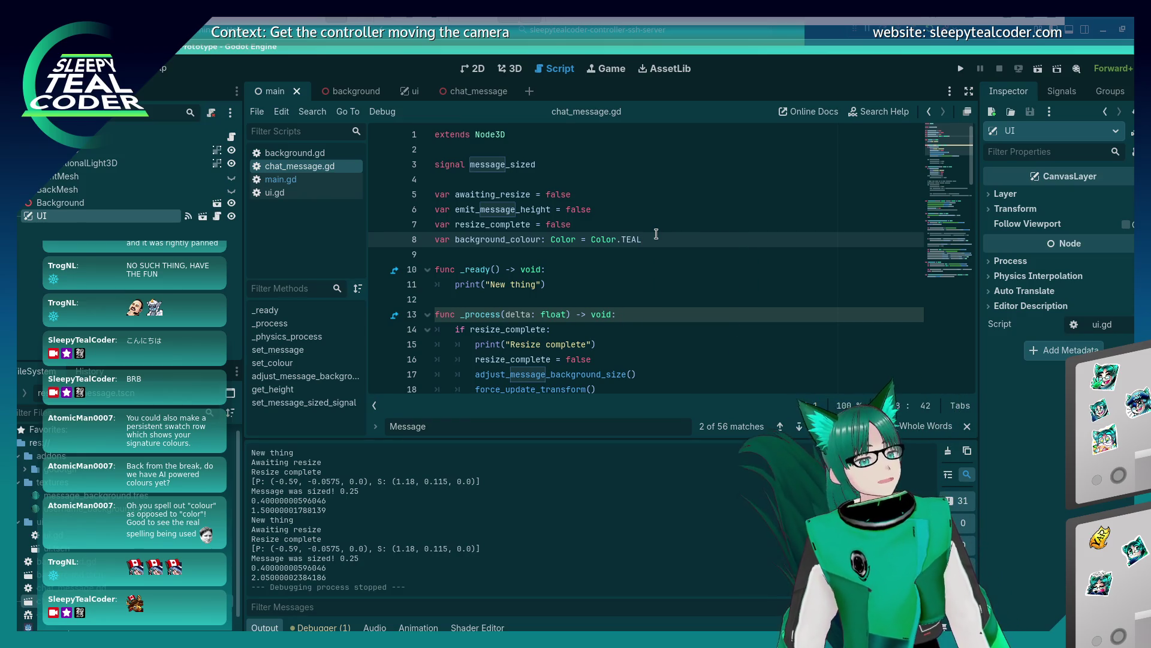
key(ctrl+s)
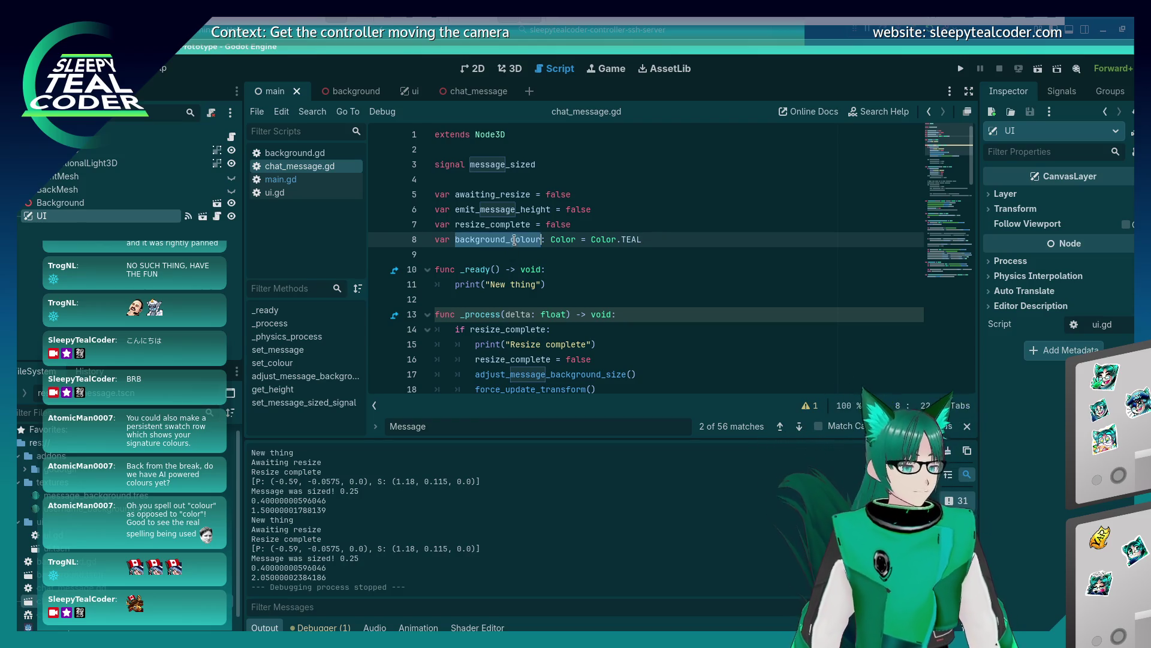
Replace set_colour's old albedo colour line with 'background_colour = colour'
scroll(521, 242, down, 12)
scroll(530, 236, down, 11)
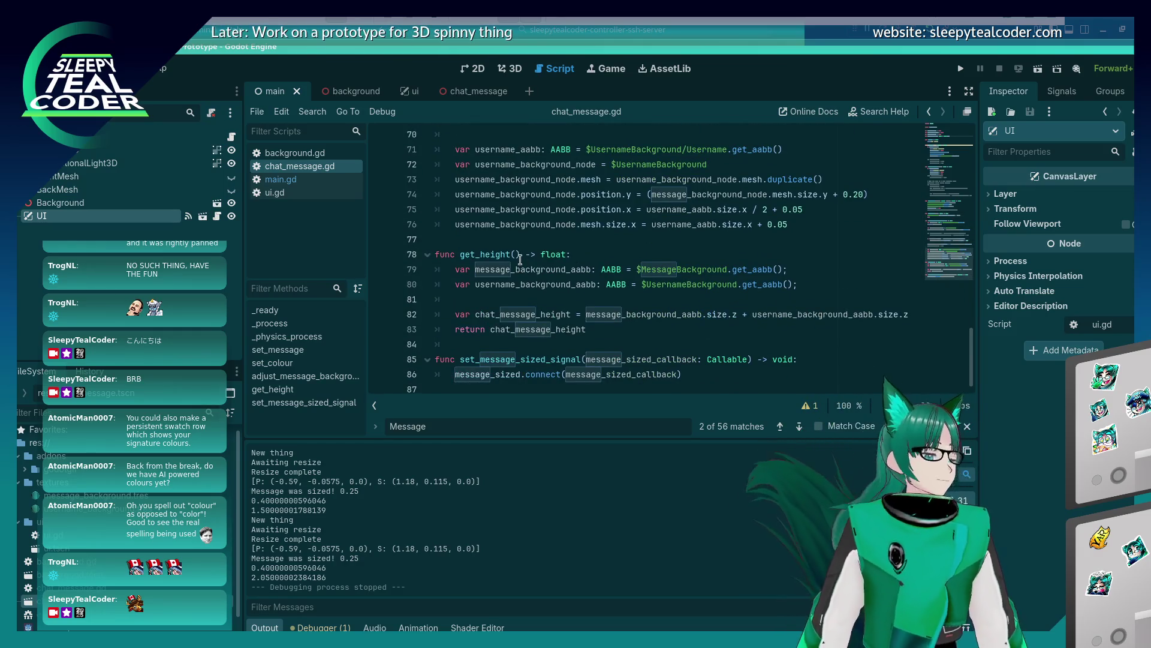
scroll(515, 275, up, 9)
click(683, 259)
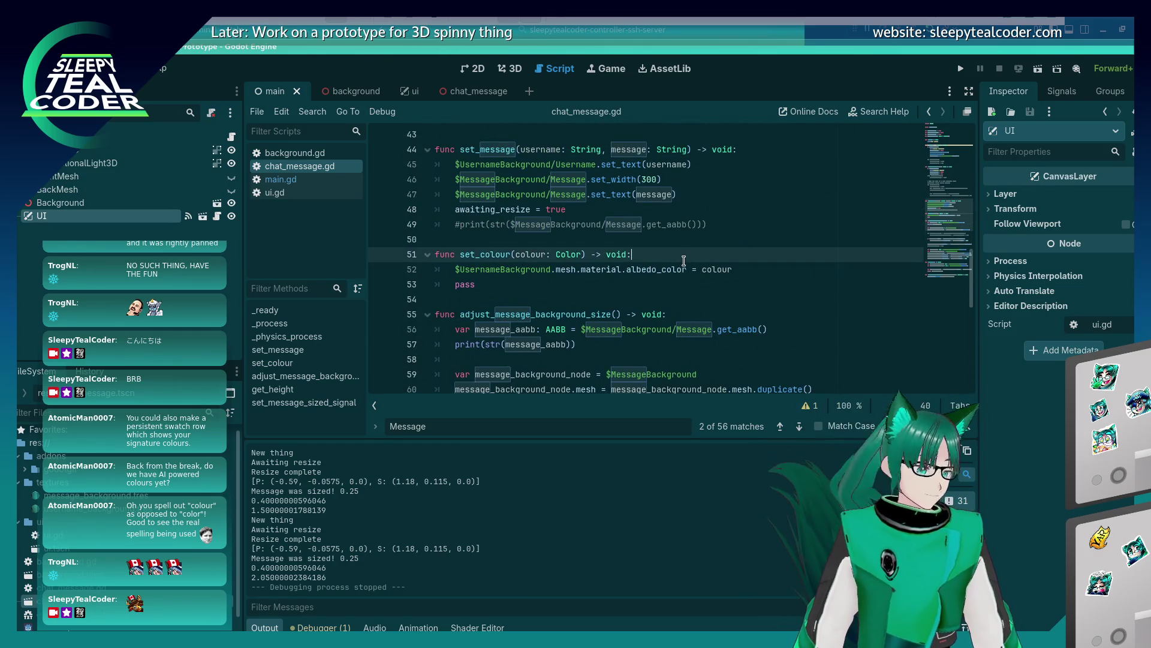
key(Return)
text(background_colour = colour)
key(Escape)
key(Down)
key(End)
key(shift+Home)
key(shift+Home)
key(BackSpace)
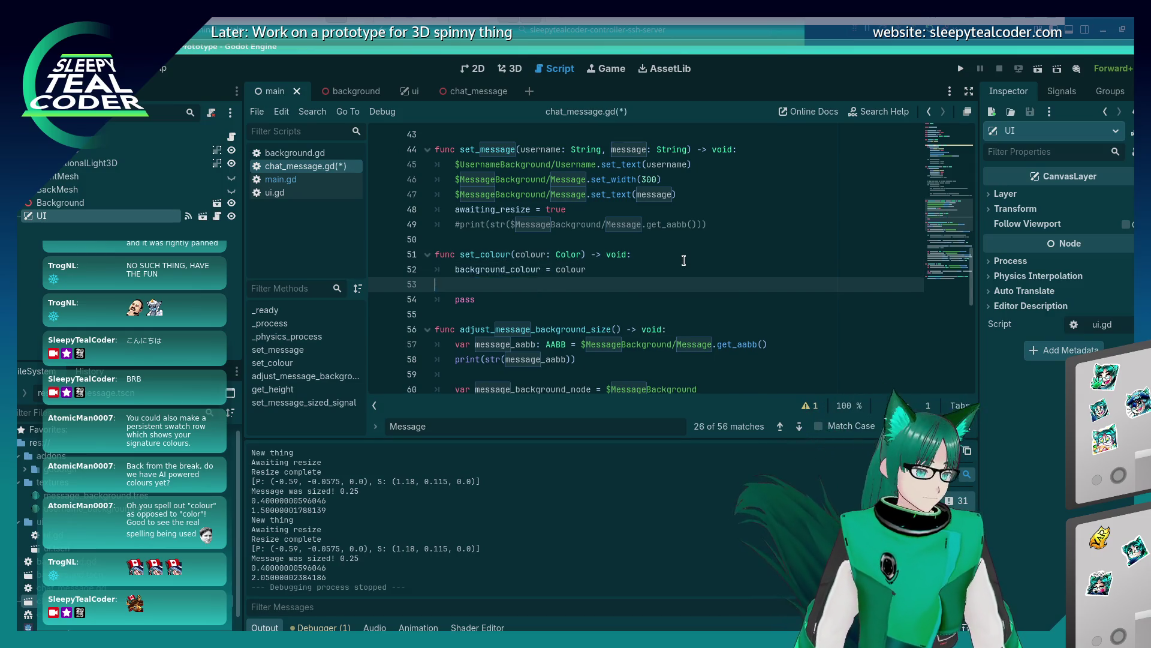
key(BackSpace)
Begin a username background mesh line after line 73, then show the 3D view
scroll(684, 259, down, 7)
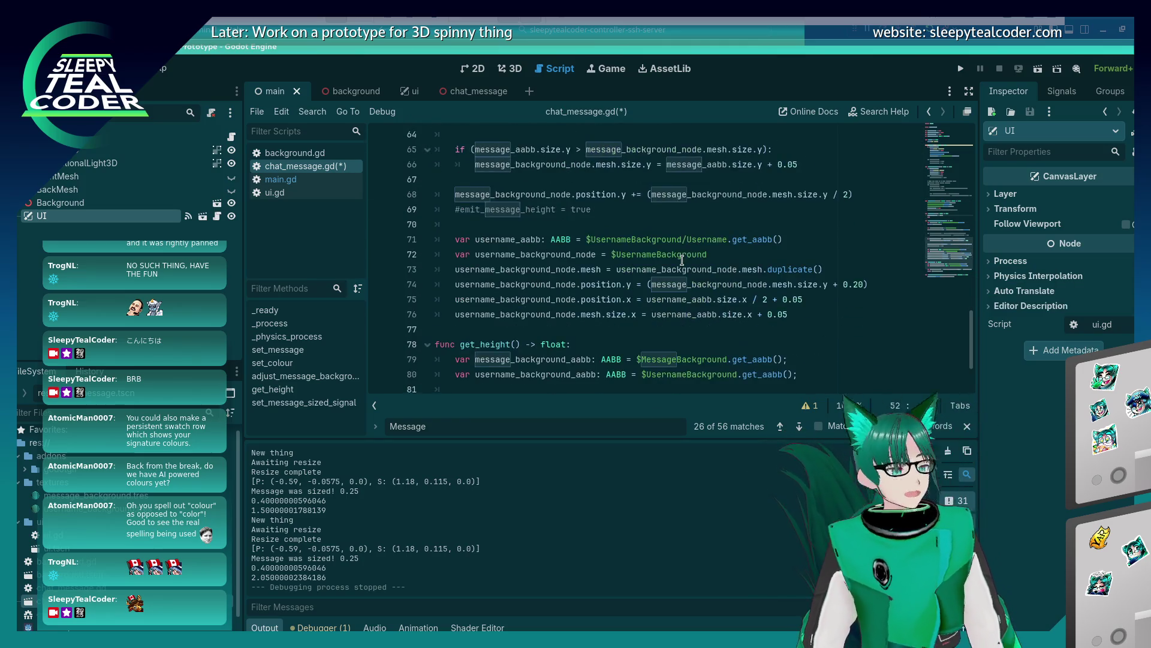
scroll(682, 260, down, 2)
scroll(673, 263, up, 2)
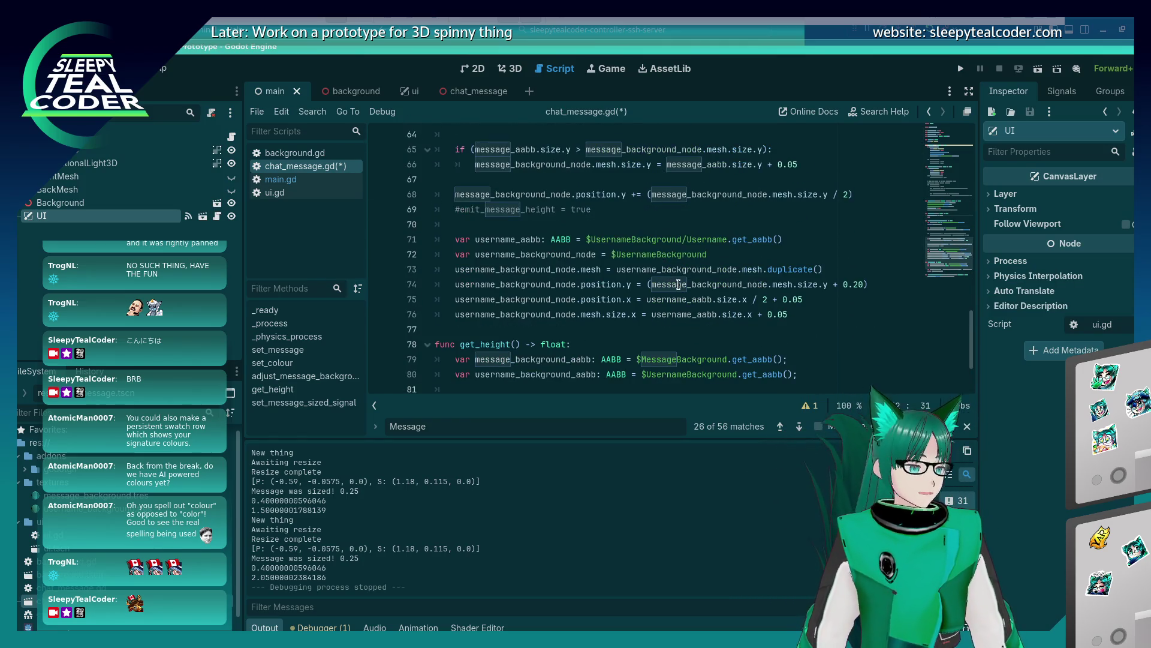
click(852, 264)
key(Return)
text(user)
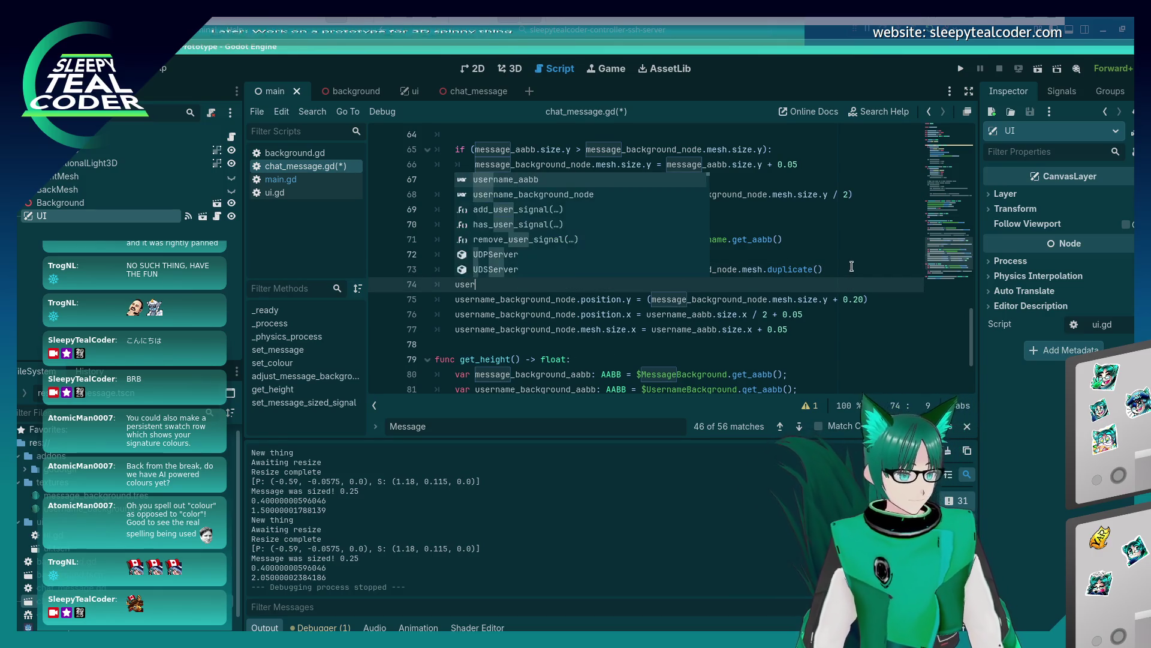
text(name_backgounr)
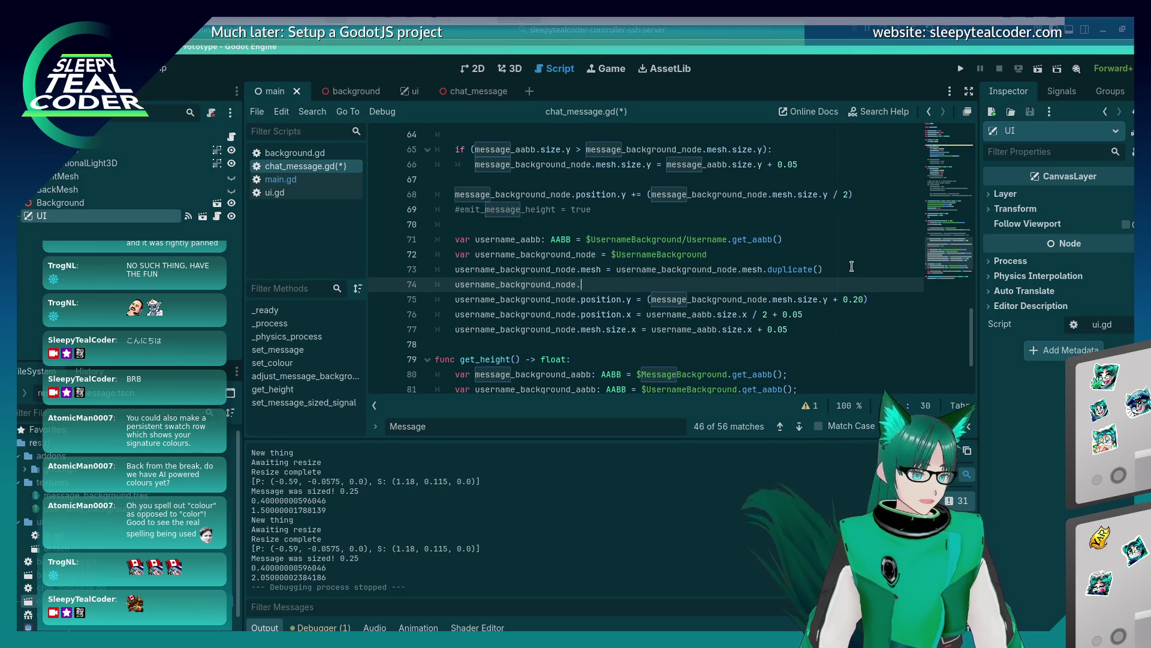
text(mesh.albedo_col)
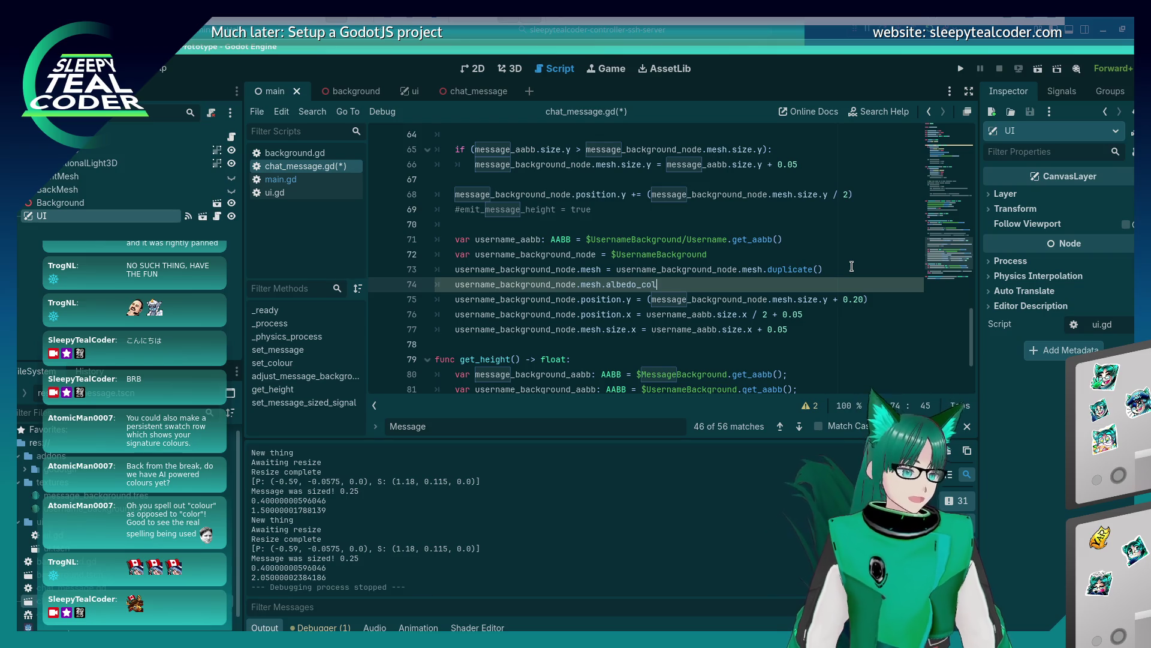
click(509, 69)
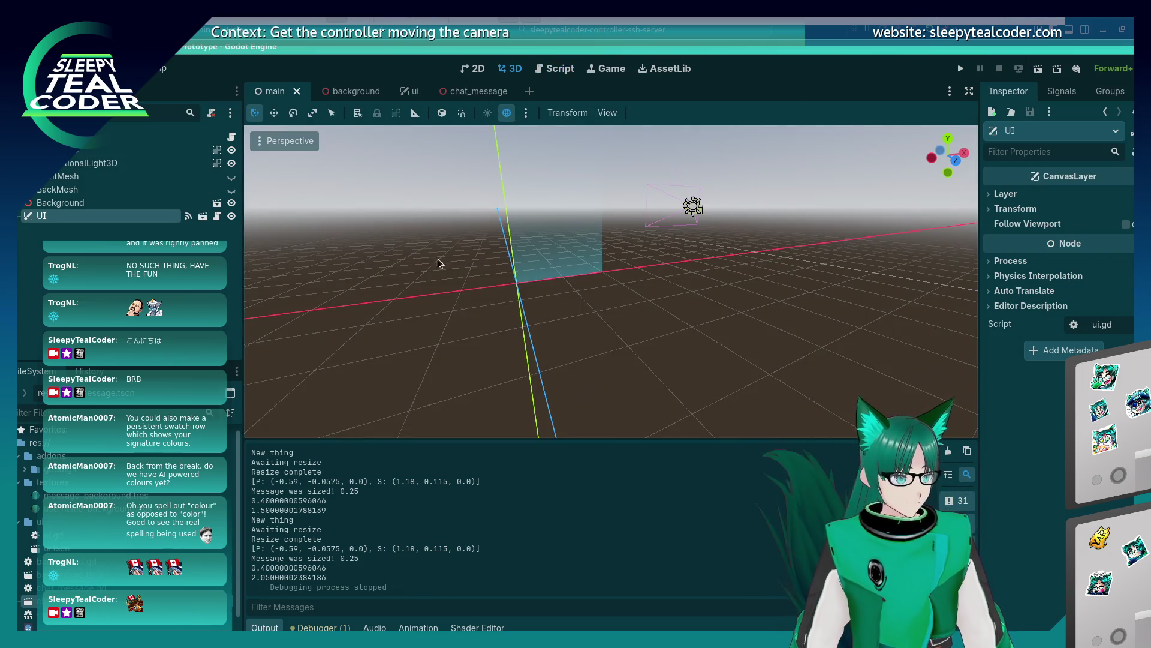
Complete line 74 as mesh.material.albedo_color = background_colour and save chat_message.gd
click(461, 90)
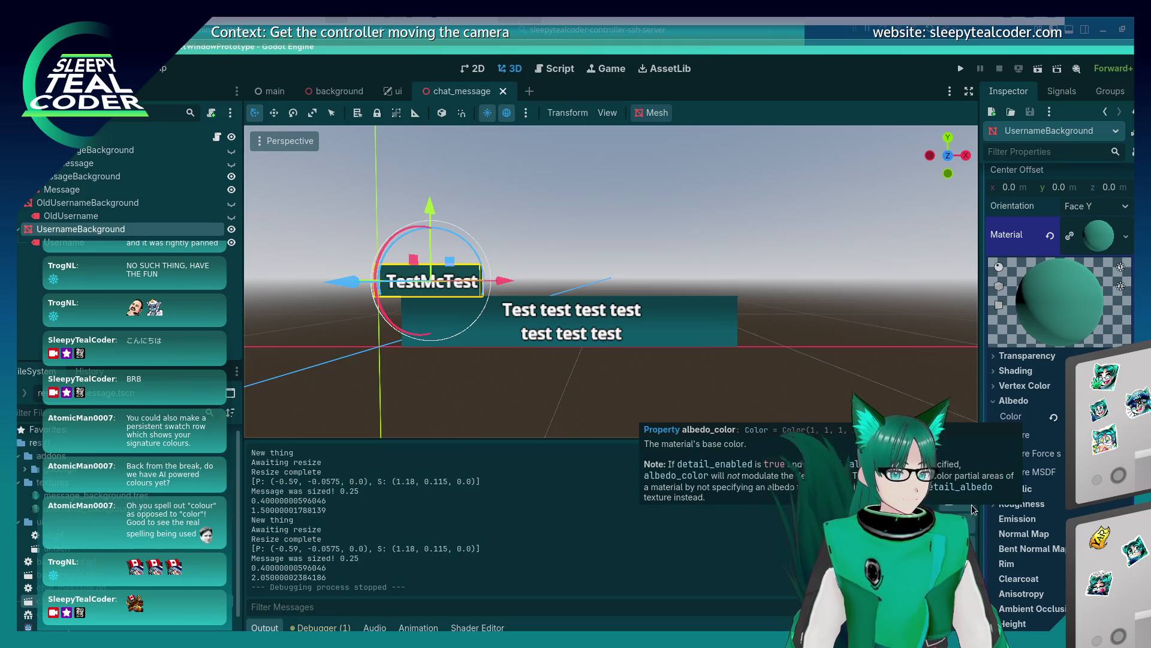
click(558, 69)
double_click(610, 285)
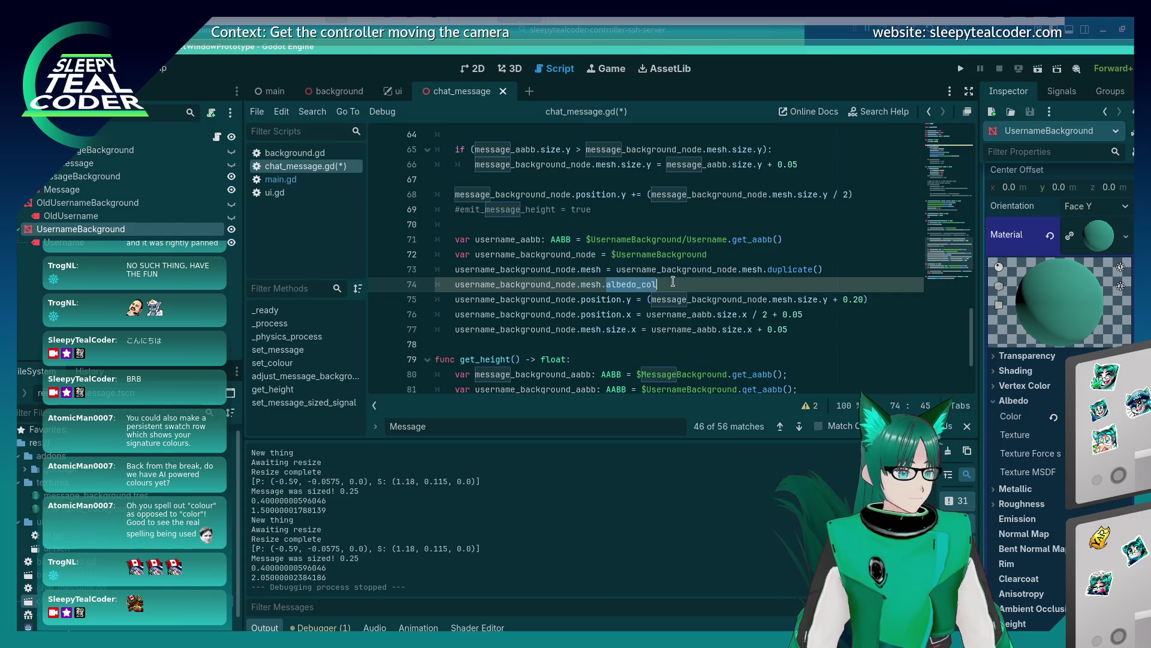
key(BackSpace)
text(material.)
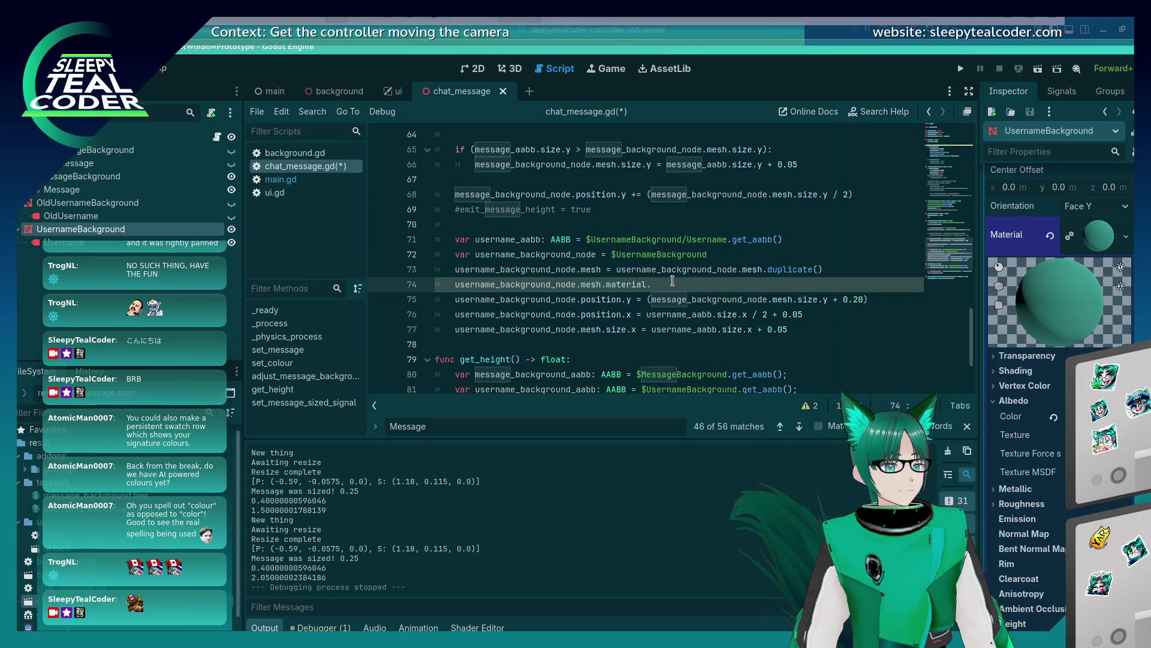
text(albedo_color = )
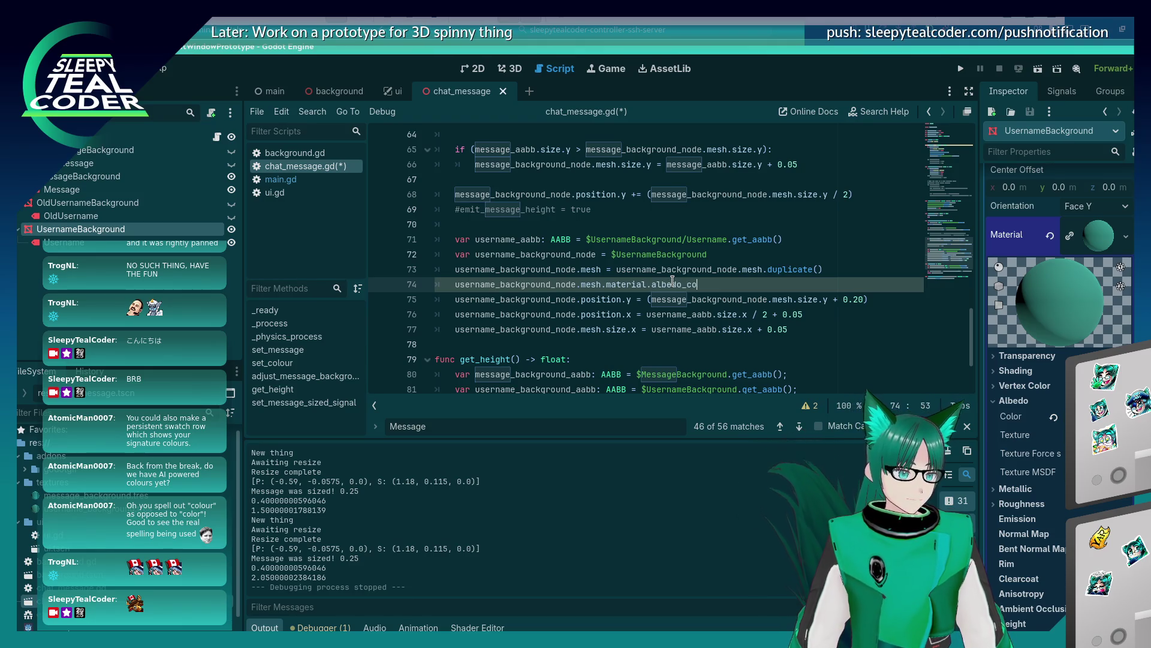
text(background_c)
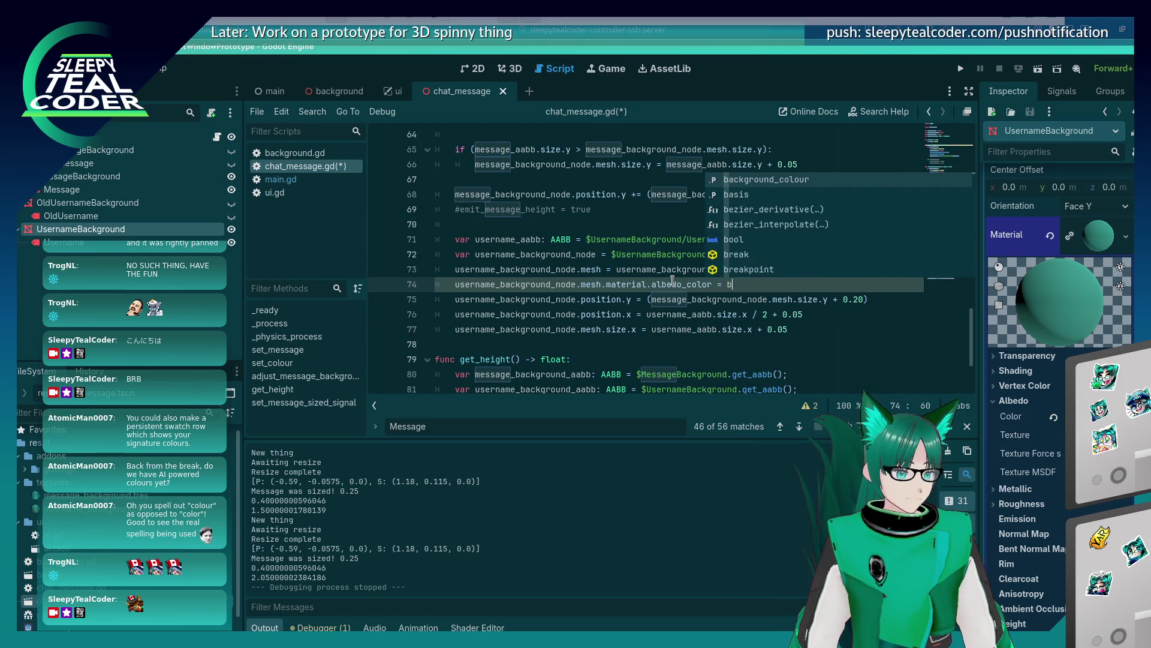
key(Return)
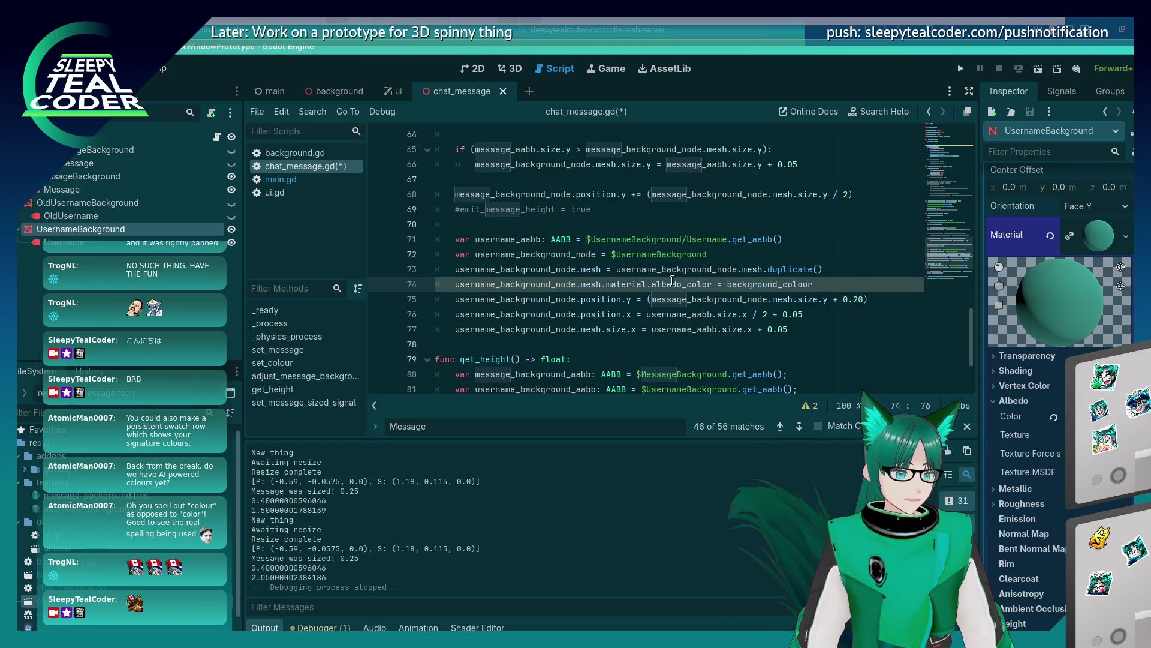
key(ctrl+s)
scroll(758, 304, up, 12)
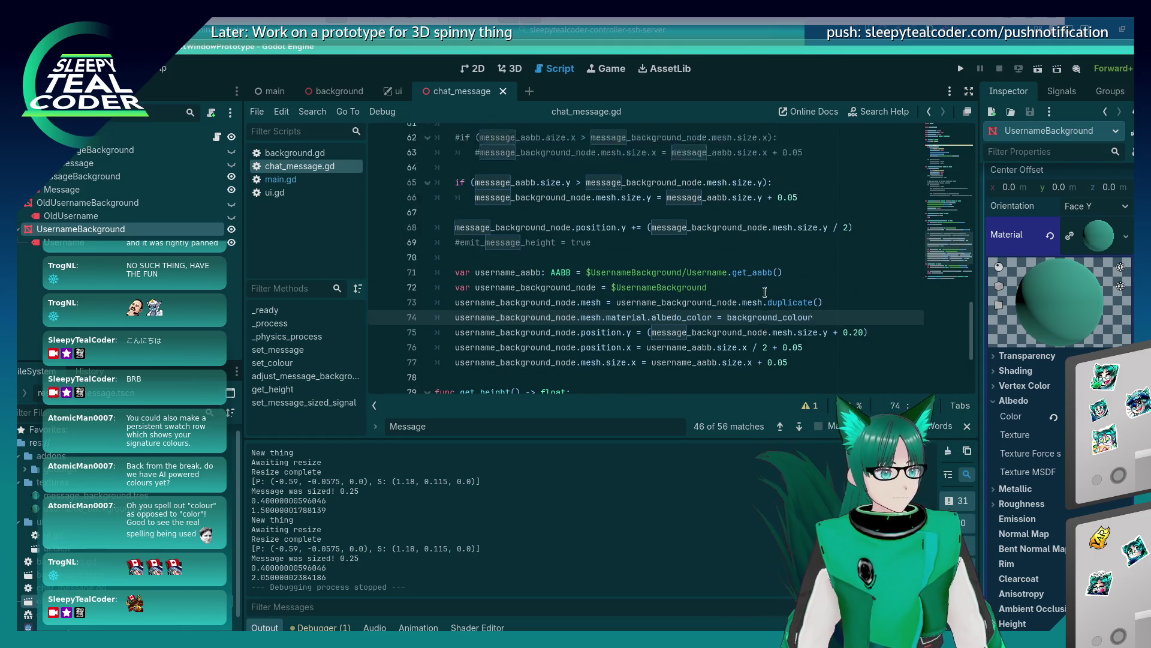
Run the game and add a first test chat message
scroll(758, 303, up, 5)
scroll(758, 303, down, 11)
scroll(758, 303, down, 8)
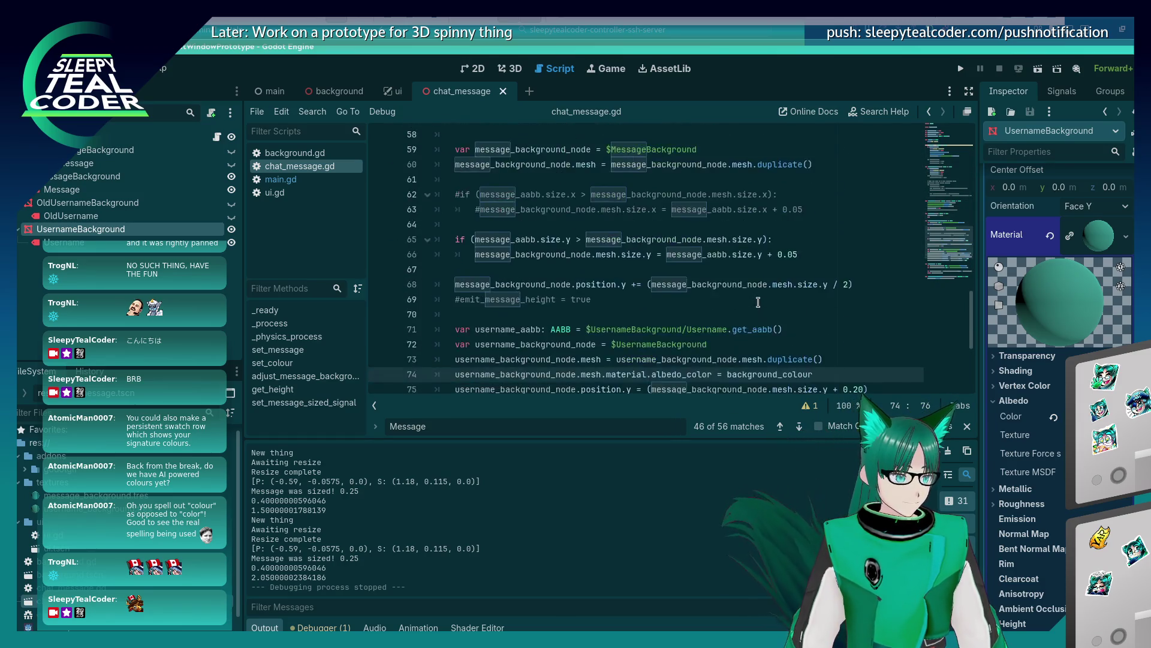
scroll(758, 303, up, 7)
scroll(757, 302, up, 1)
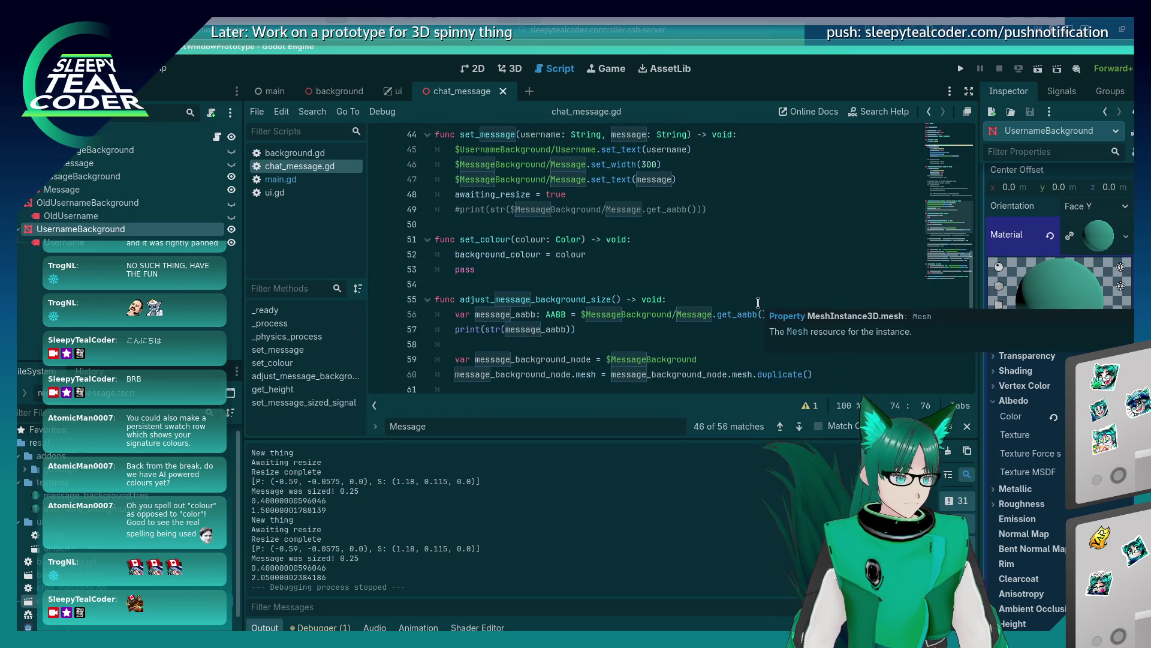
click(959, 69)
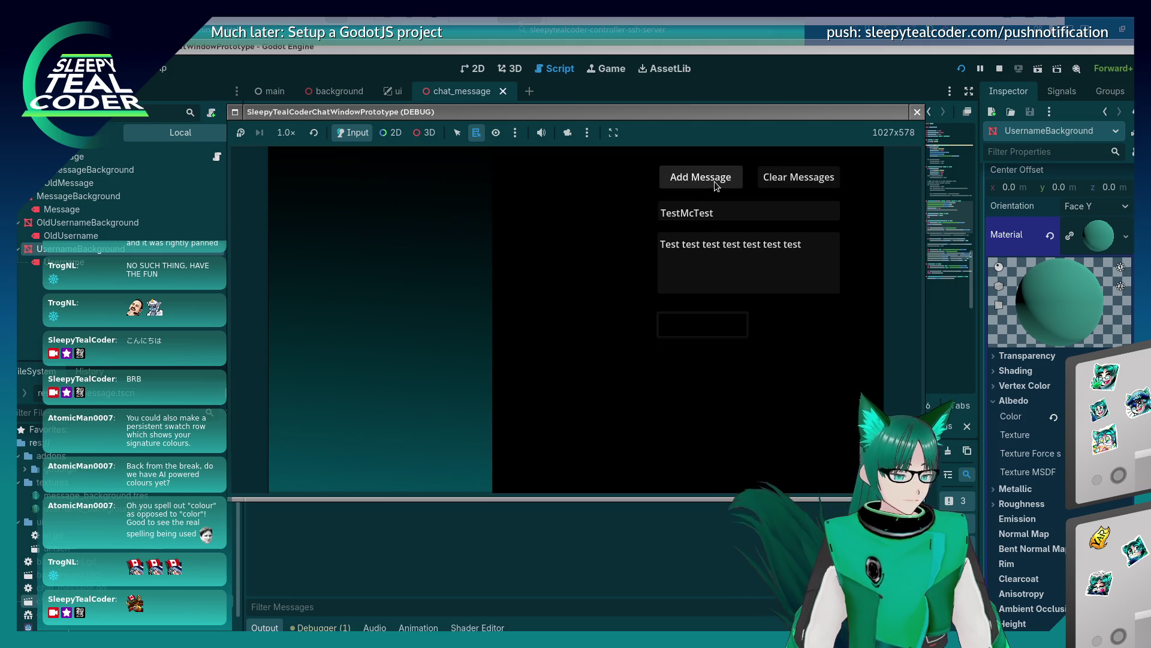
click(714, 180)
Pick a light green username colour, add another message, and close the game window
click(724, 327)
click(739, 246)
drag(780, 258, 781, 223)
click(746, 193)
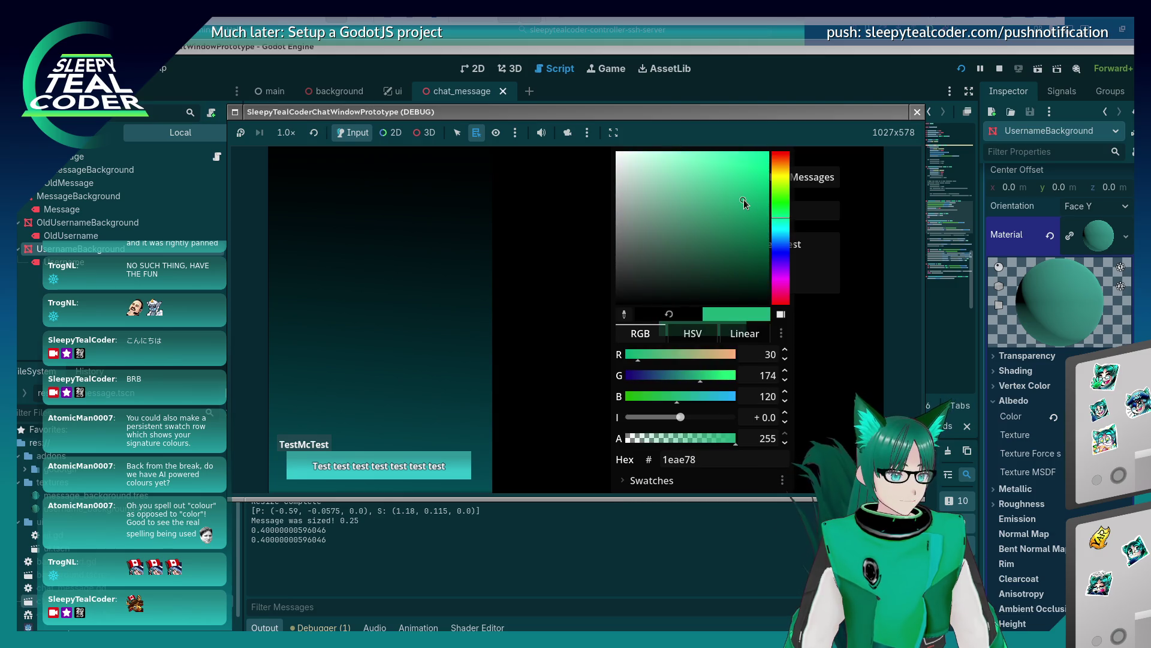
key(Escape)
click(730, 186)
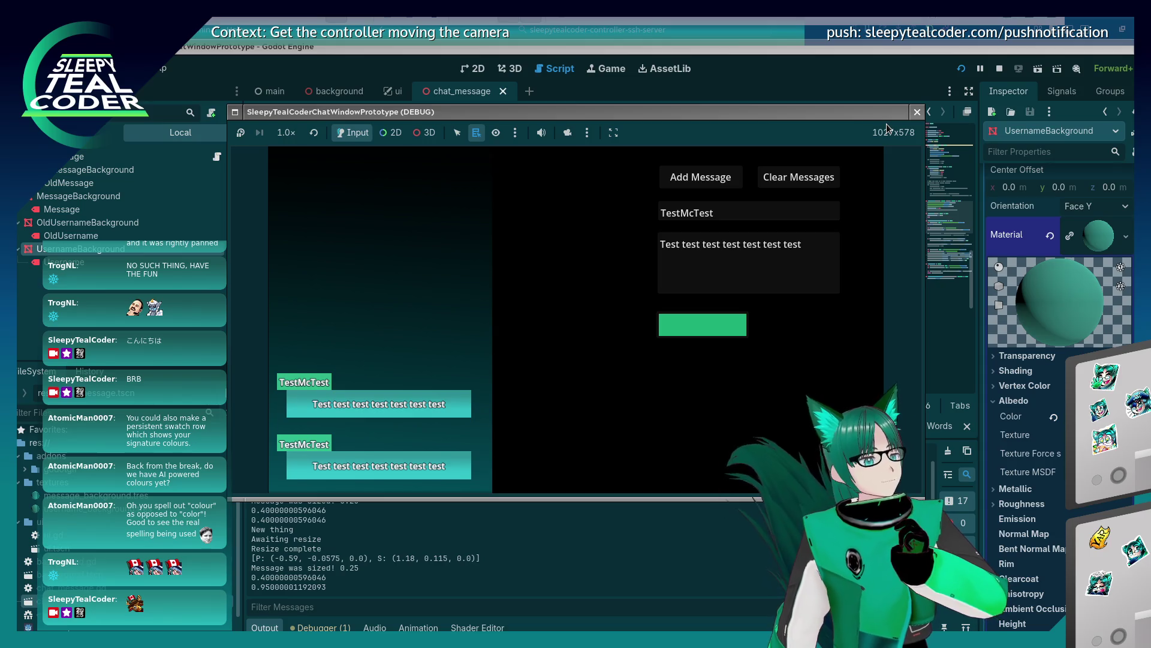
click(915, 111)
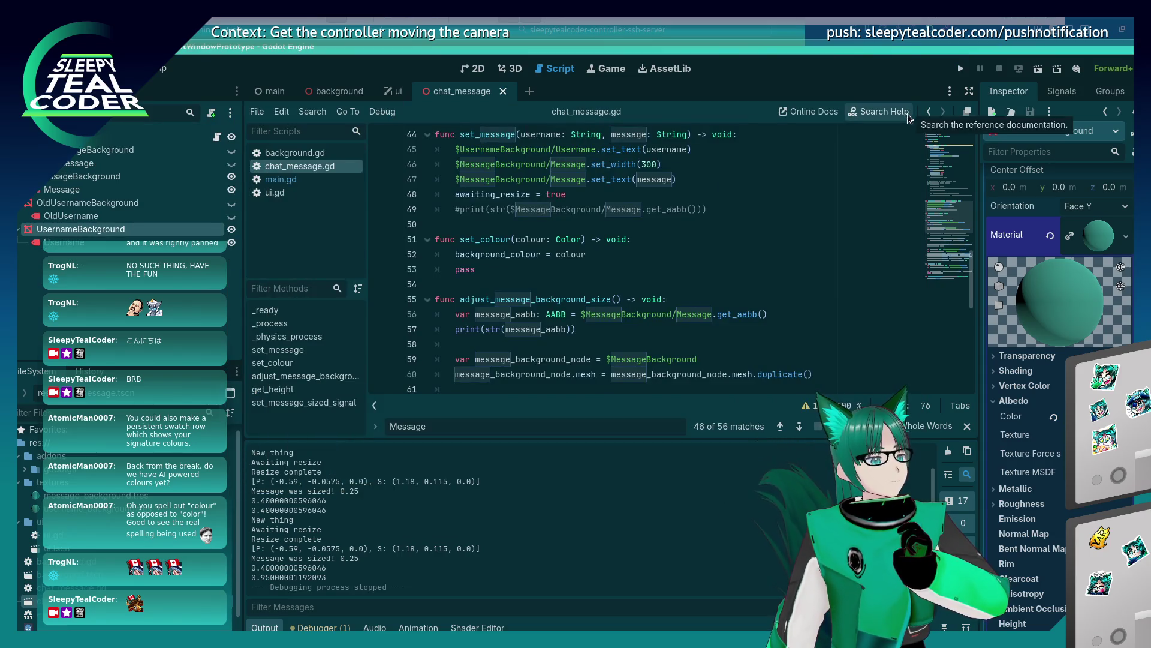
Return to chat_message.gd and locate line 74, which sets the username mesh albedo colour
click(633, 290)
scroll(634, 291, down, 5)
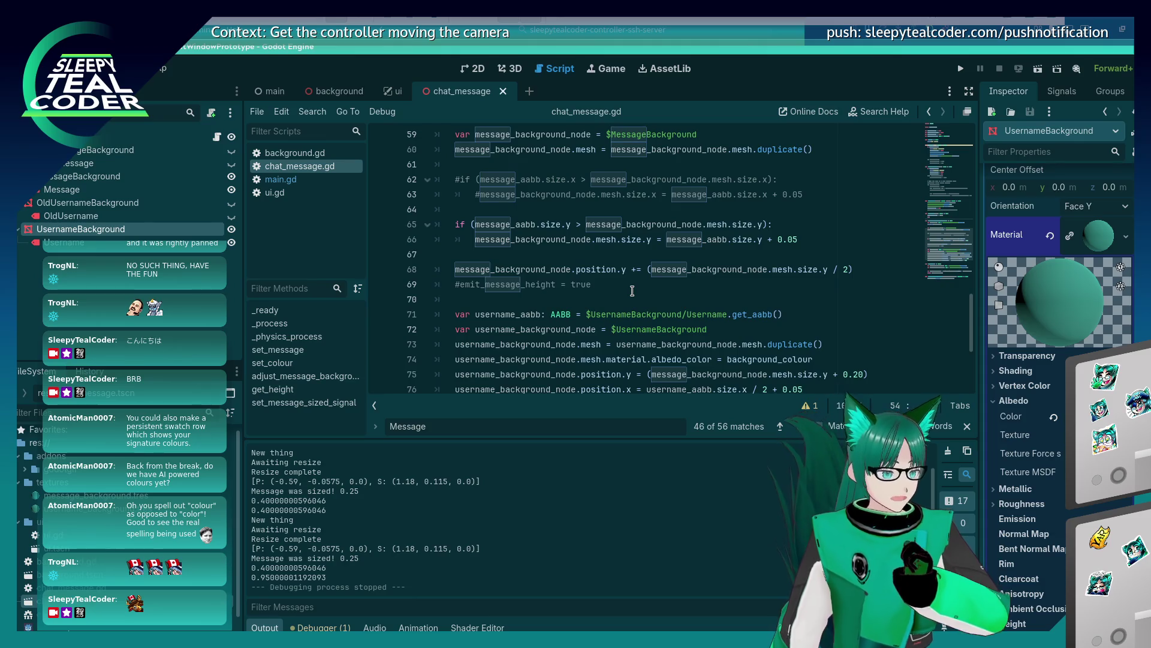
scroll(632, 291, down, 3)
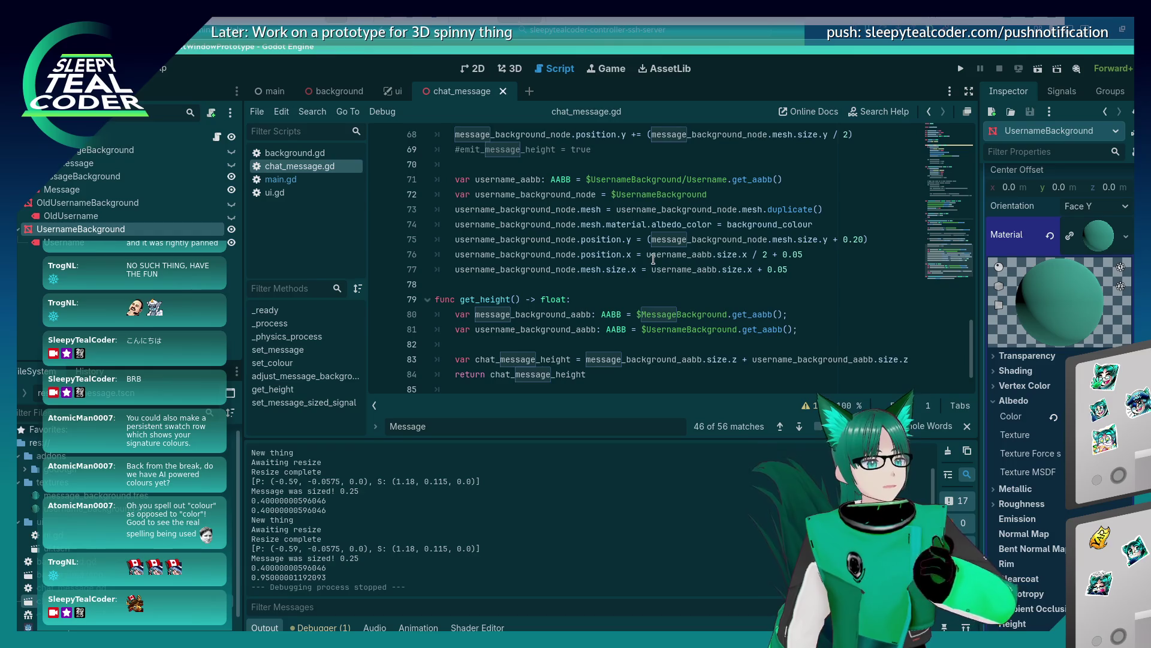
mouse_move(649, 263)
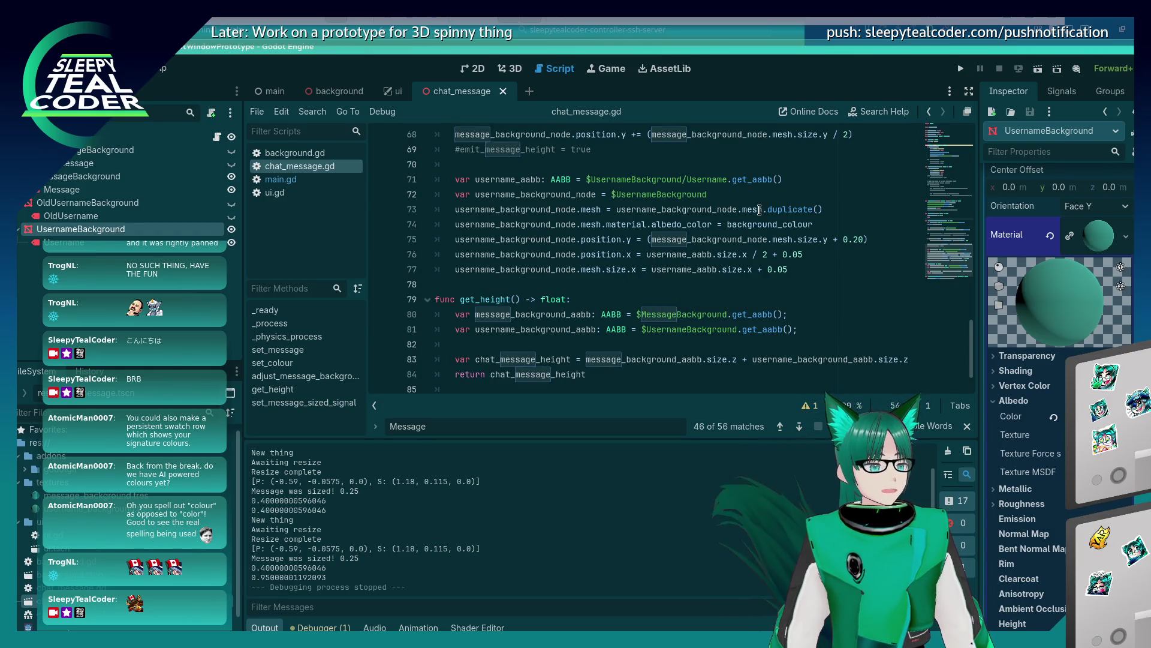
mouse_move(759, 210)
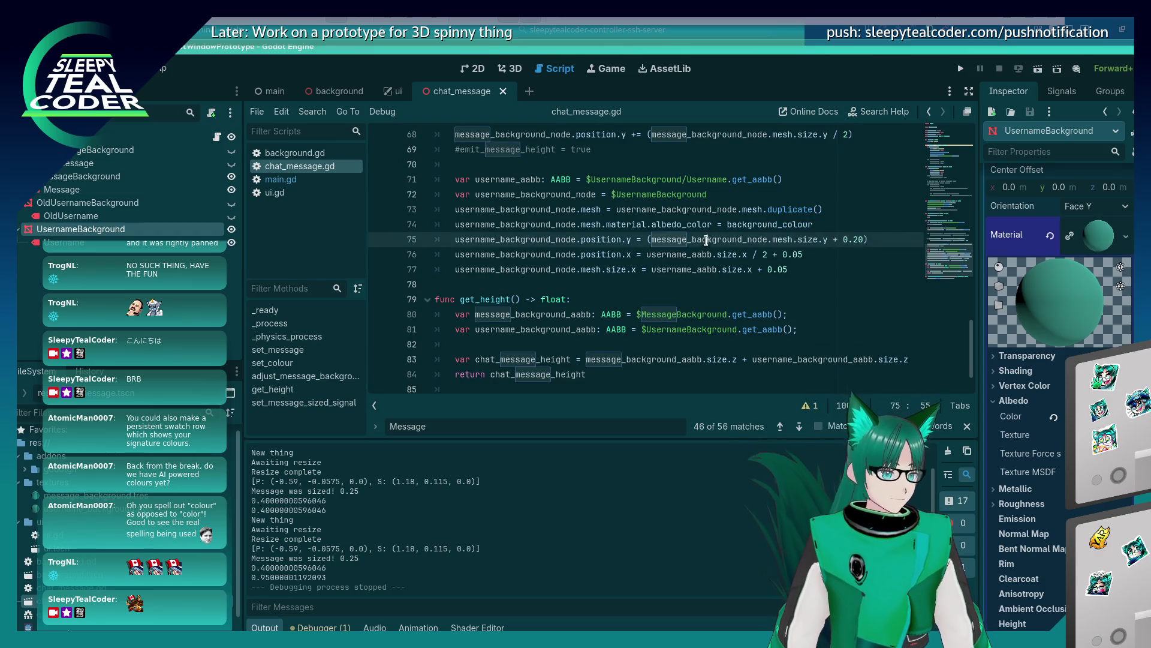
click(717, 229)
mouse_move(728, 256)
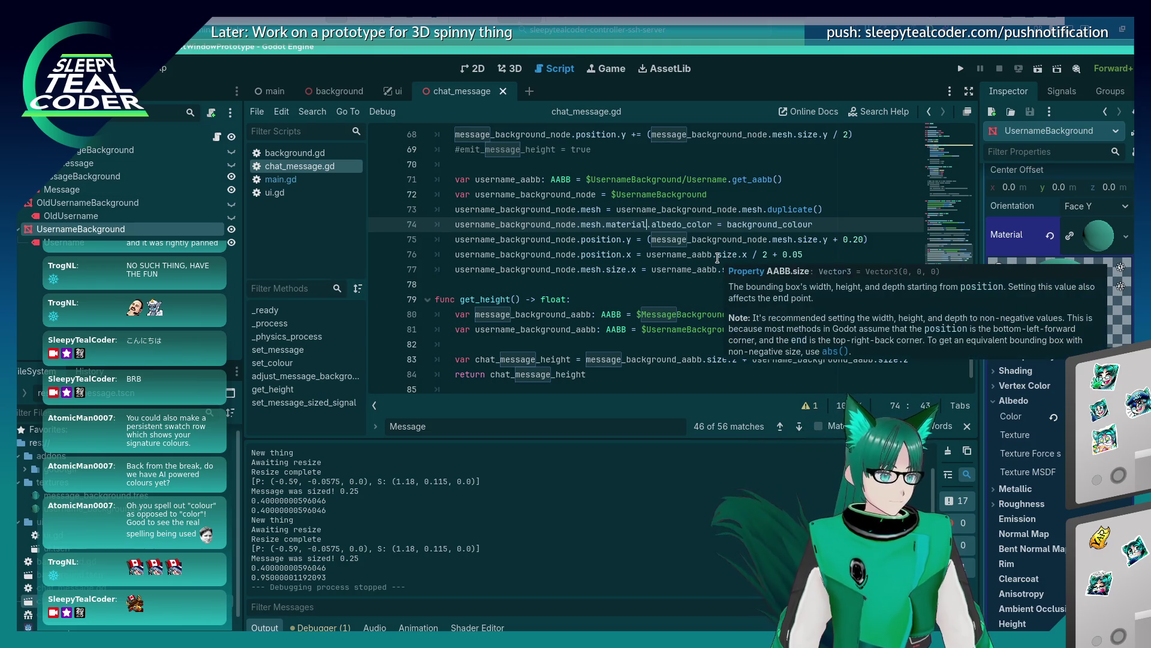
Insert 'username_background_node.mesh.material = username_background_node.mesh.material.duplicate()' above the albedo line
key(shift+Home)
key(ctrl+c)
key(Up)
key(End)
key(Return)
key(ctrl+v)
text(= usernam)
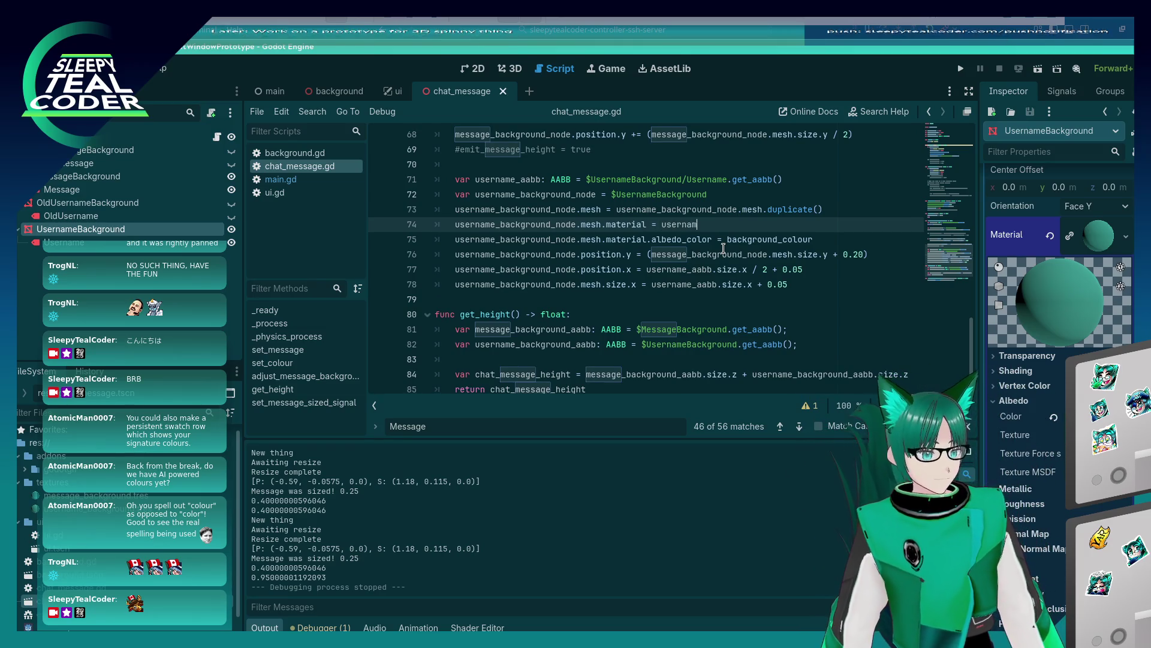
text(e_background_node.)
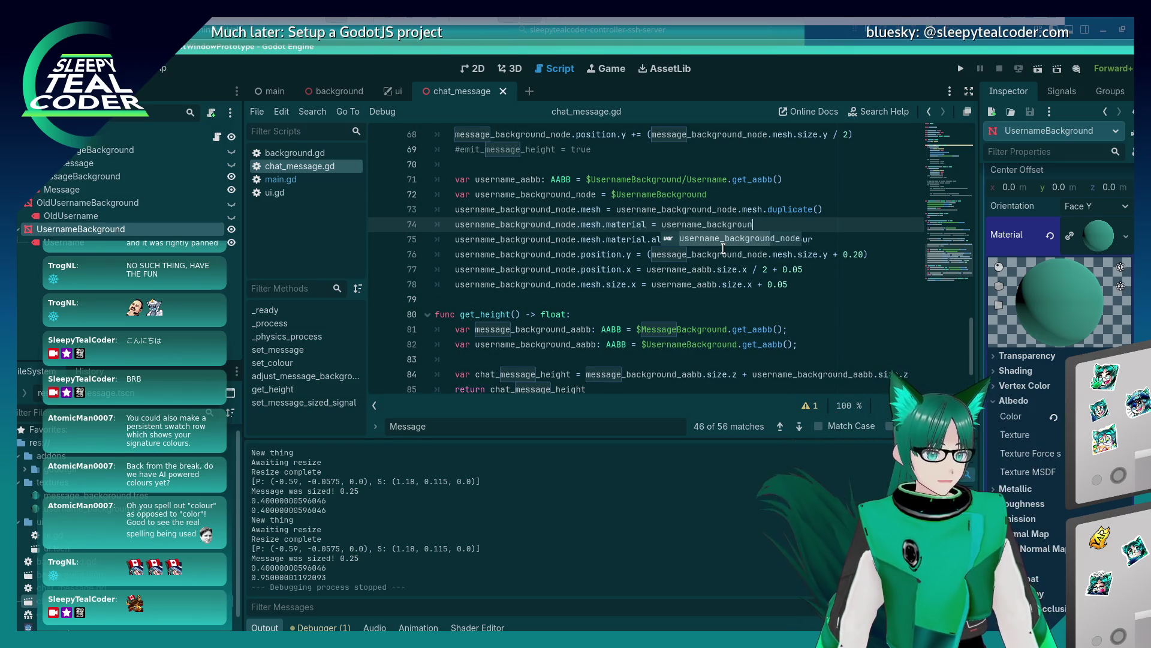
text(mesh.materiua)
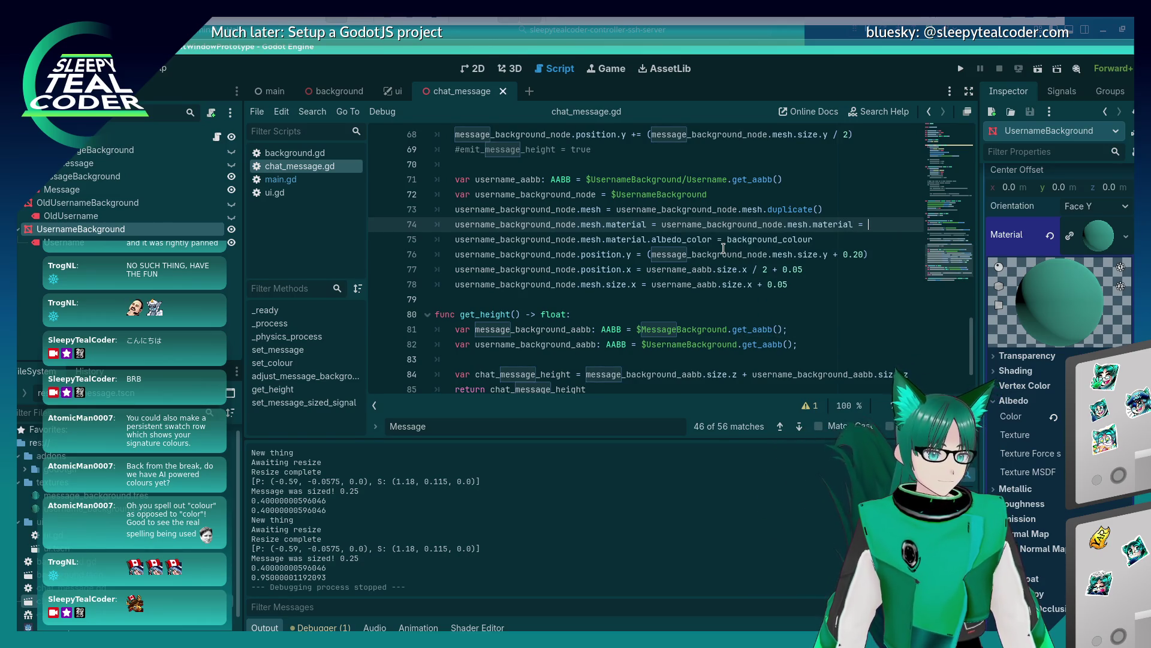
key(BackSpace)
key(BackSpace)
key(BackSpace)
text(.duplicate()
key(Down)
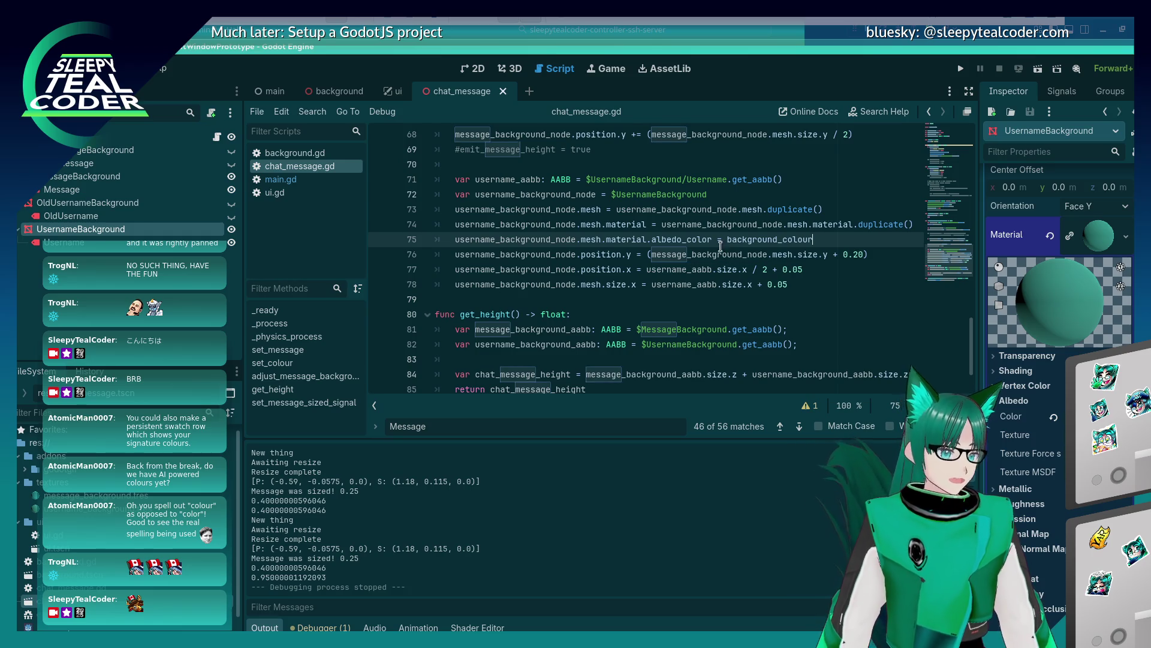
click(960, 68)
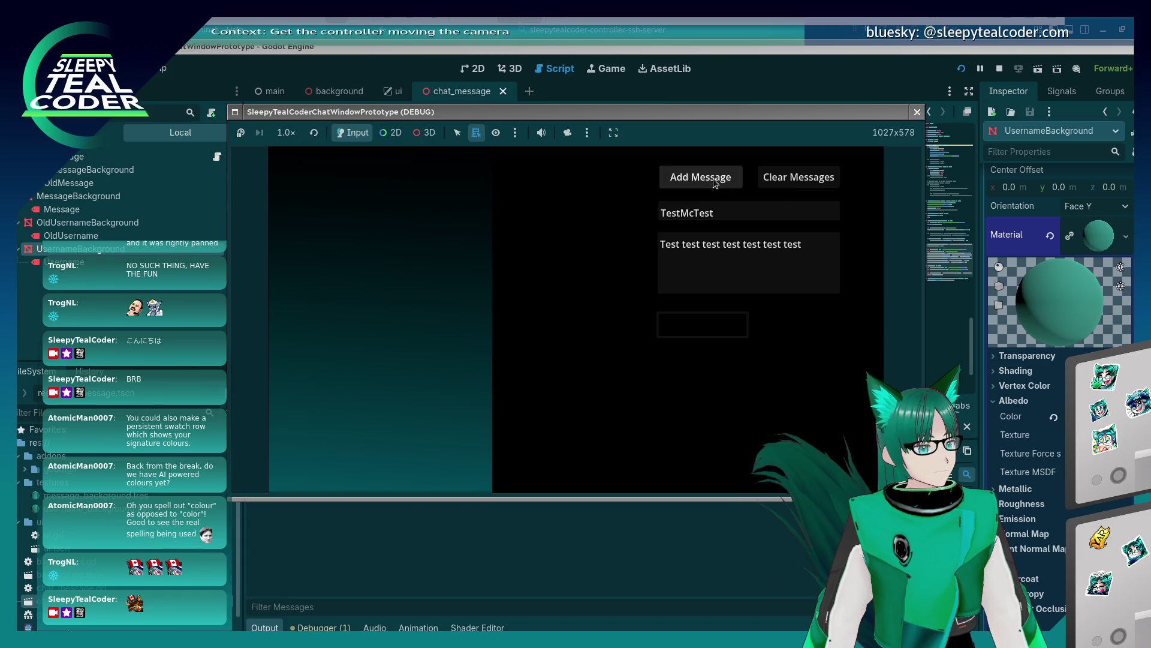
Add test messages, then messages with green and purple username colours
click(713, 182)
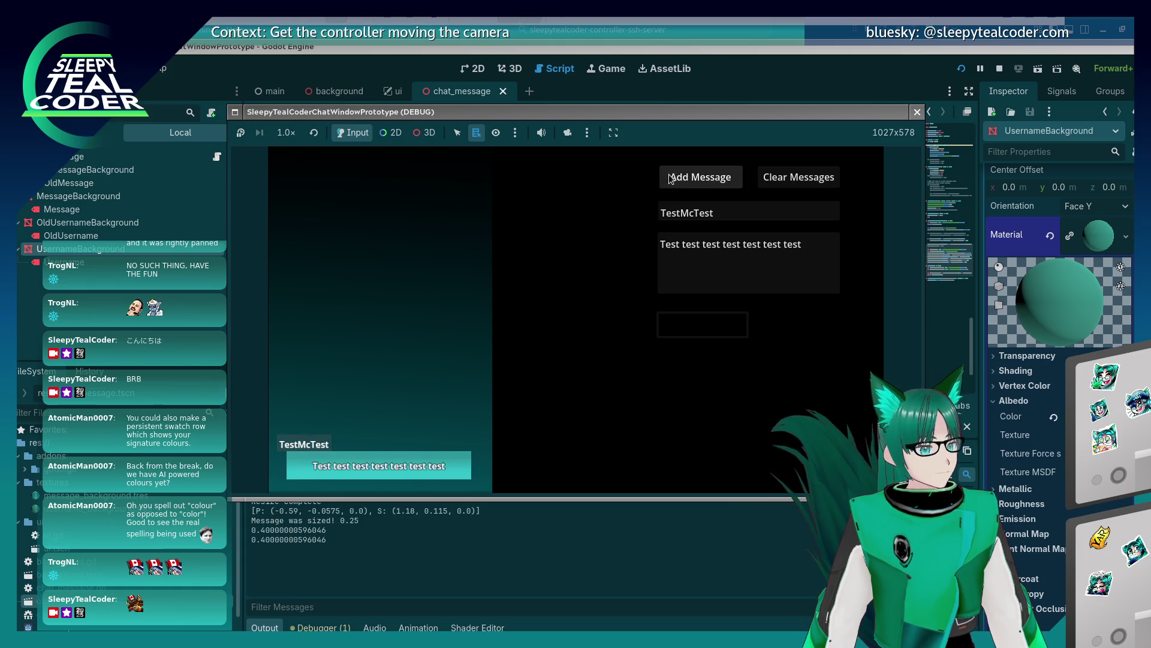
click(721, 318)
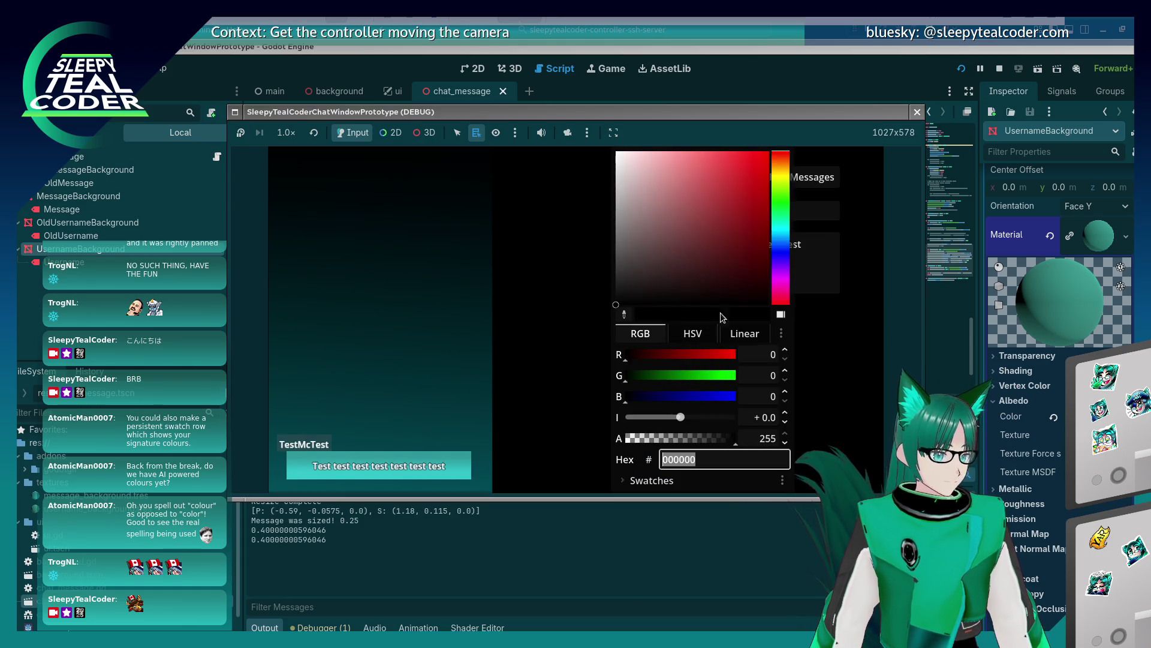
click(781, 207)
click(716, 198)
click(827, 230)
click(715, 182)
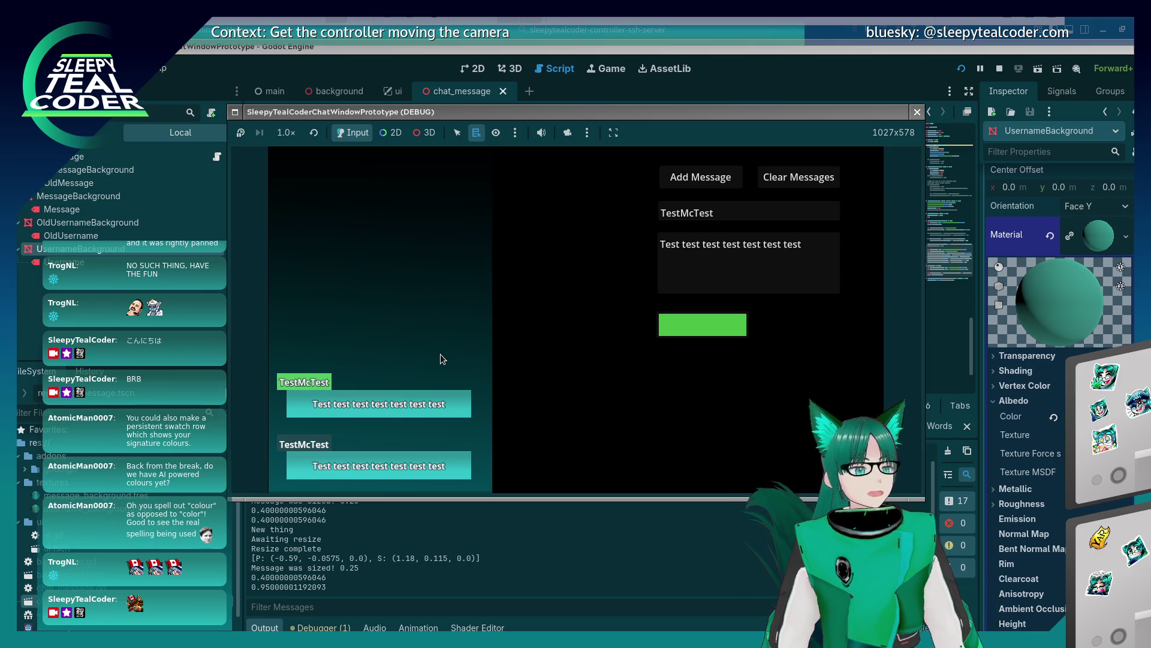
click(710, 330)
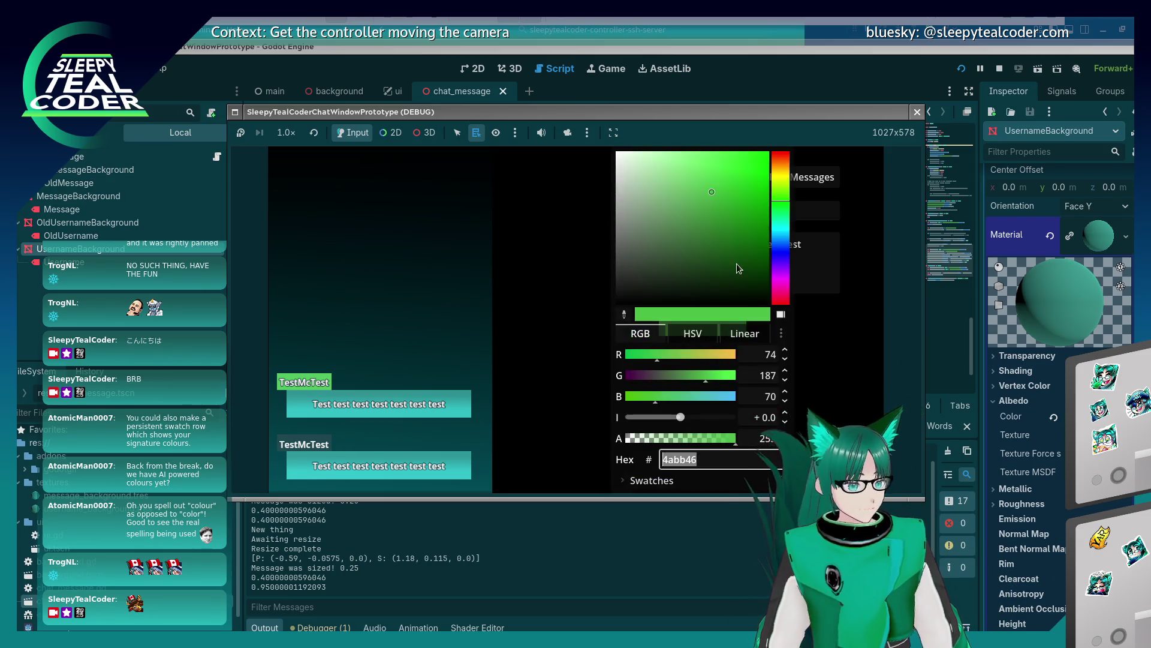
drag(777, 237, 784, 273)
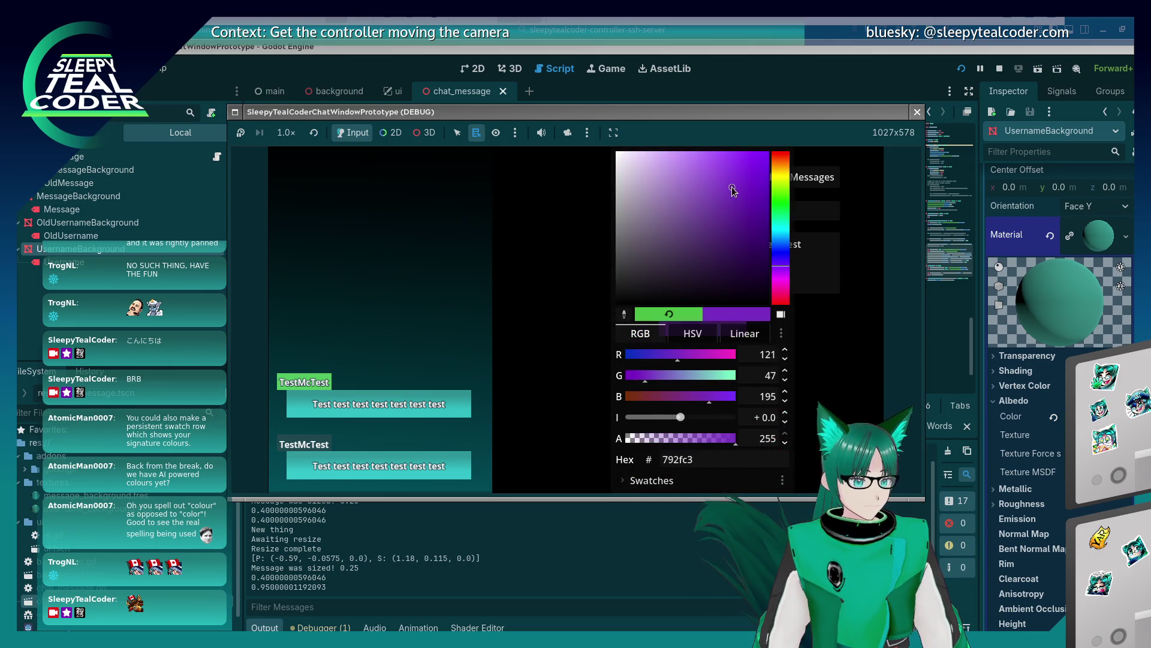
click(859, 350)
click(700, 176)
Add messages with a deep blue username colour and then a yellow one
click(702, 324)
drag(782, 271, 782, 247)
drag(735, 180, 737, 184)
click(862, 328)
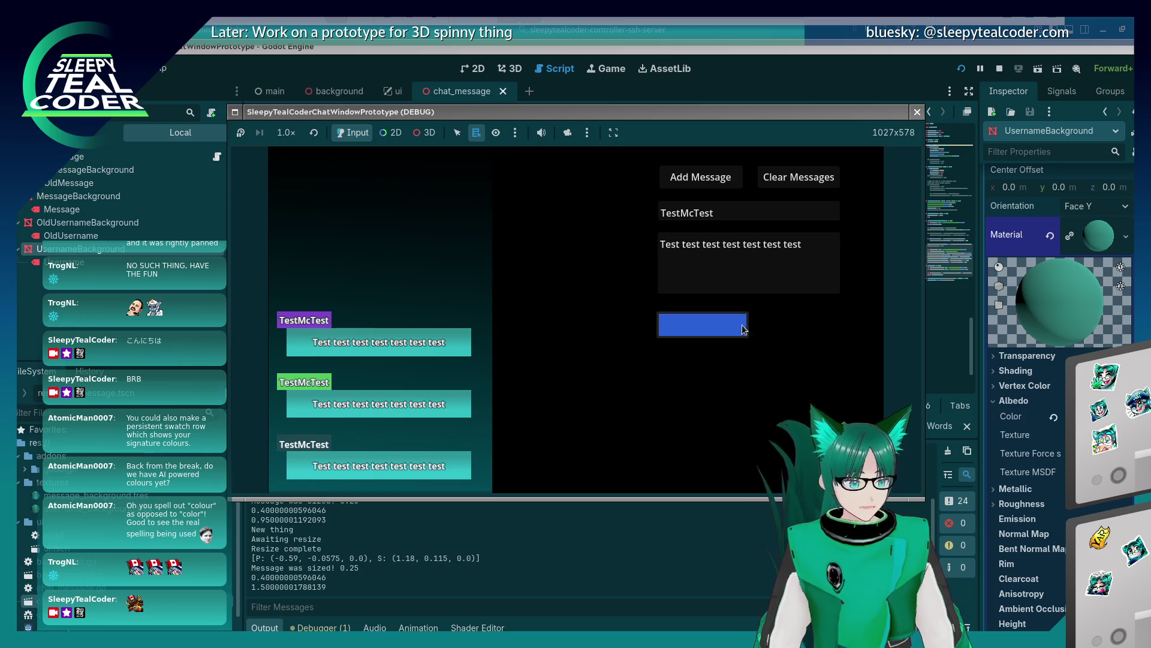
click(688, 185)
click(702, 324)
drag(783, 225, 785, 180)
click(834, 317)
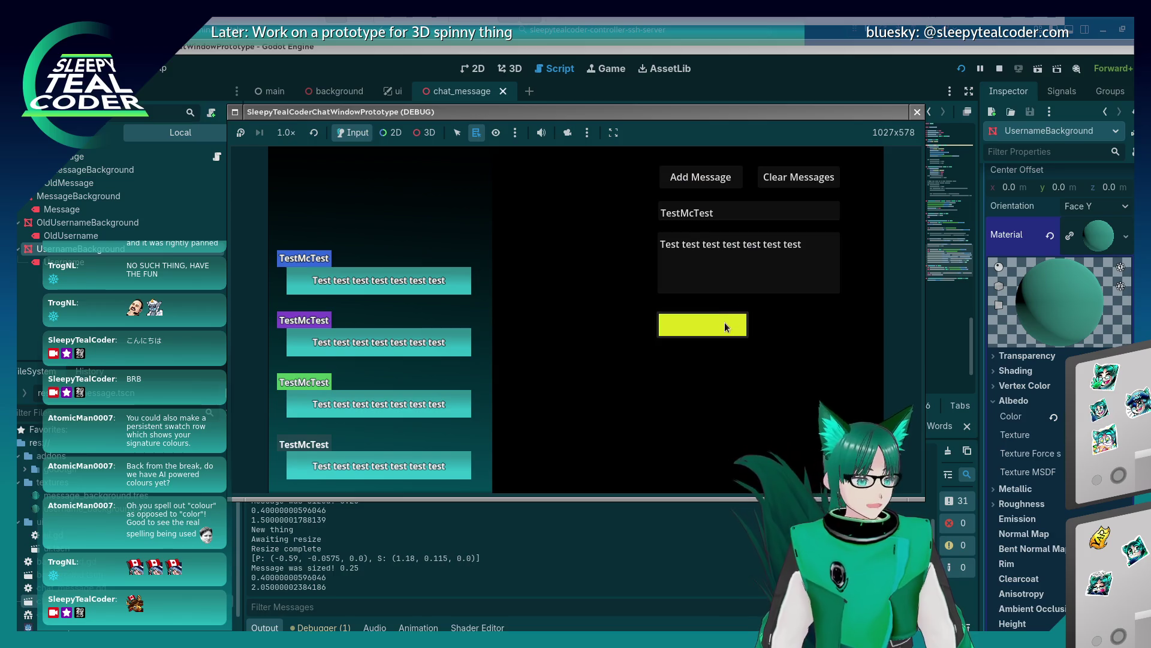
click(726, 178)
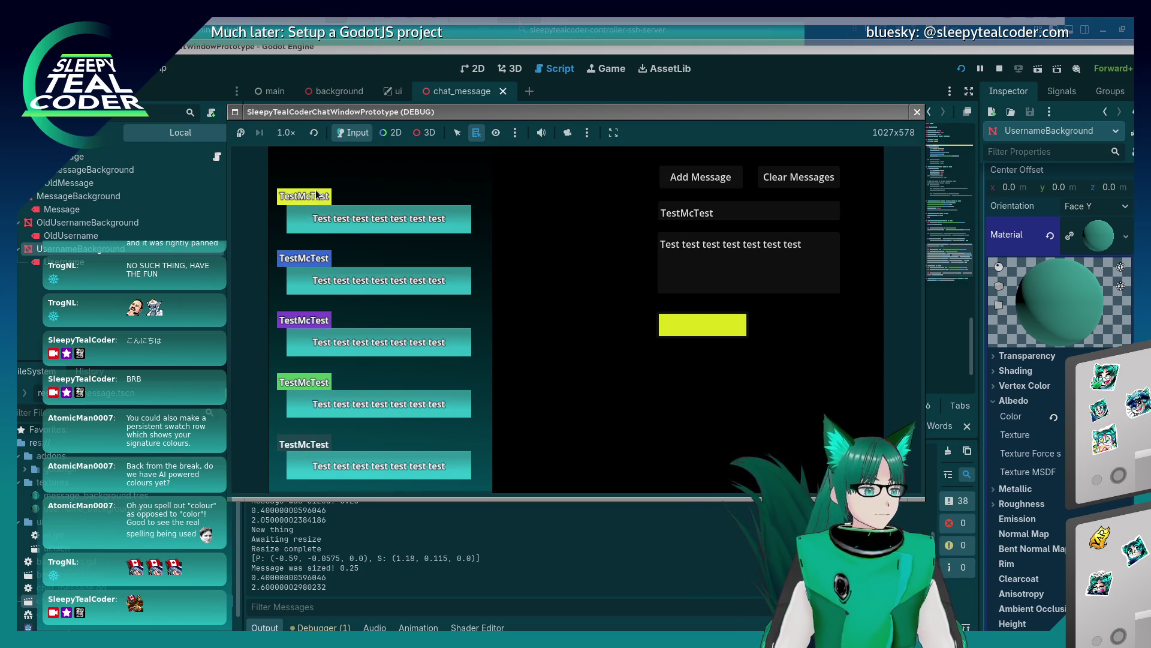
Tune a fully saturated vivid yellow and add another message with that username colour
click(707, 322)
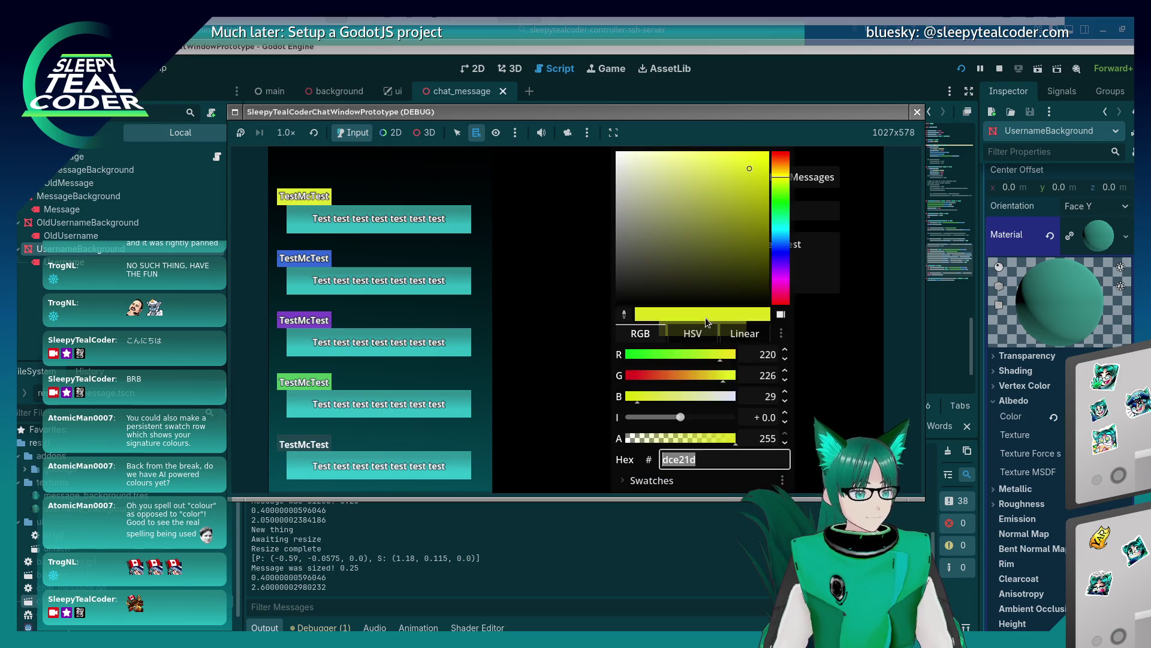
click(744, 157)
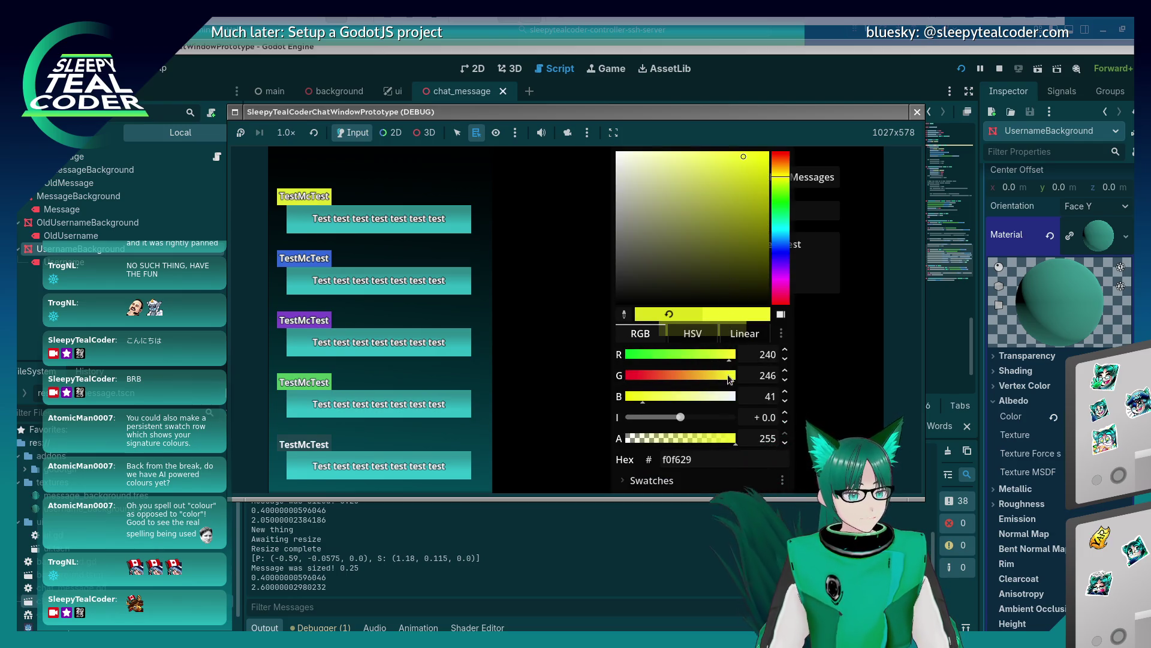
drag(732, 382, 739, 379)
click(735, 355)
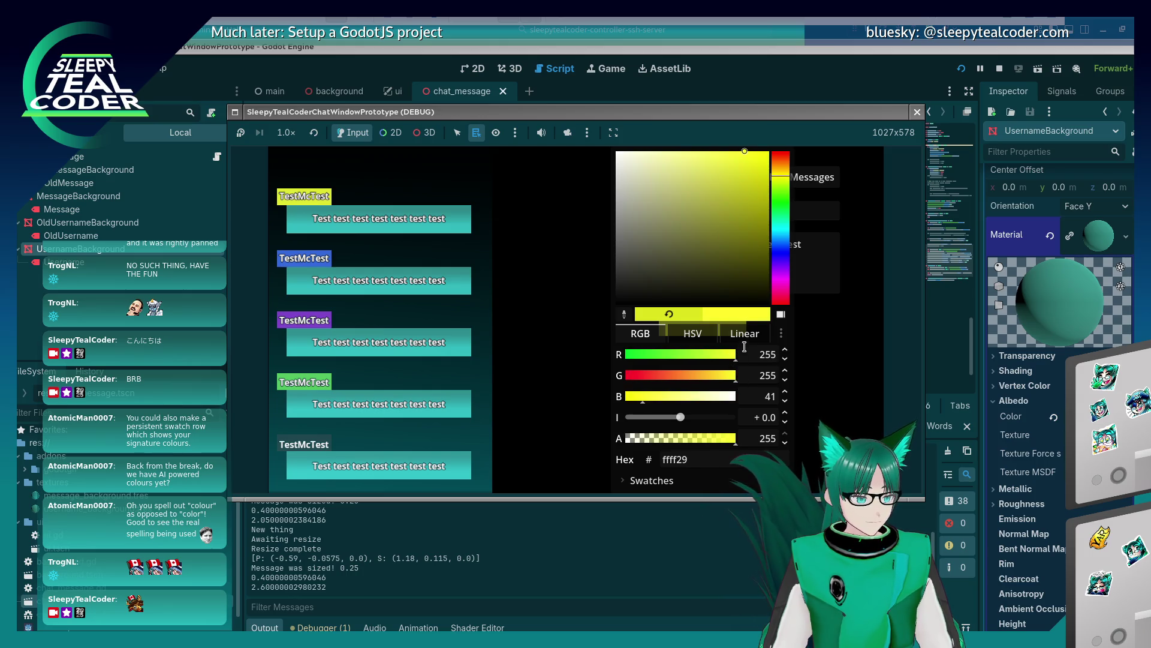
mouse_move(781, 177)
mouse_down()
mouse_move(754, 171)
mouse_move(762, 154)
mouse_up()
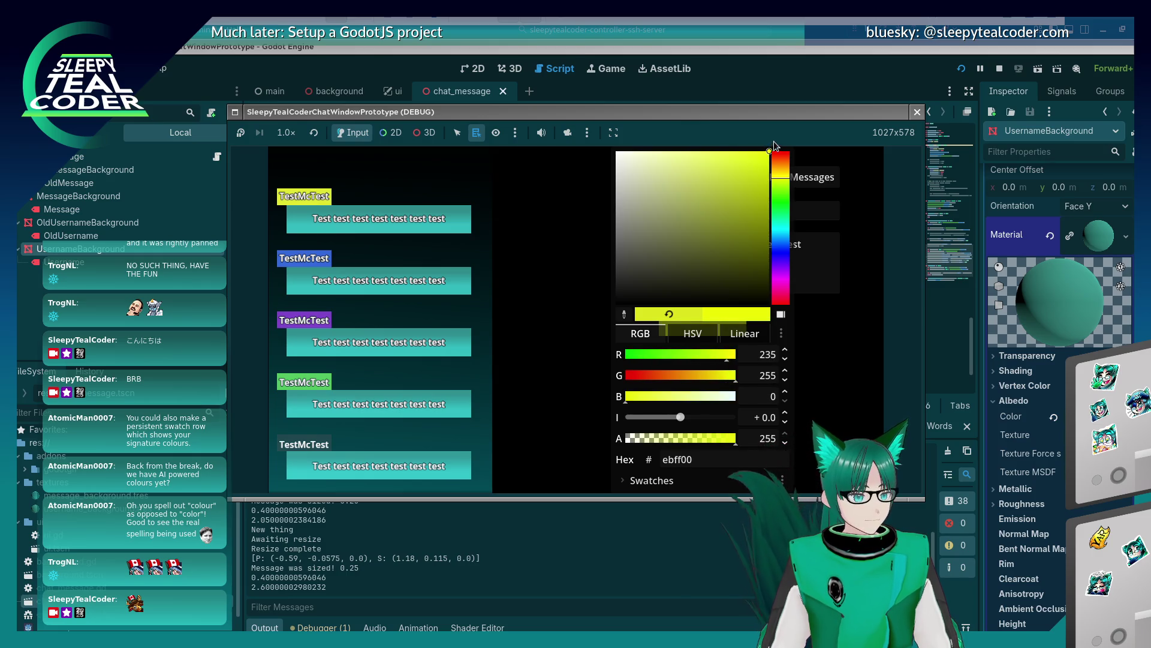
click(846, 357)
click(705, 180)
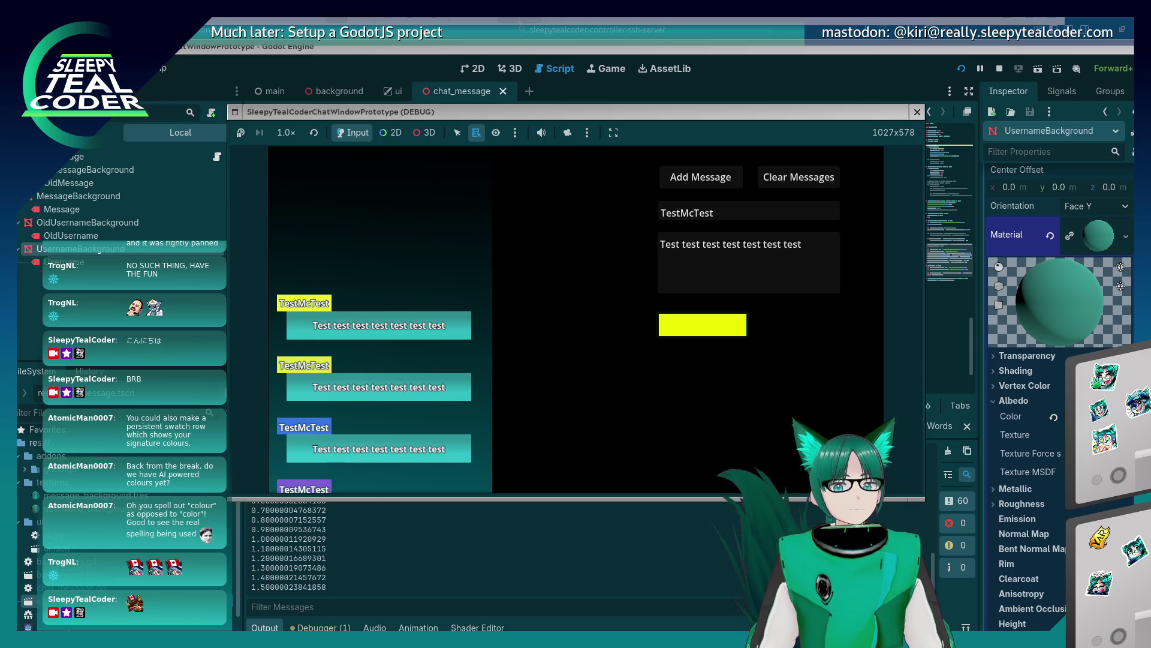
click(743, 334)
click(563, 368)
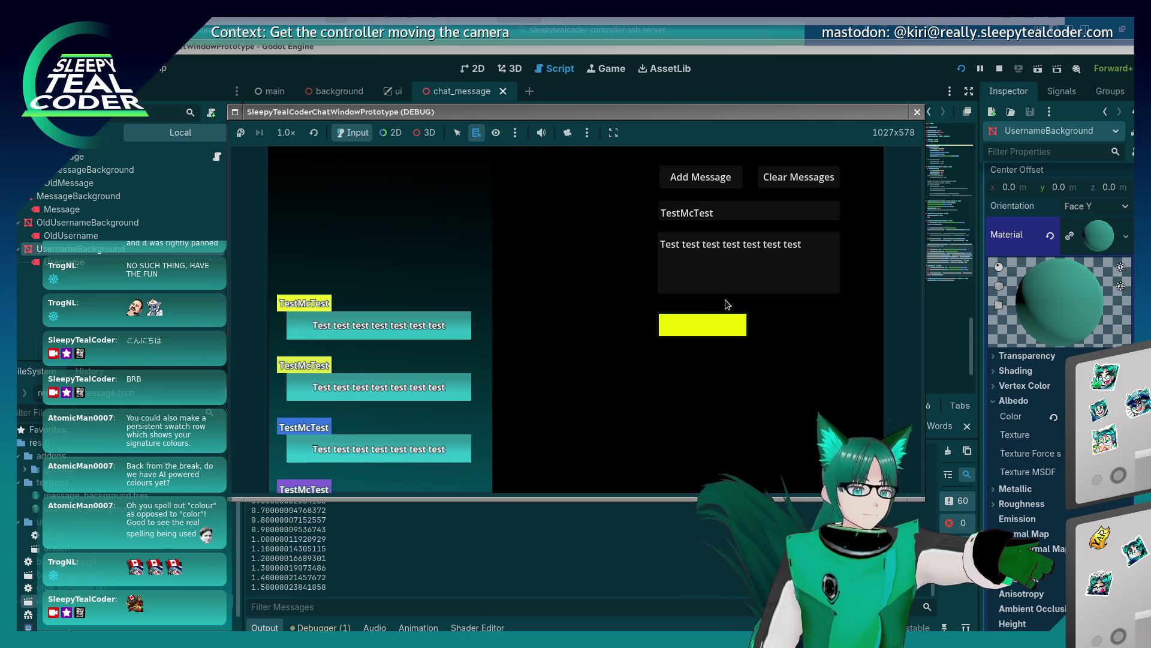
Stop the running game and scroll through chat_message.gd to the mesh duplication lines
click(916, 111)
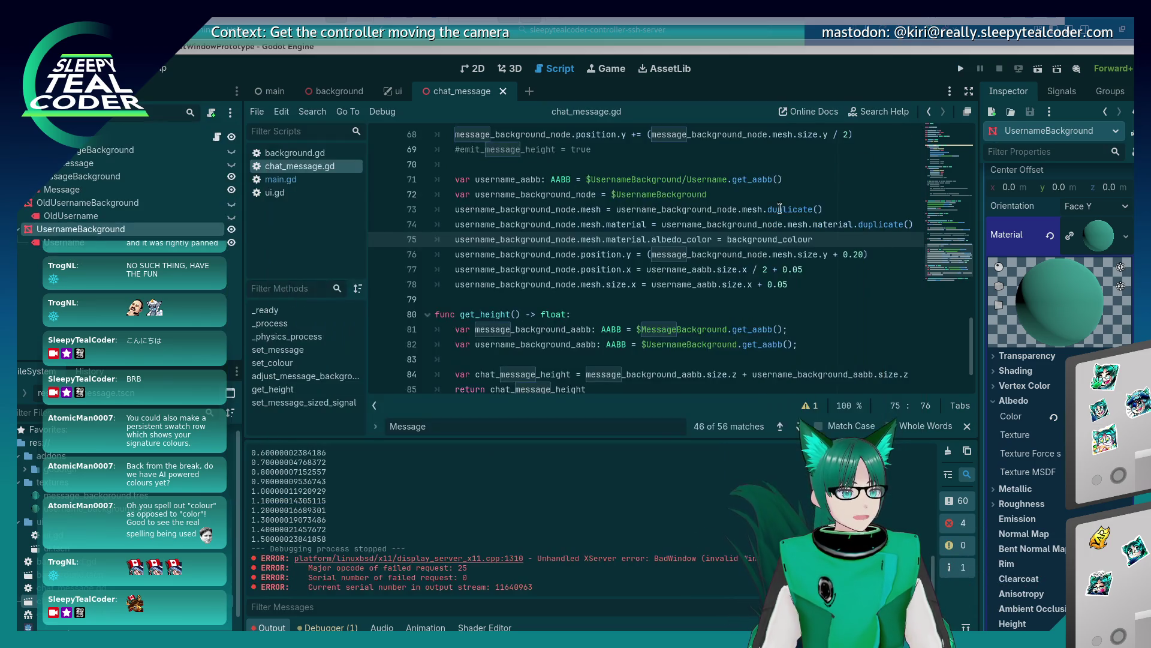
click(682, 239)
scroll(644, 355, up, 1)
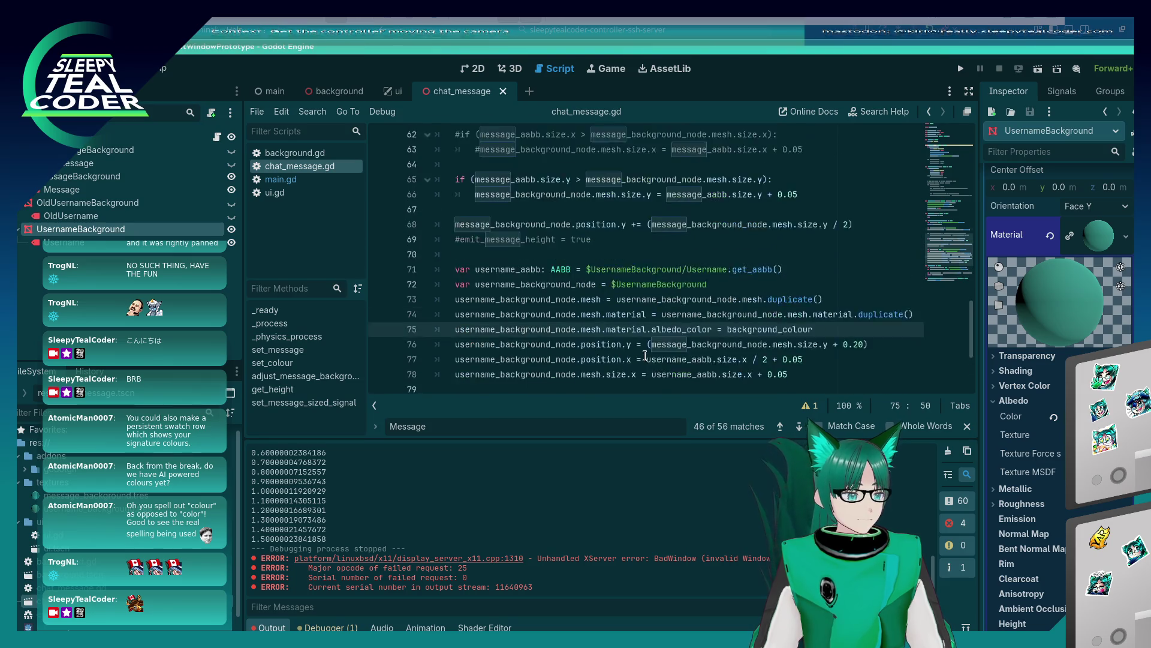
scroll(645, 354, up, 3)
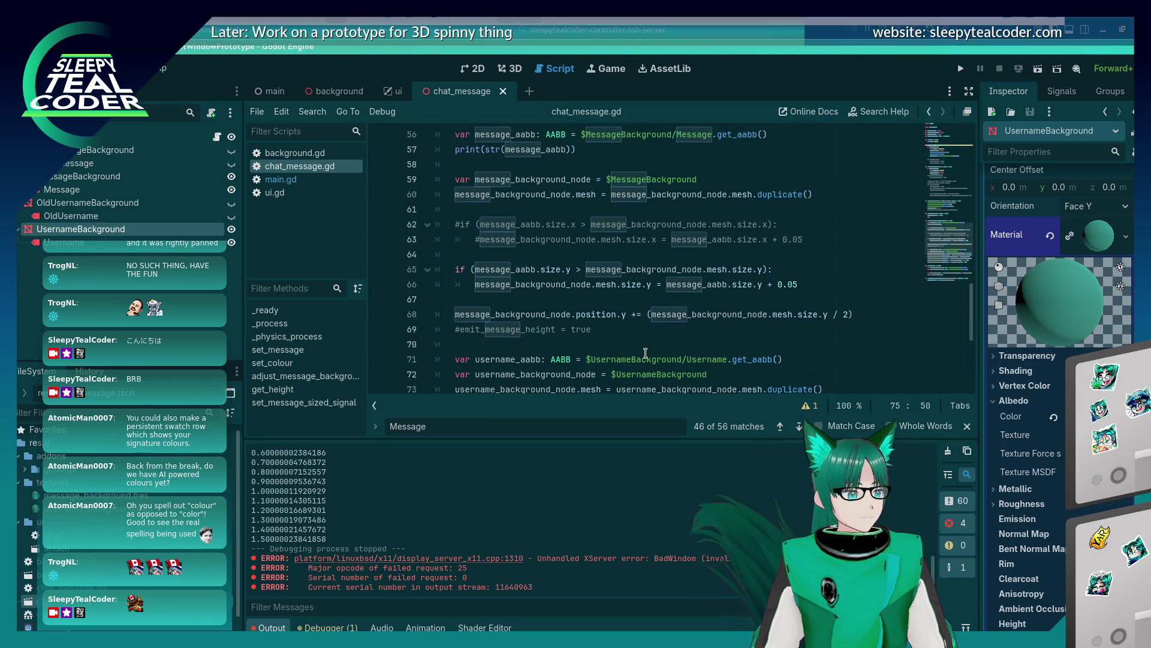
scroll(646, 351, down, 3)
scroll(647, 350, up, 3)
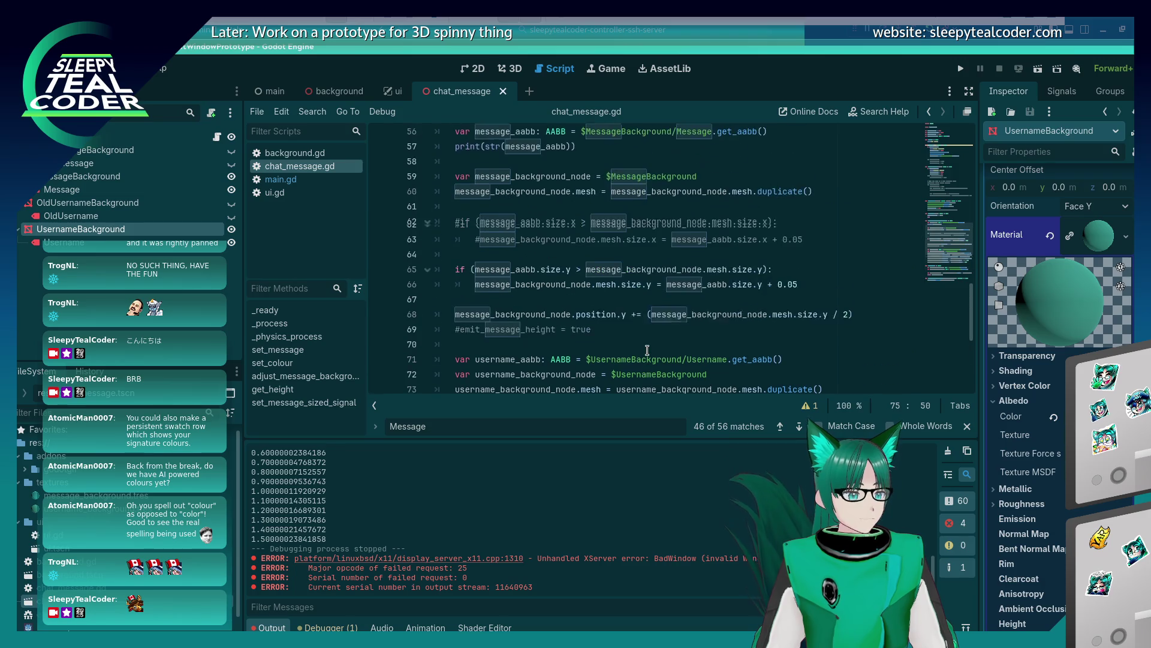
scroll(753, 258, down, 2)
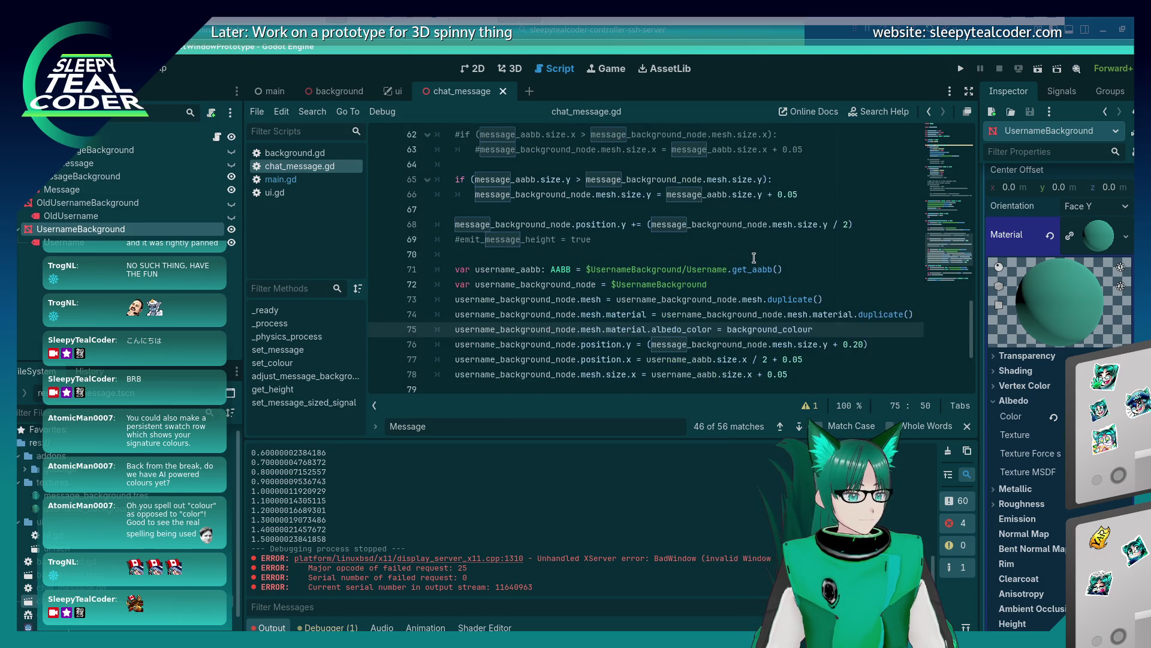
scroll(754, 258, up, 3)
Duplicate line 60 and make the copy on line 61 reference the mesh's material
click(843, 238)
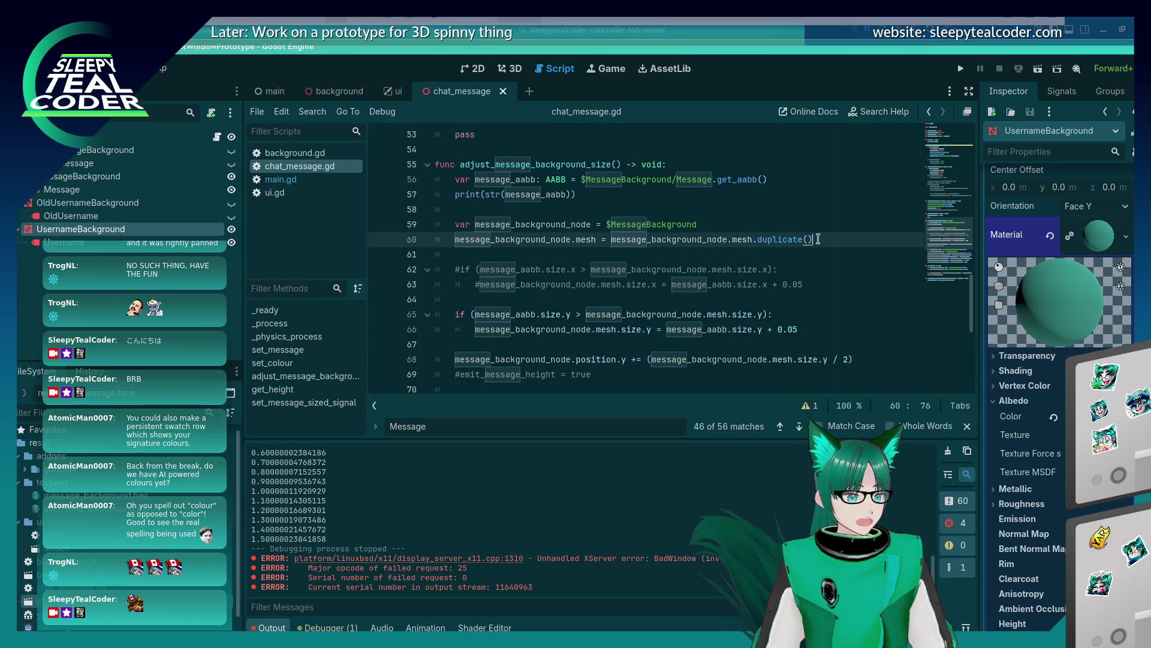
key(shift+Home)
key(ctrl+c)
key(End)
key(Return)
key(ctrl+v)
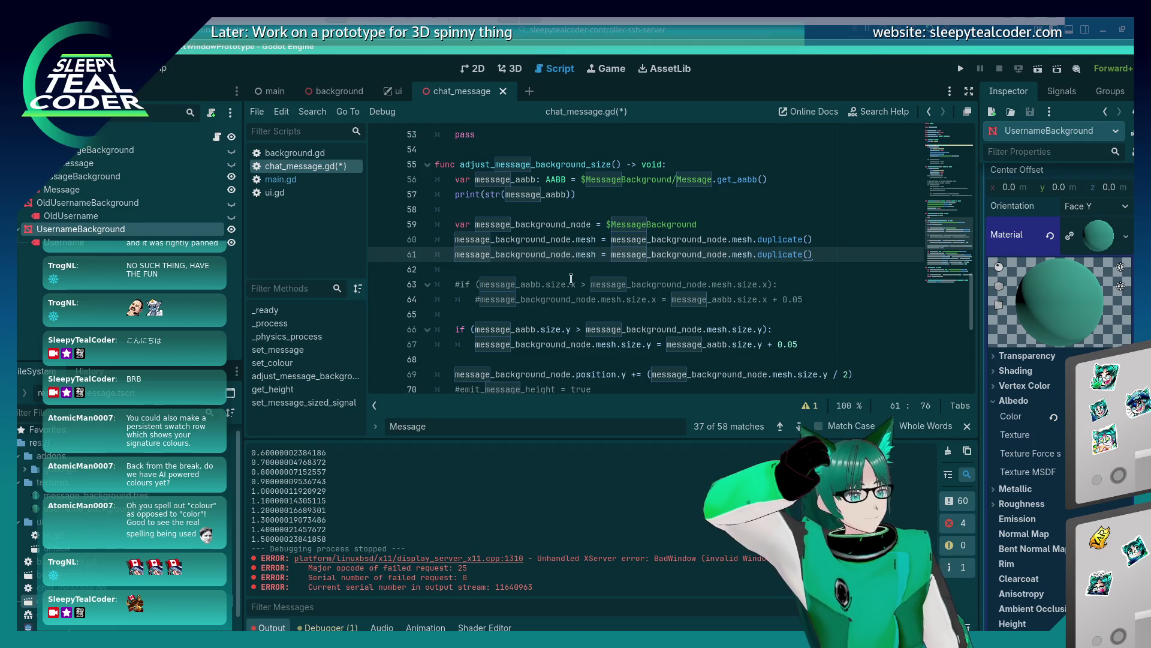
click(598, 256)
text(.maeria)
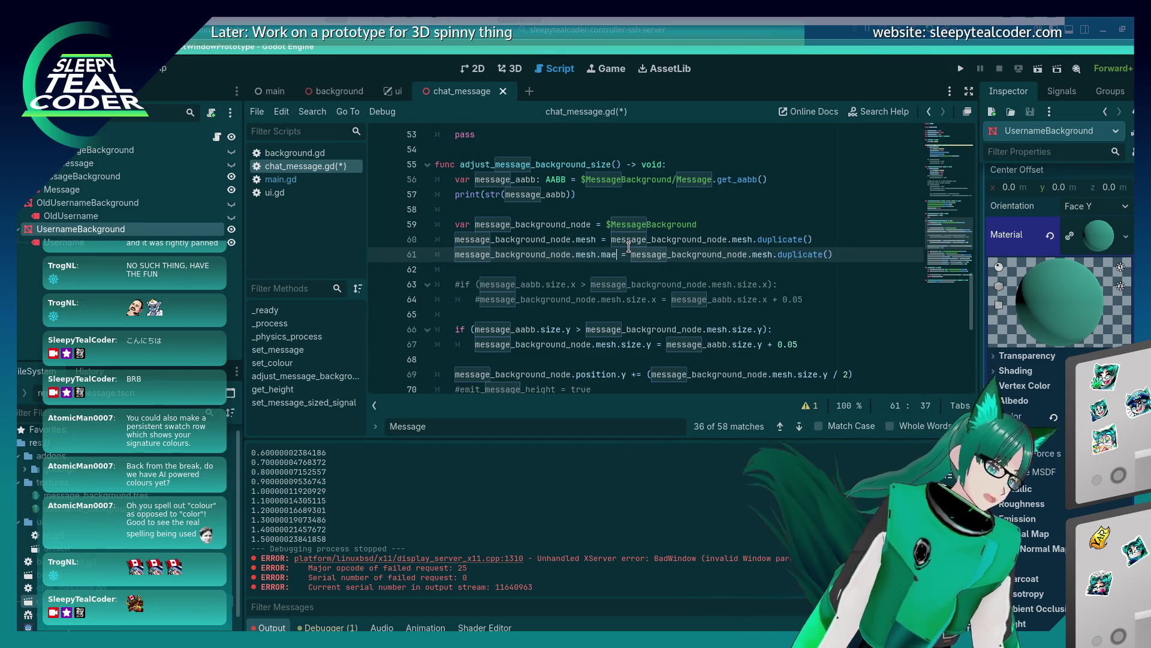
key(BackSpace)
key(BackSpace)
key(BackSpace)
text(terial)
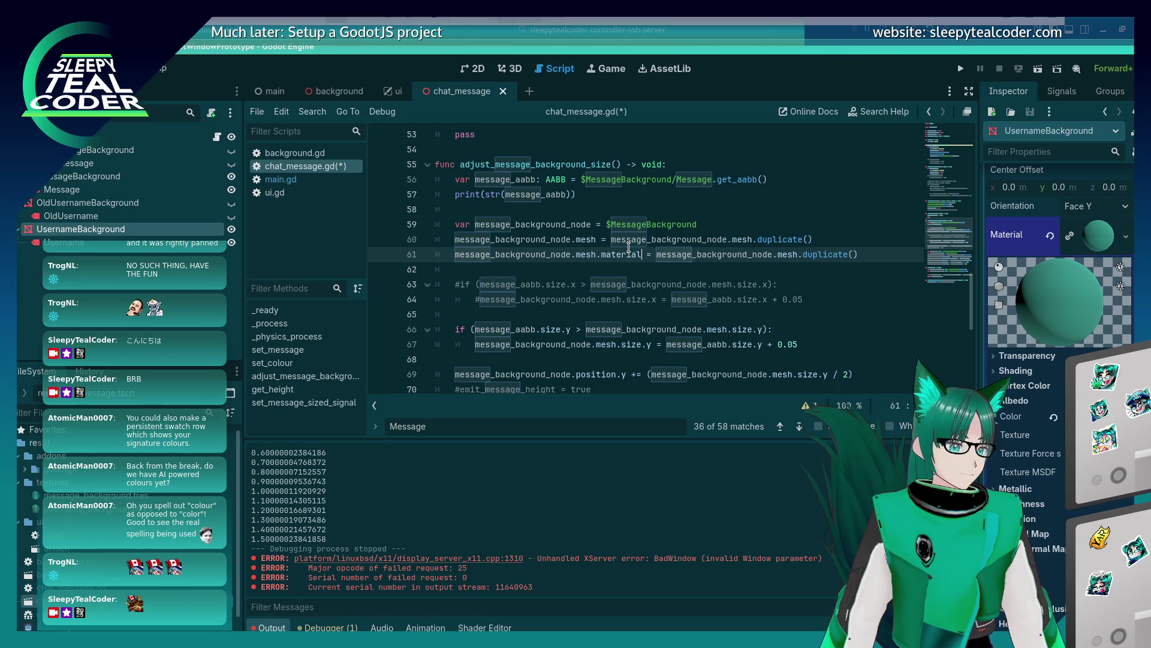
text(material.)
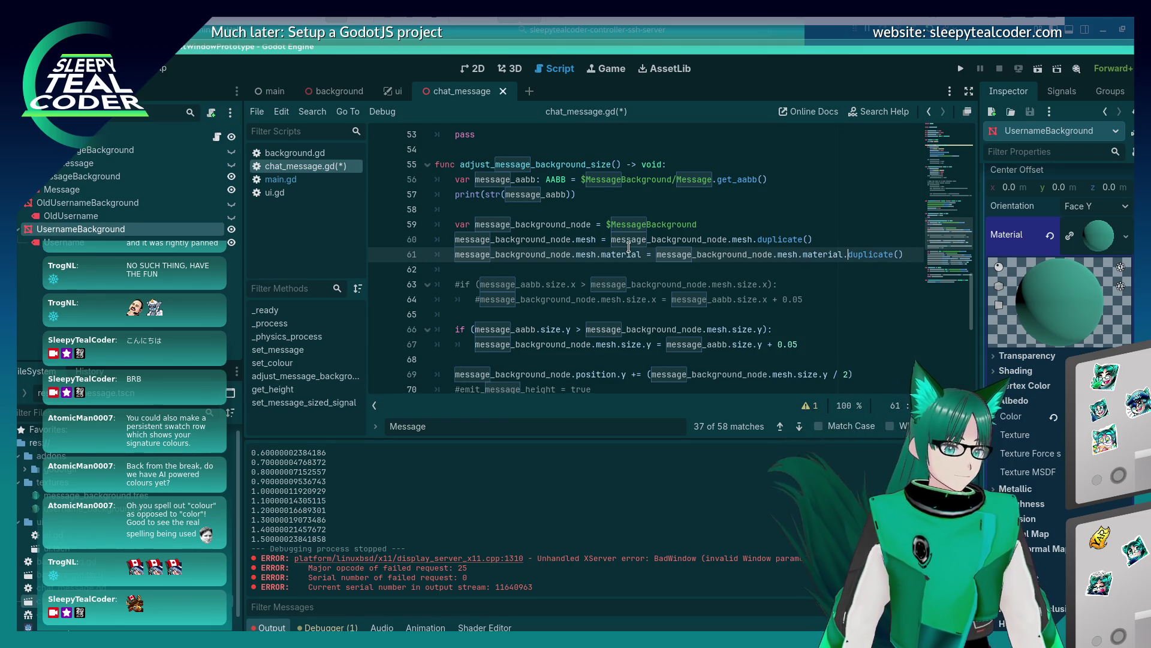
Add line 62 reading message_background_node.mesh.material, then switch to the 3D view
key(End)
key(Return)
text(ssage_backgro)
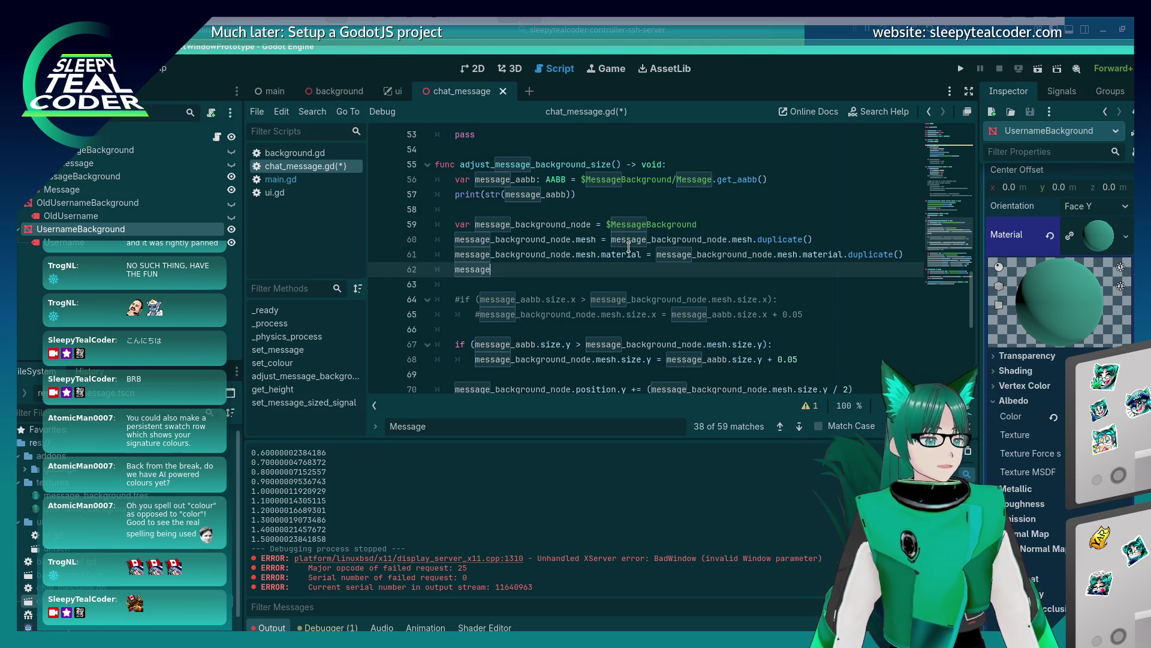
text(und)
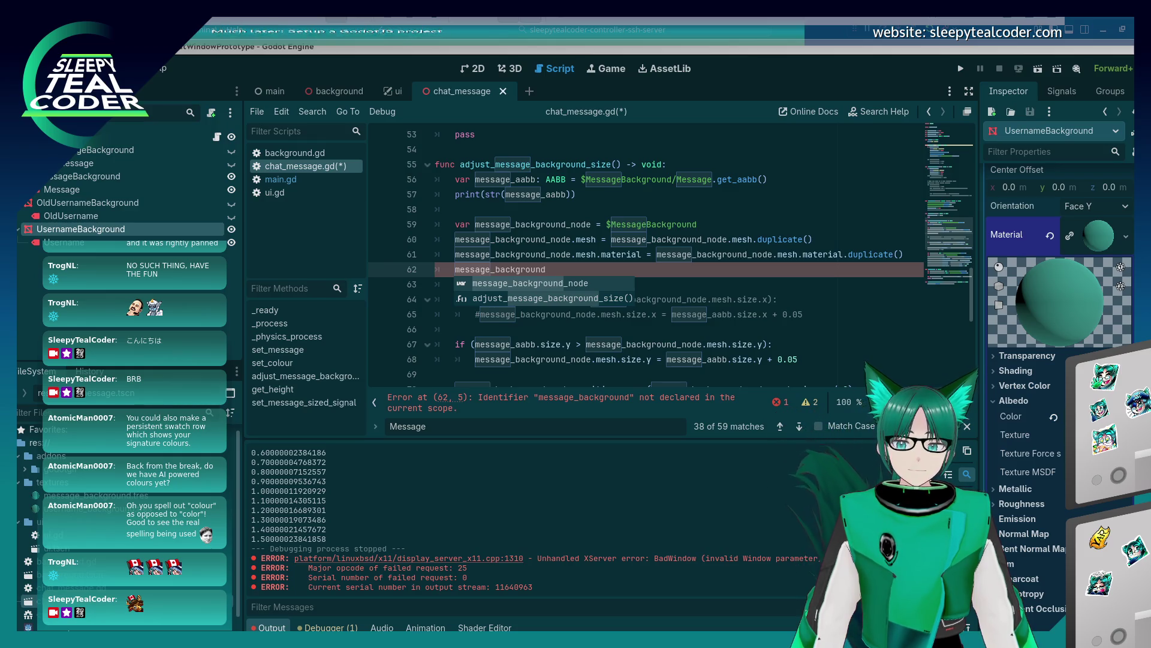
text(_)
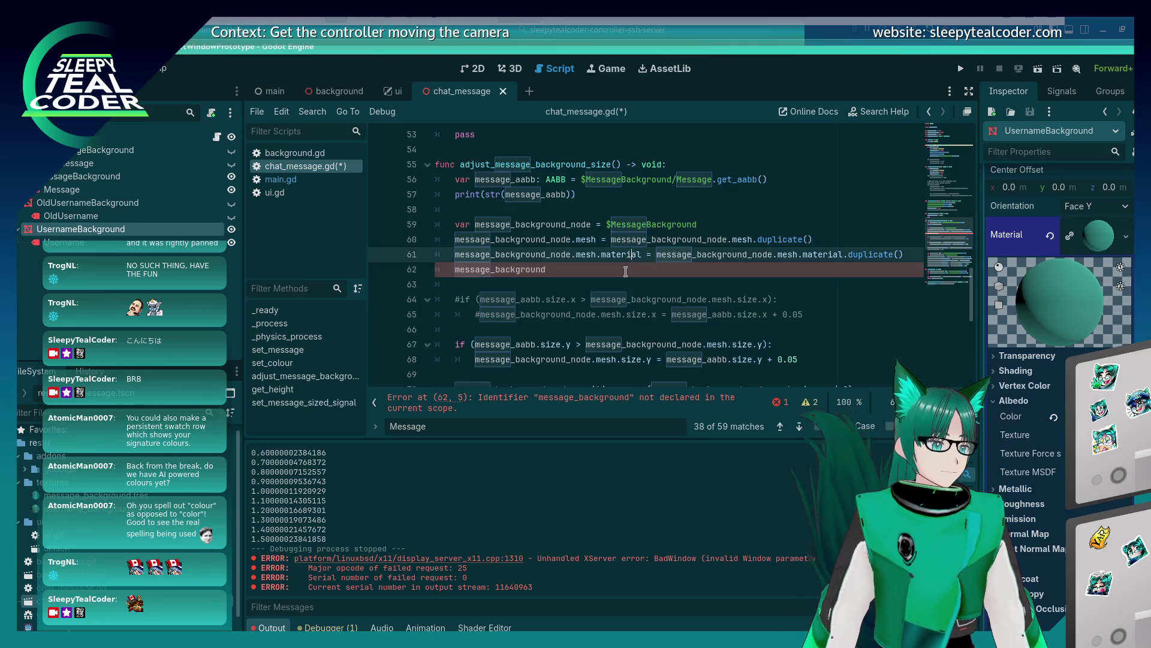
text(node.mesh.)
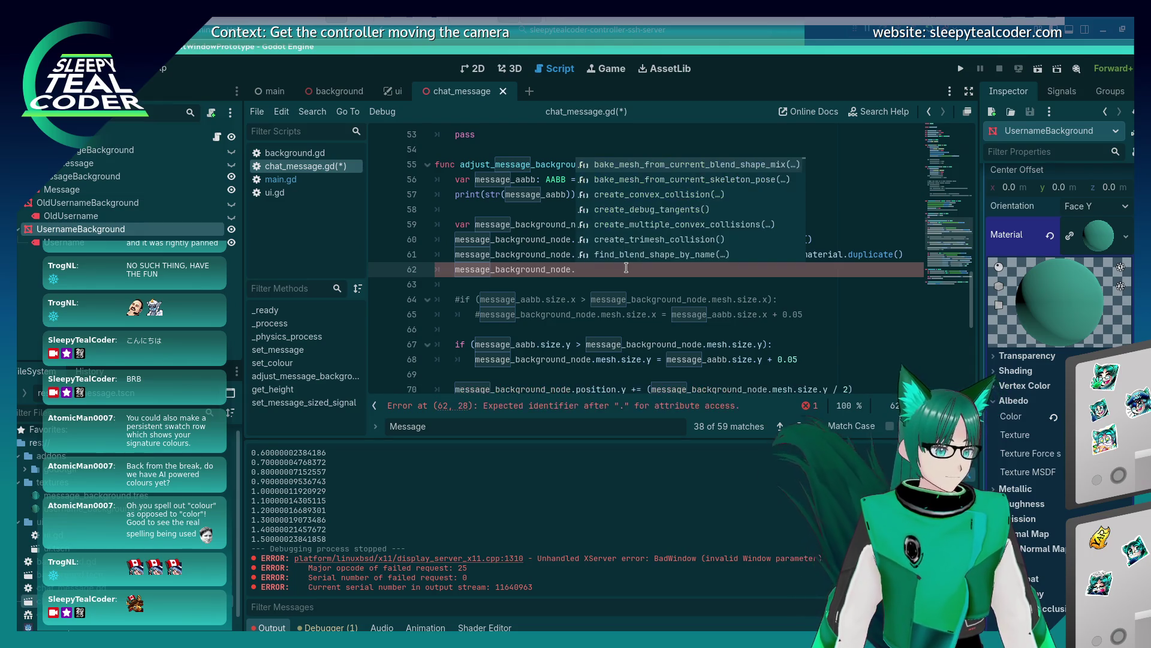
key(Escape)
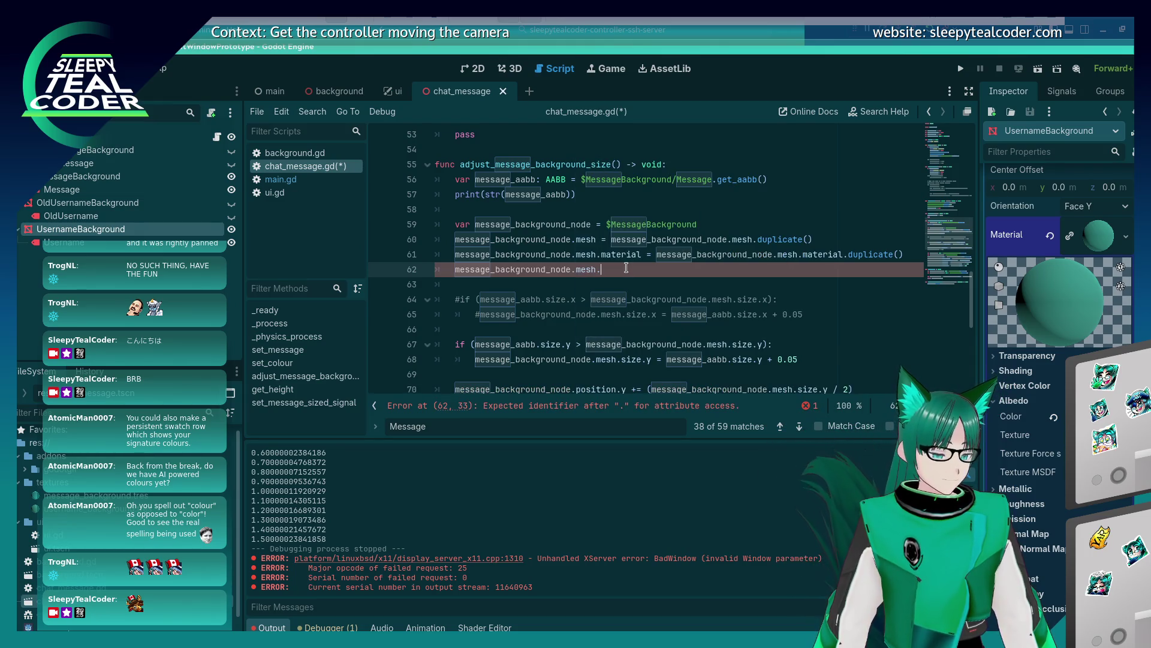
key(BackSpace)
key(BackSpace)
text(material)
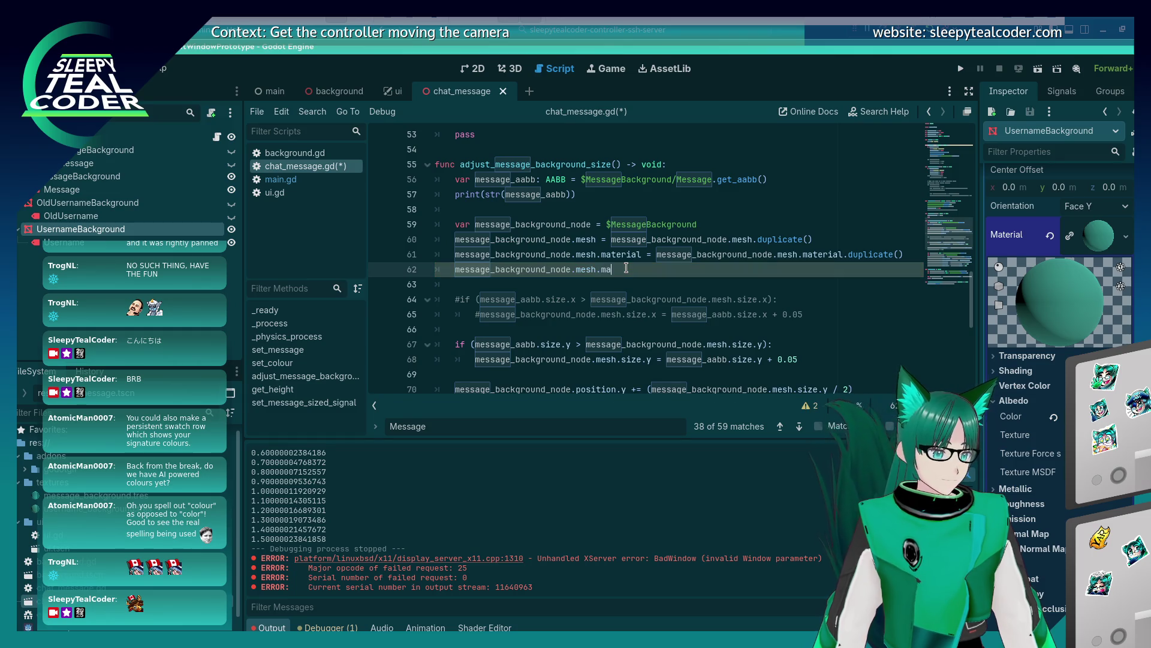
click(510, 68)
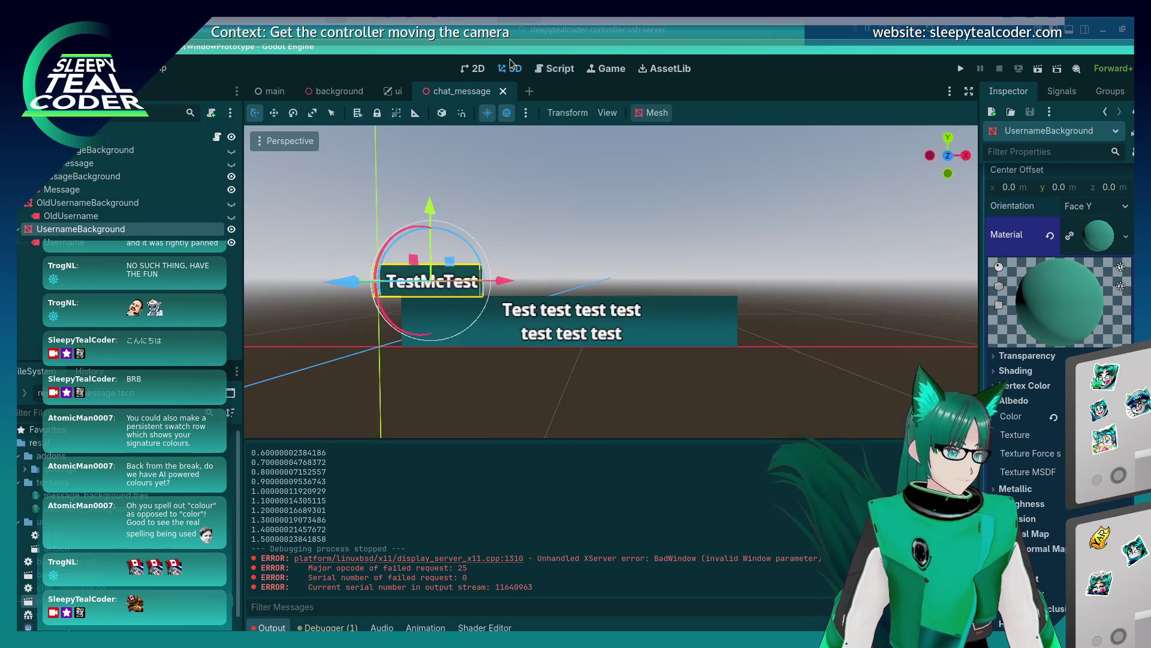
Select the MessageBackground mesh, view its Albedo Texture in the Inspector, and return to the script
click(667, 337)
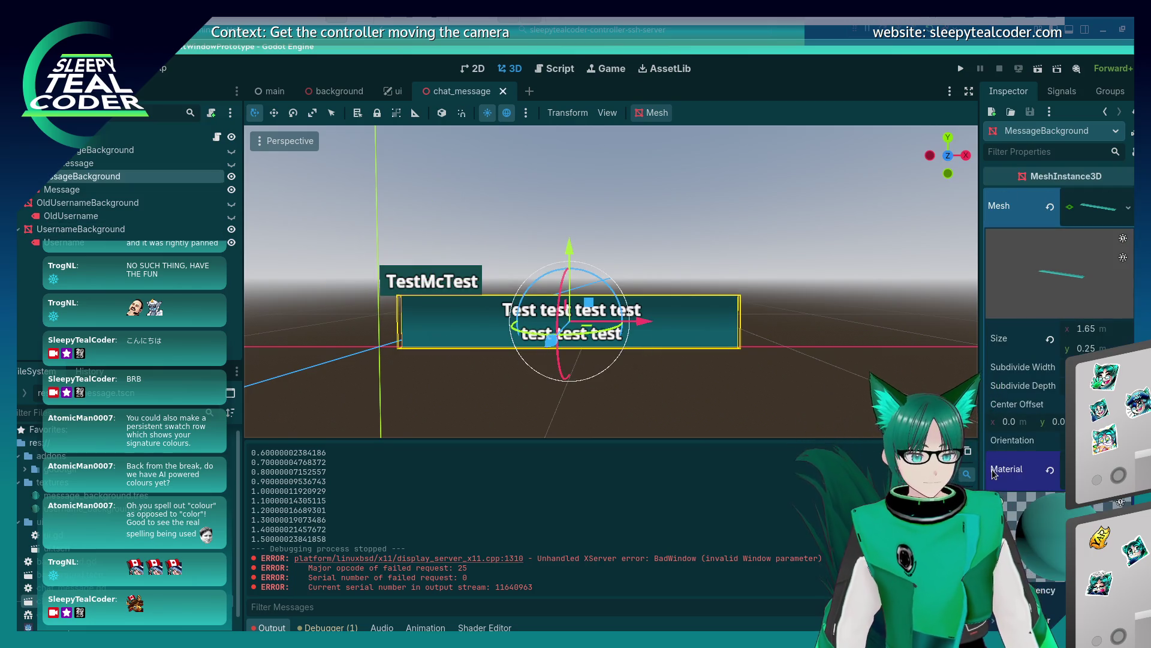
scroll(995, 492, down, 5)
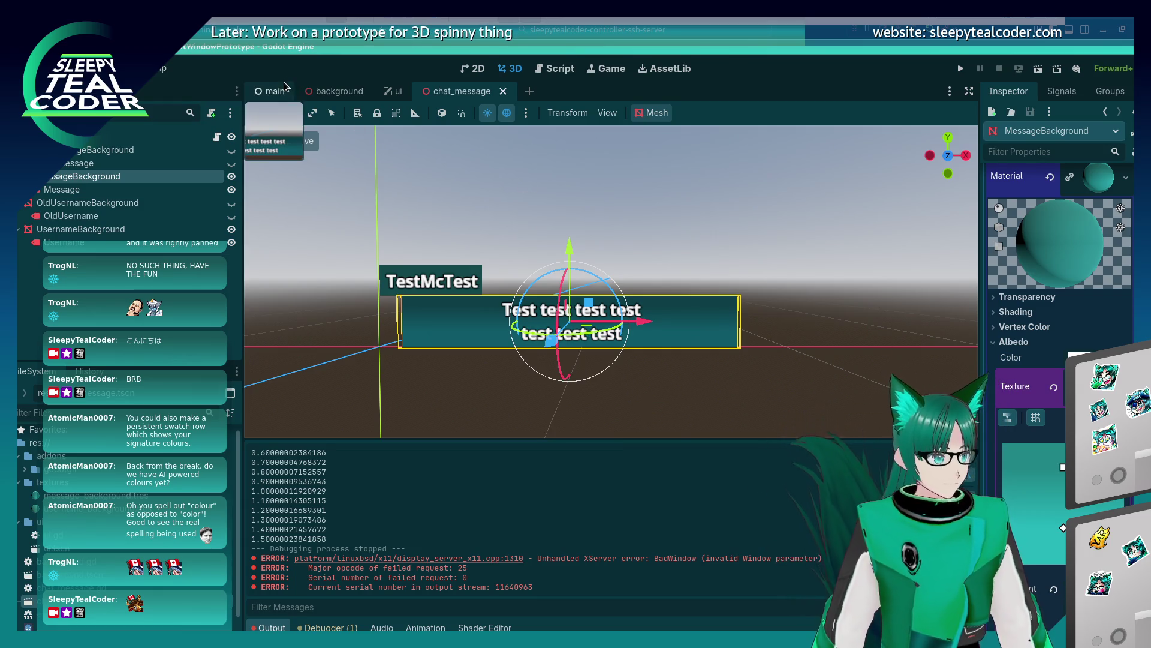
click(560, 69)
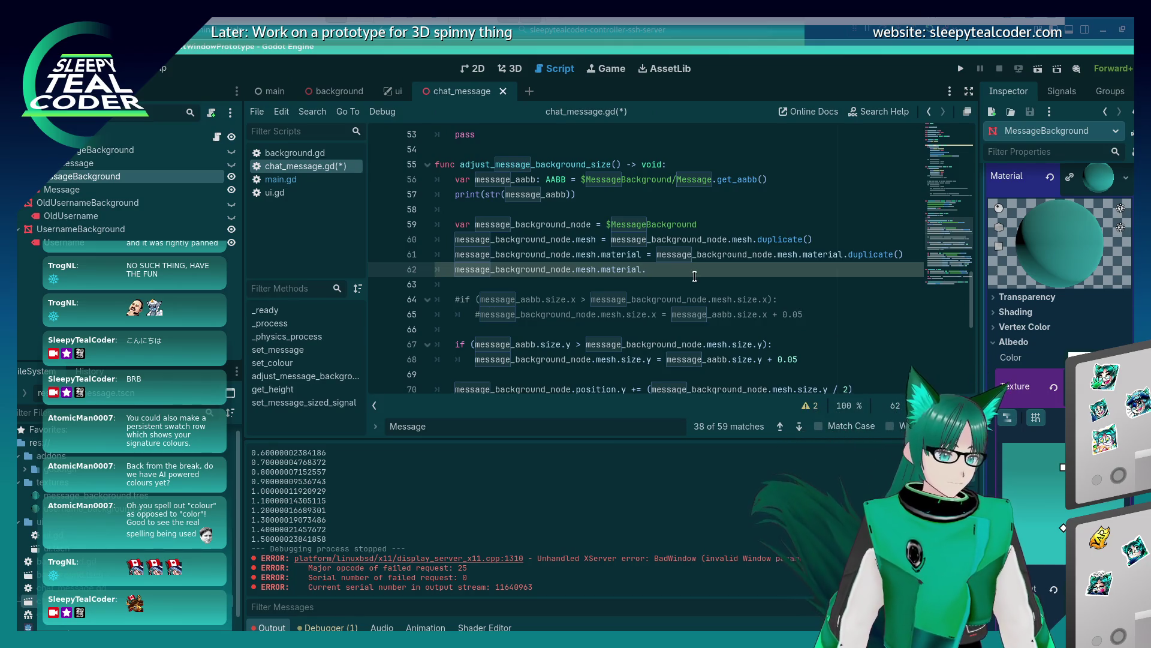
Extend line 62 with albedo_texture.gradient and prefix it with var
scroll(692, 273, down, 4)
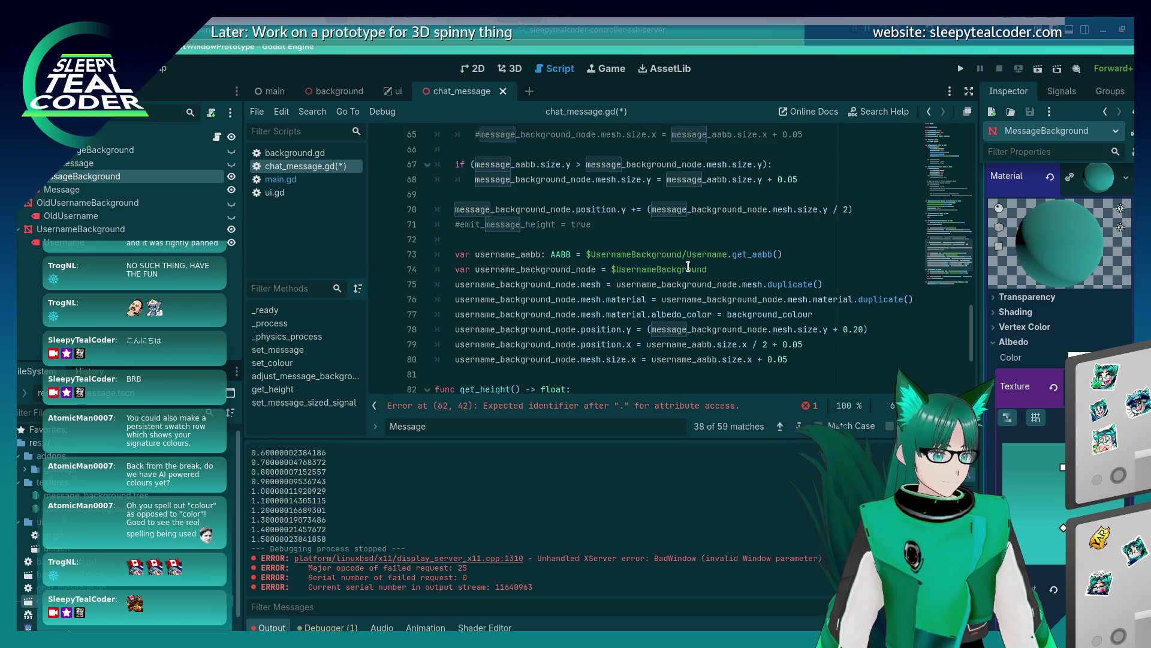
text(albedo_texture.)
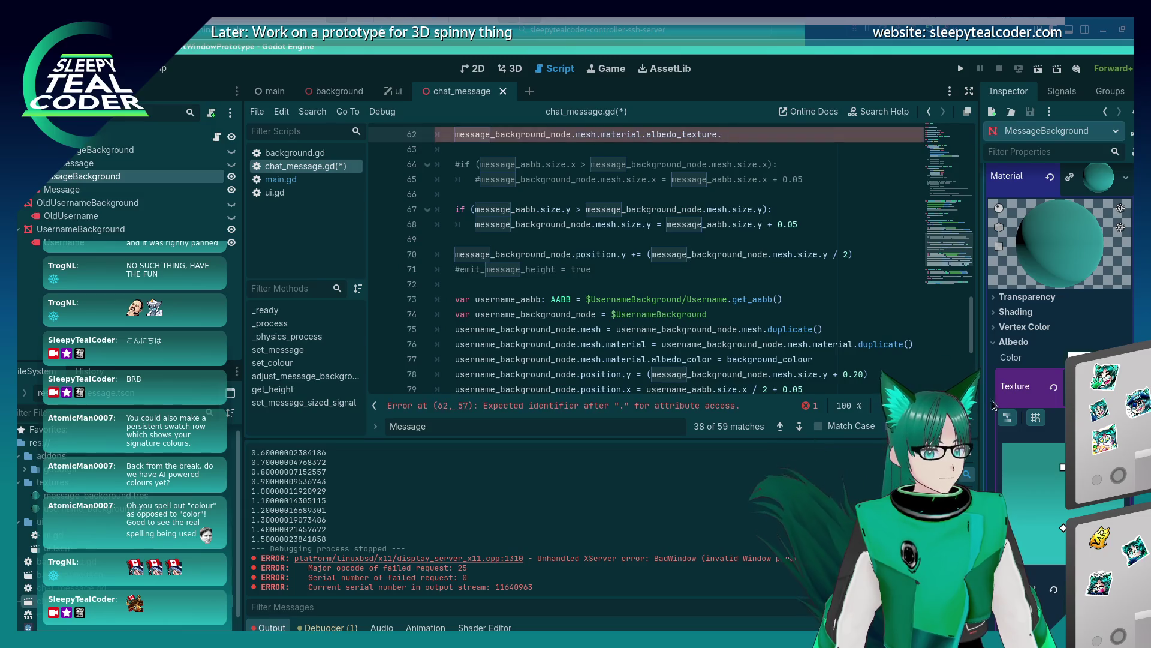
scroll(1010, 414, down, 1)
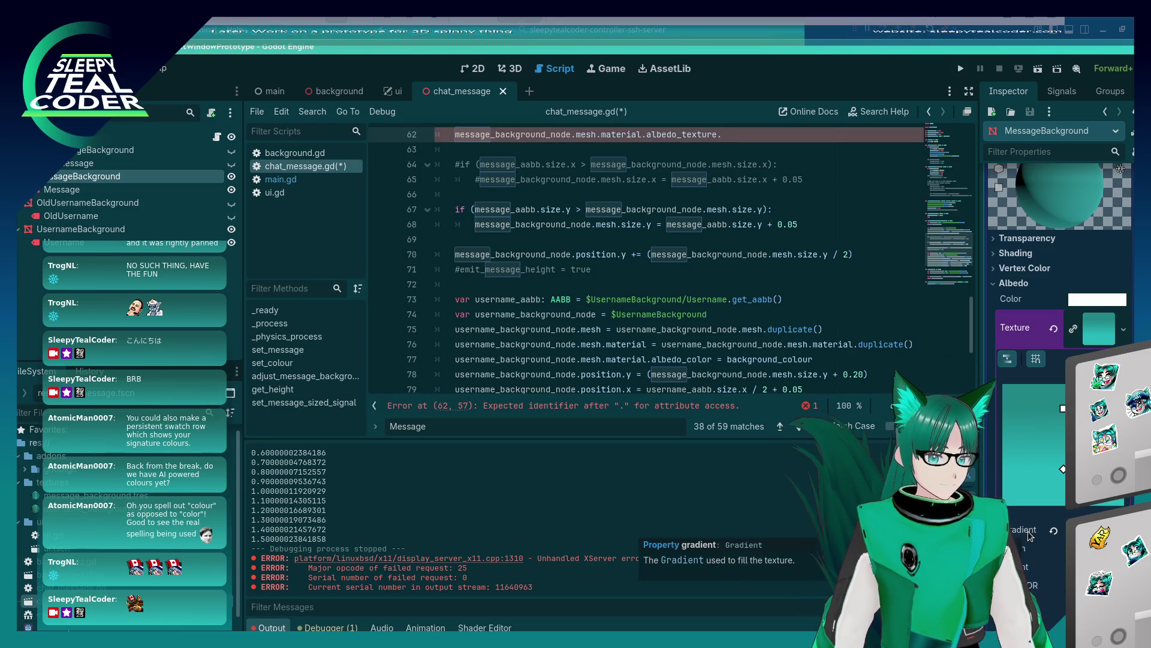
text(ga)
key(BackSpace)
key(BackSpace)
text(radient.)
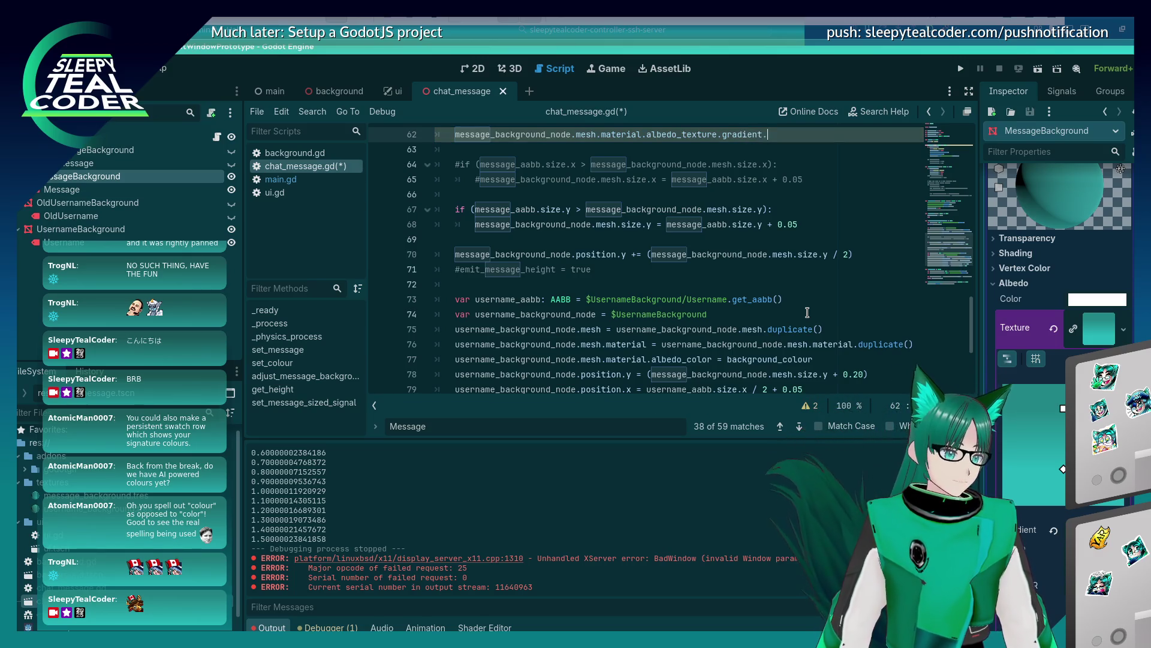
scroll(807, 312, up, 3)
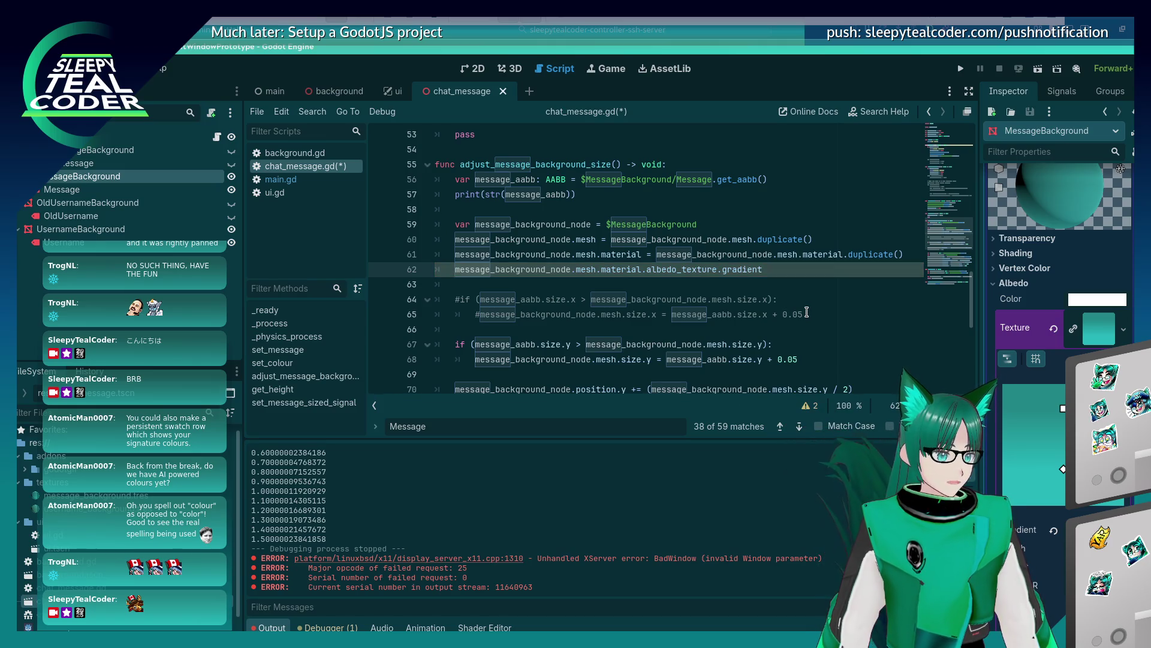
text(var)
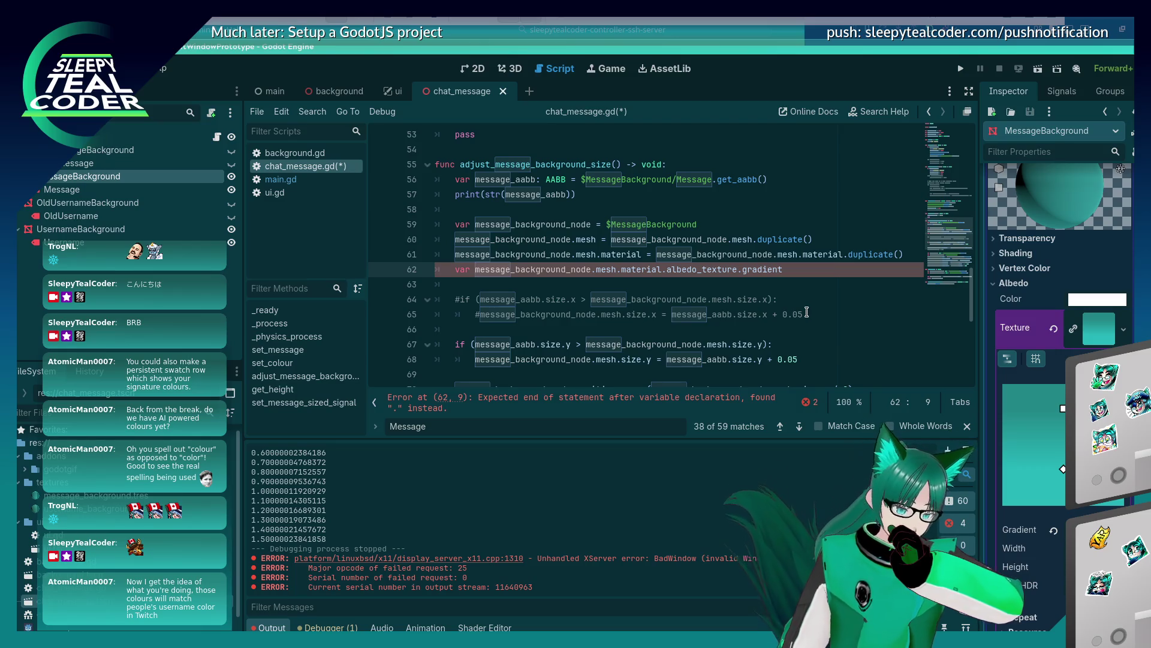
Run the project, which stops on a parser error at line 62
key(alt+Tab)
key(Escape)
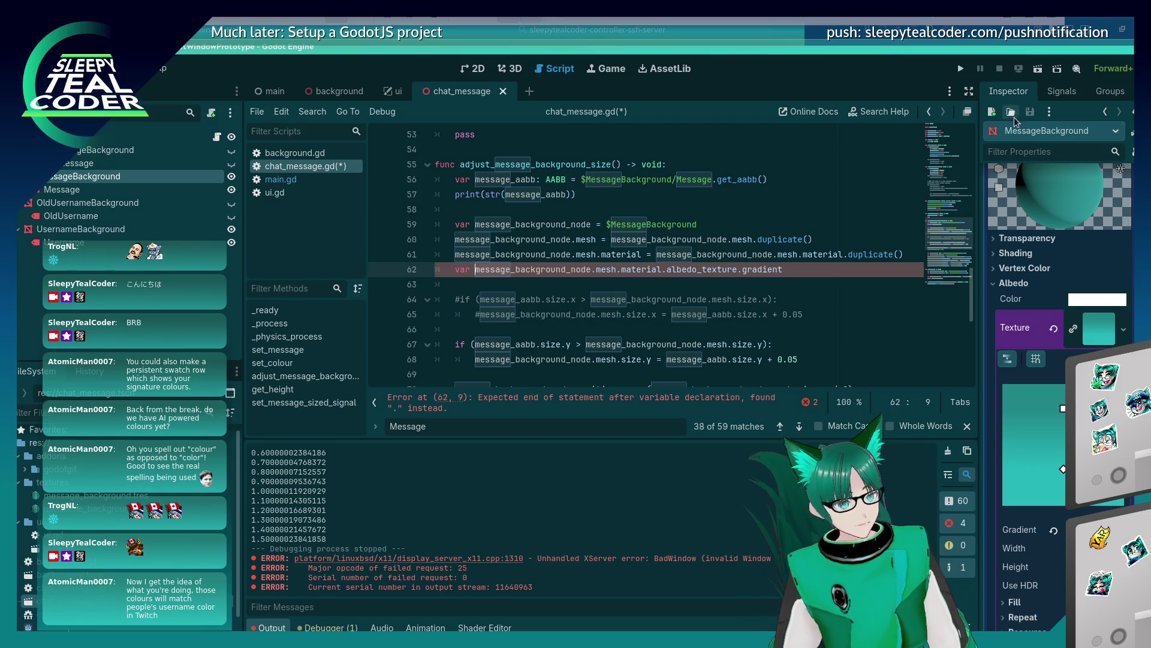
click(962, 69)
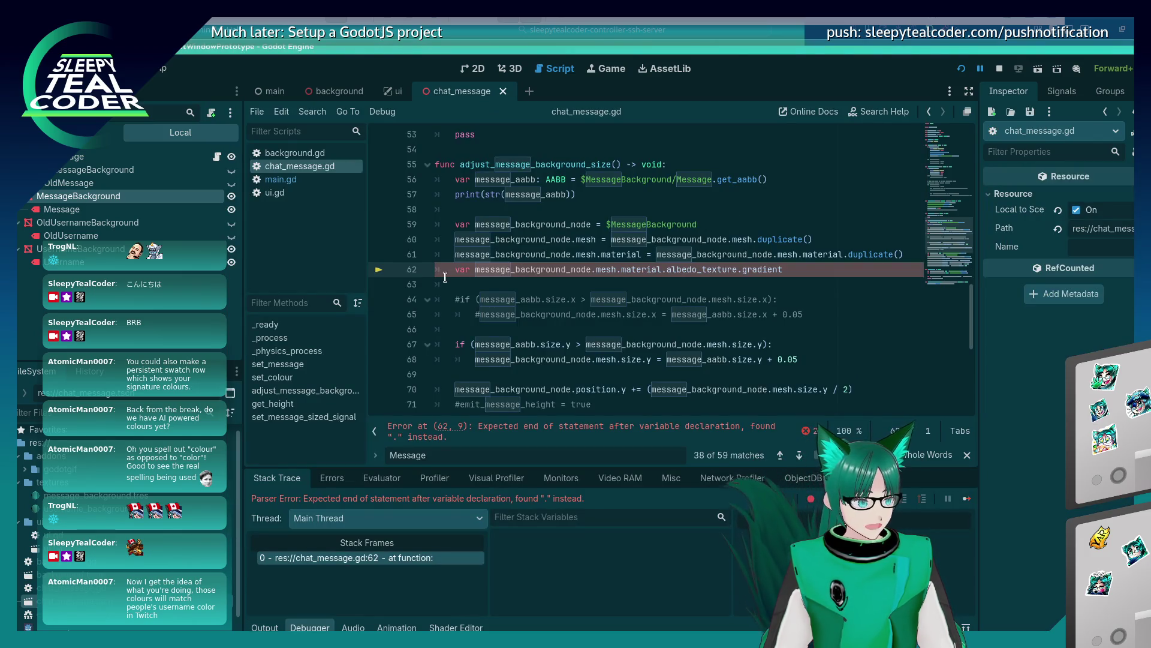
Comment out line 62, save, resume the game and add a test message
key(ctrl+k)
key(ctrl+s)
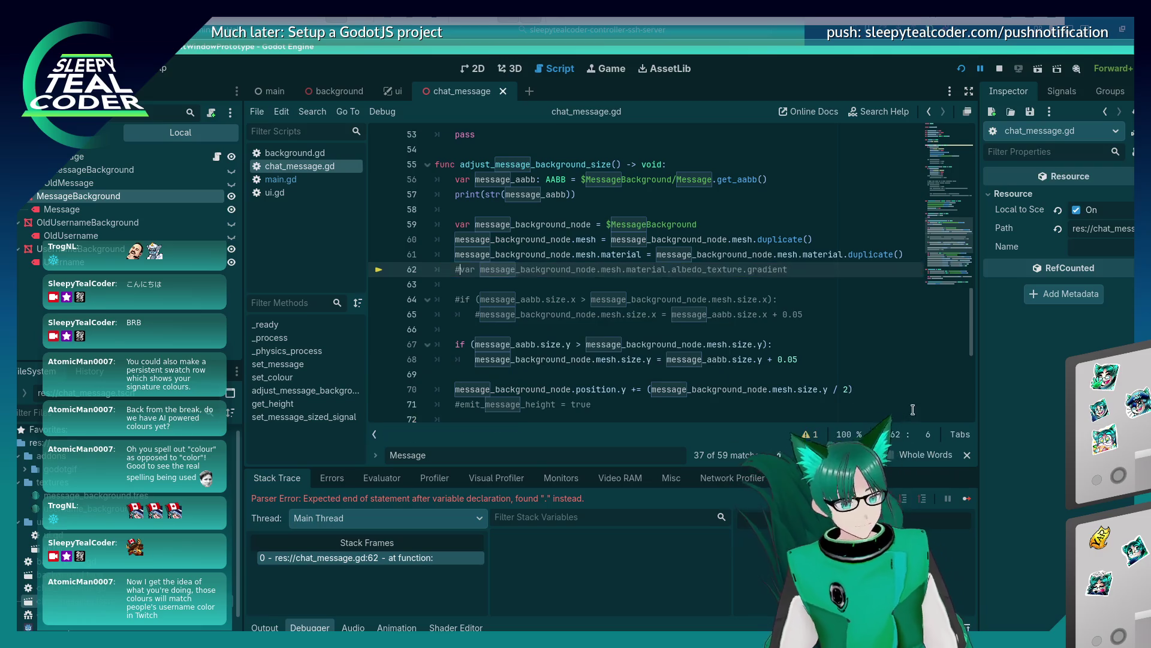
click(966, 499)
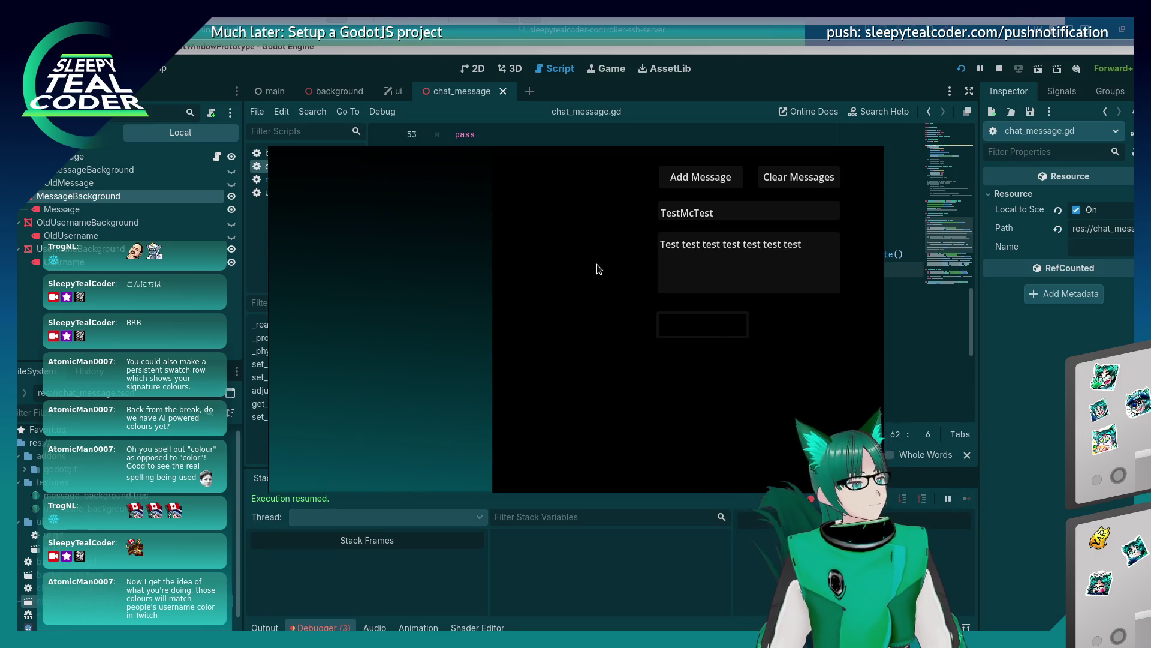
click(677, 177)
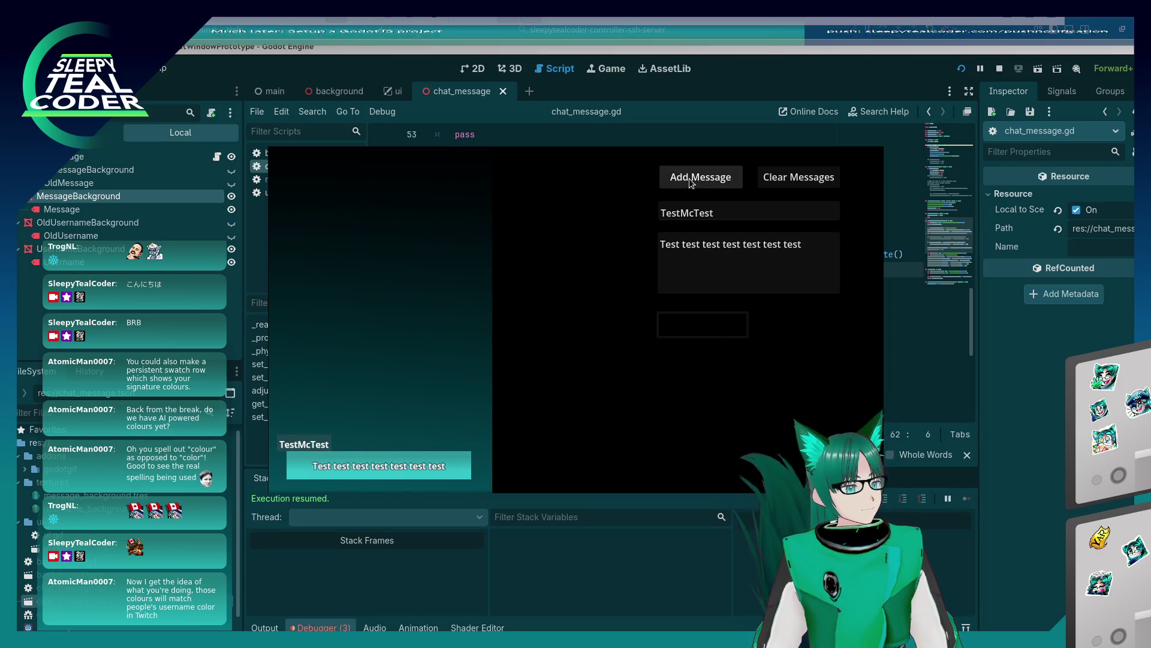
Choose a yellow username colour, add a second message, and reopen the colour picker
click(698, 325)
click(752, 214)
click(780, 197)
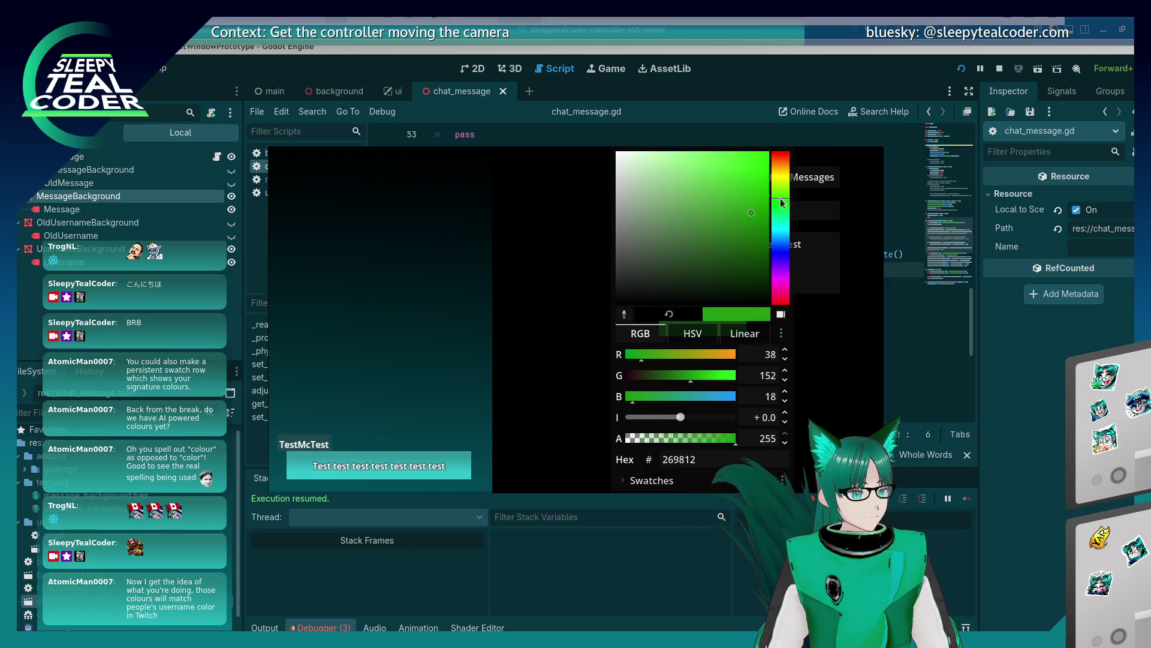
click(689, 220)
click(780, 173)
click(744, 174)
click(839, 368)
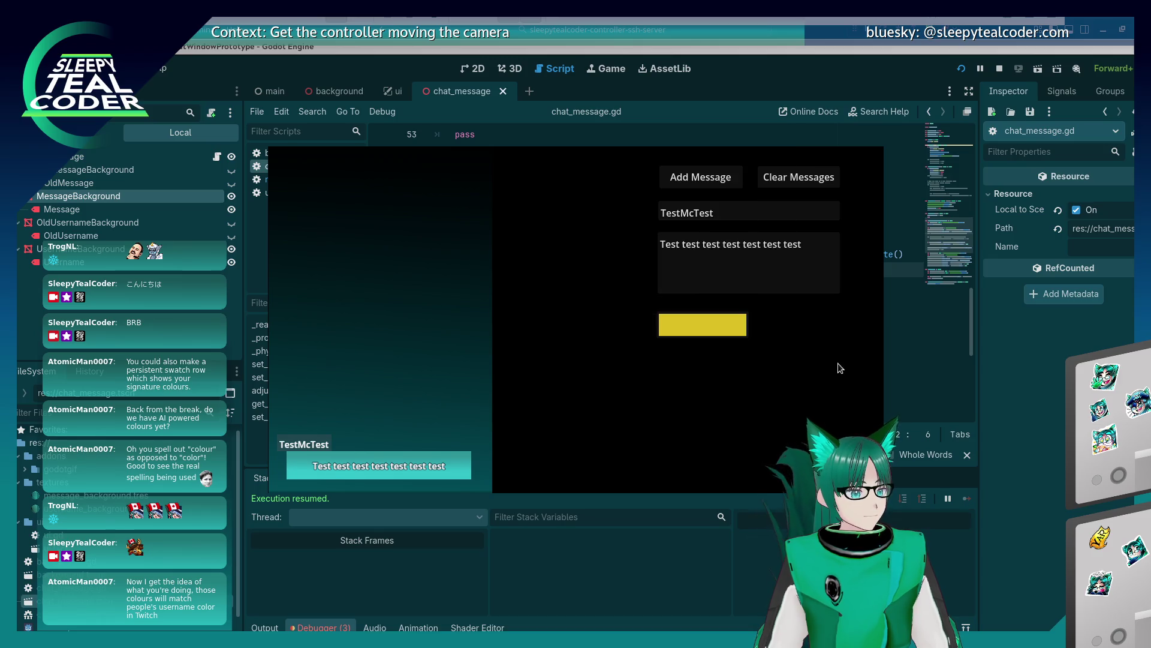
click(700, 177)
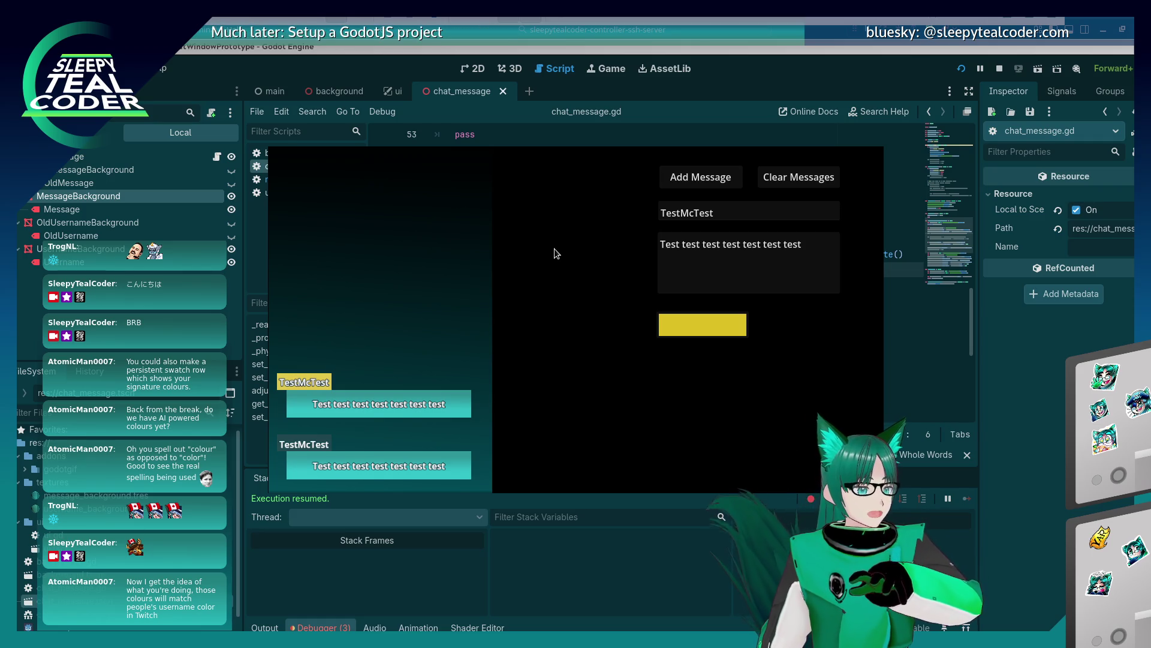
click(720, 325)
click(626, 313)
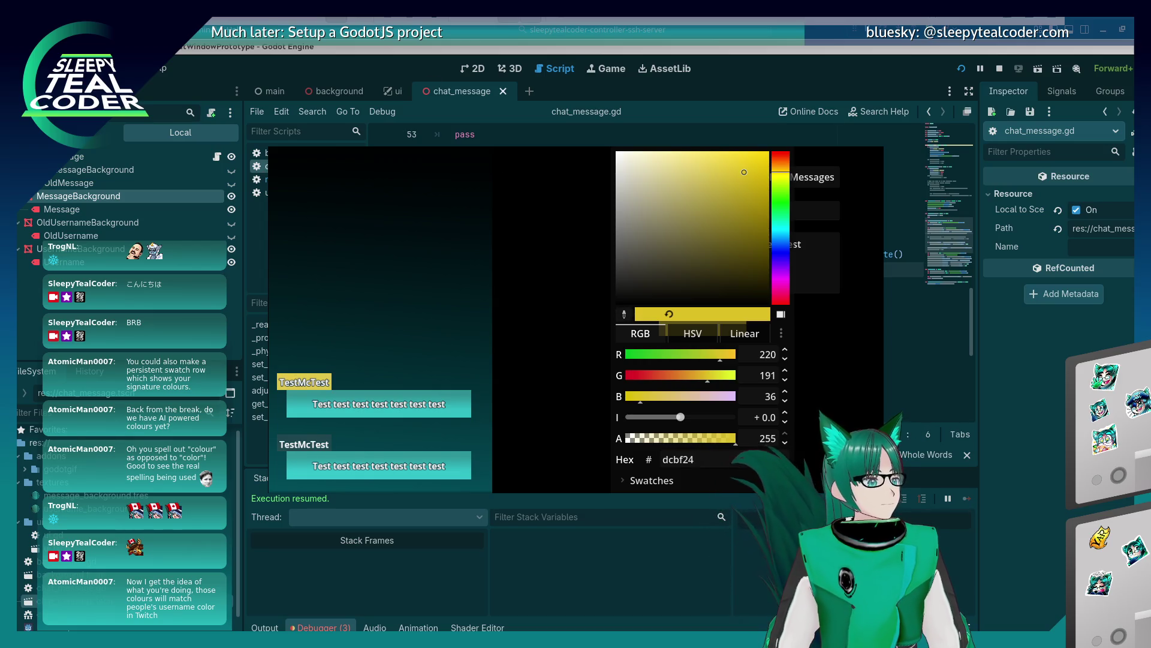
Set the username colour to hex d2691e, add an orange-tagged message, then close the game
key(Escape)
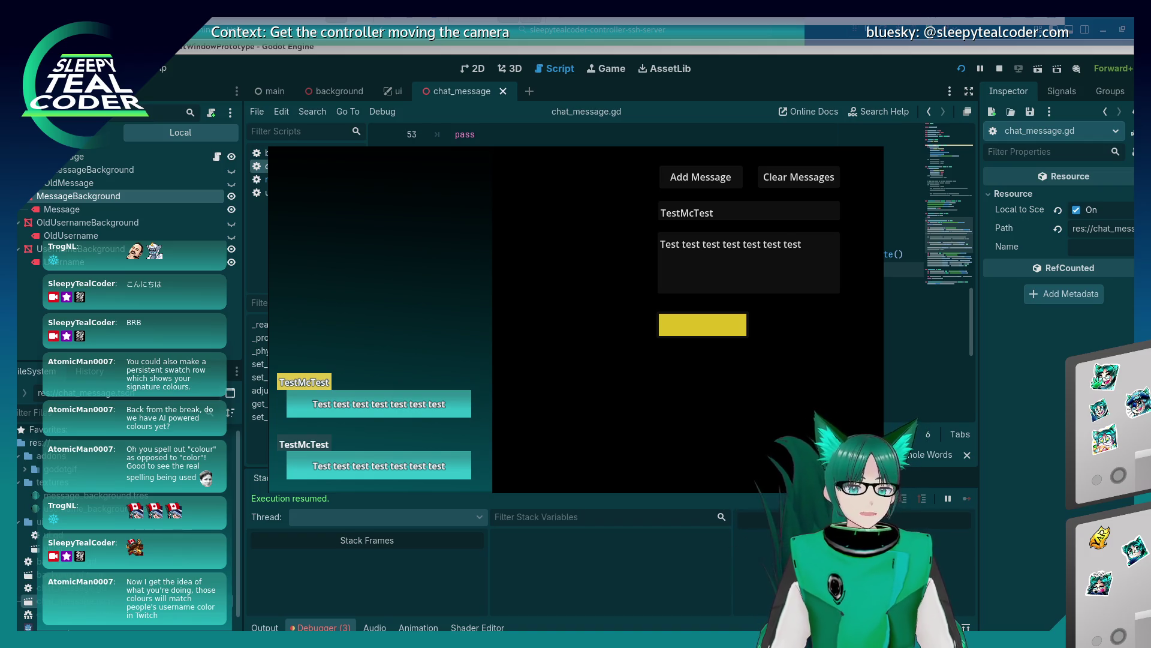
click(702, 324)
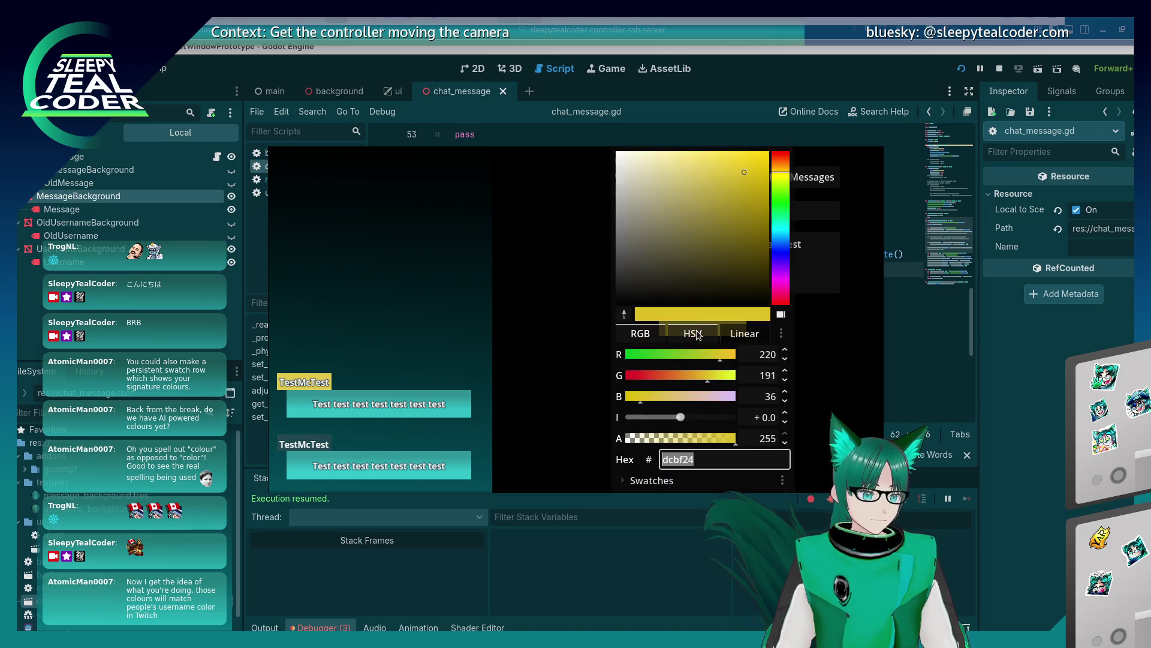
click(733, 461)
key(ctrl+a)
text(d2691e)
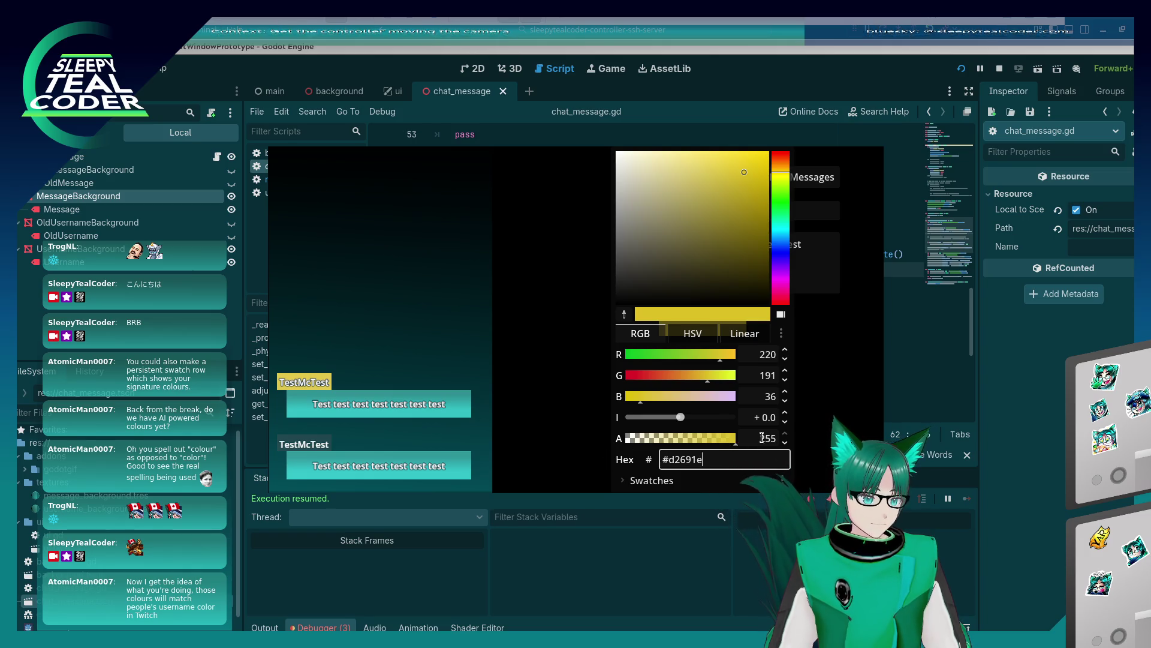
key(Return)
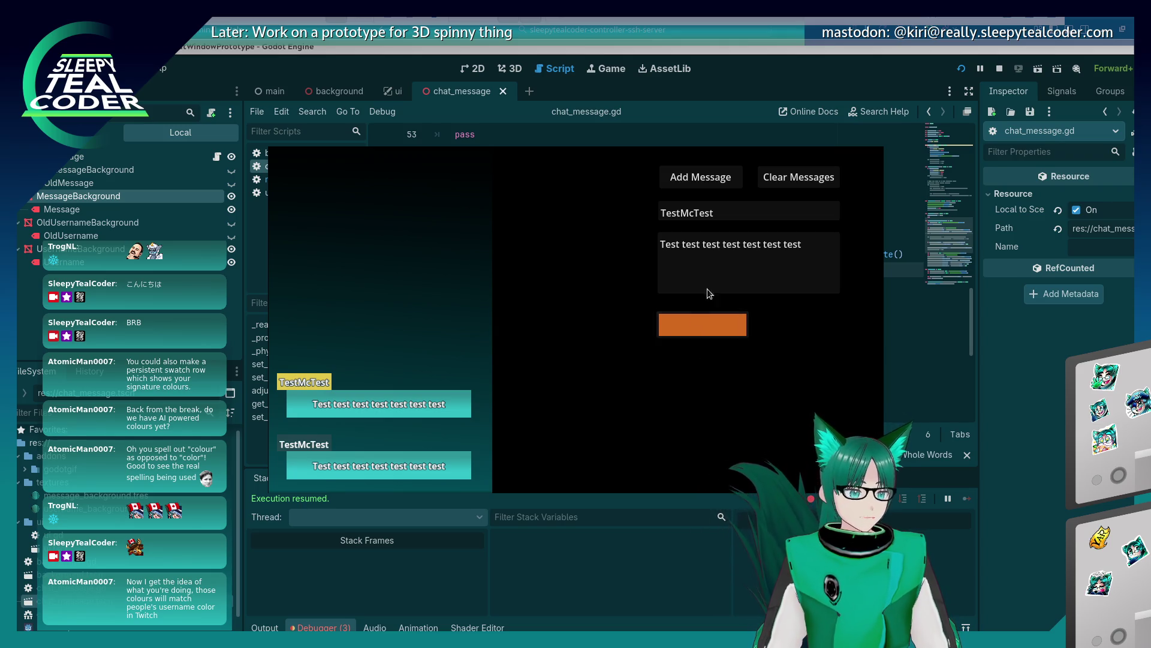
click(700, 177)
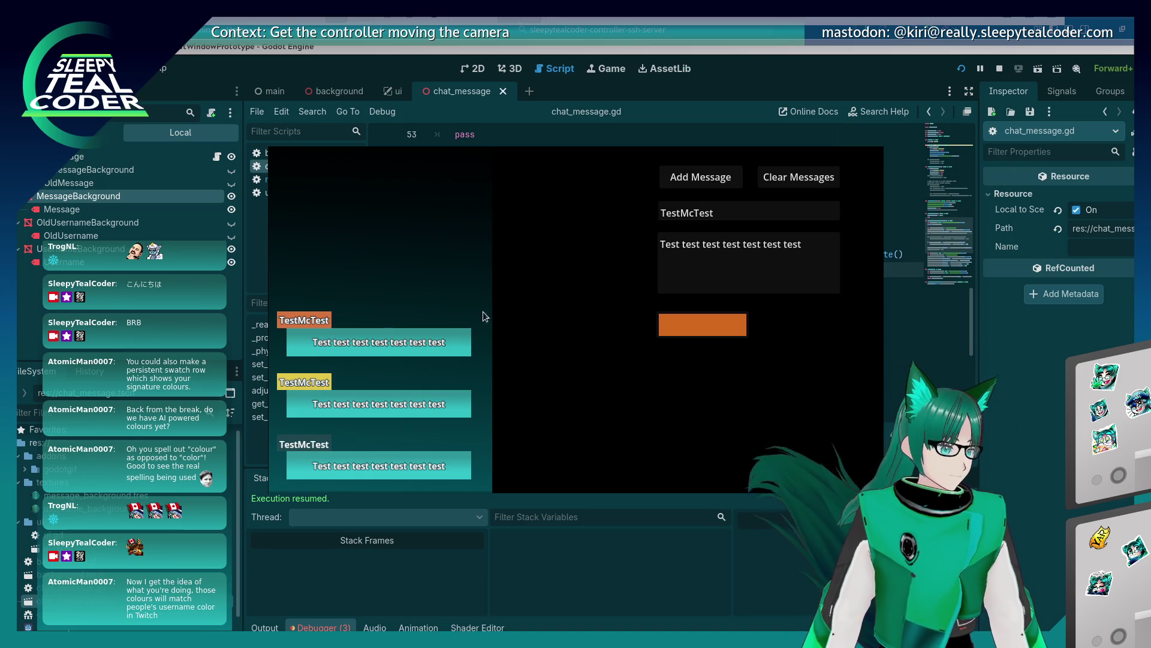
key(F8)
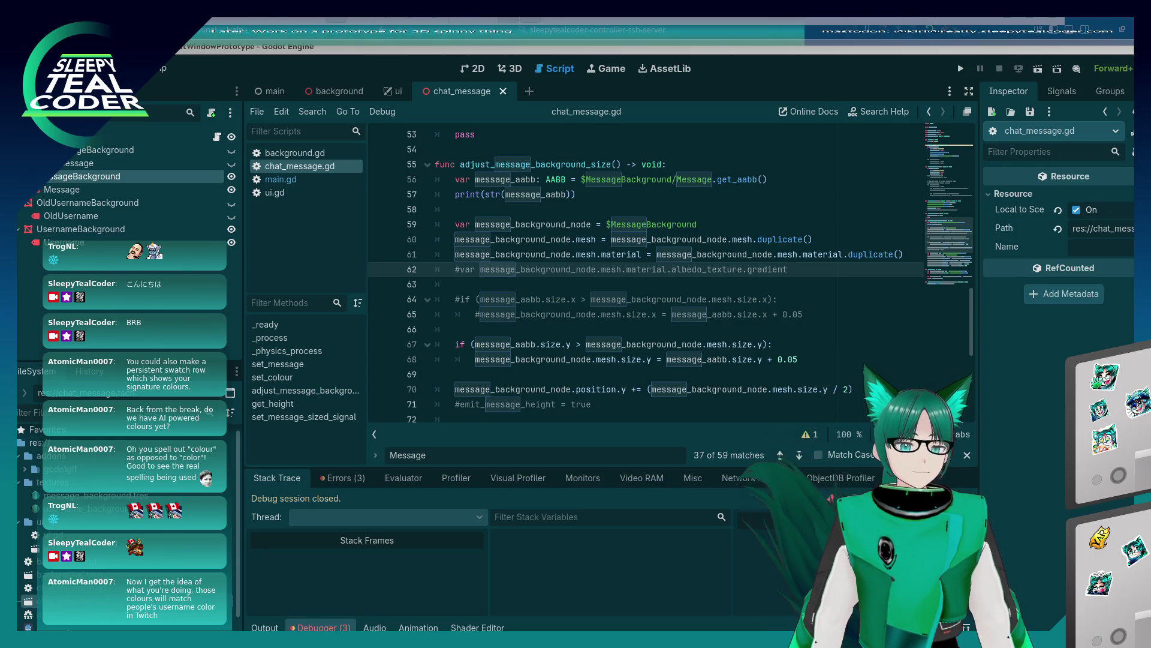
Uncomment line 62 as 'message_background_gradient =' and start line 63 with message_background_gradient
click(592, 299)
click(621, 269)
key(Delete)
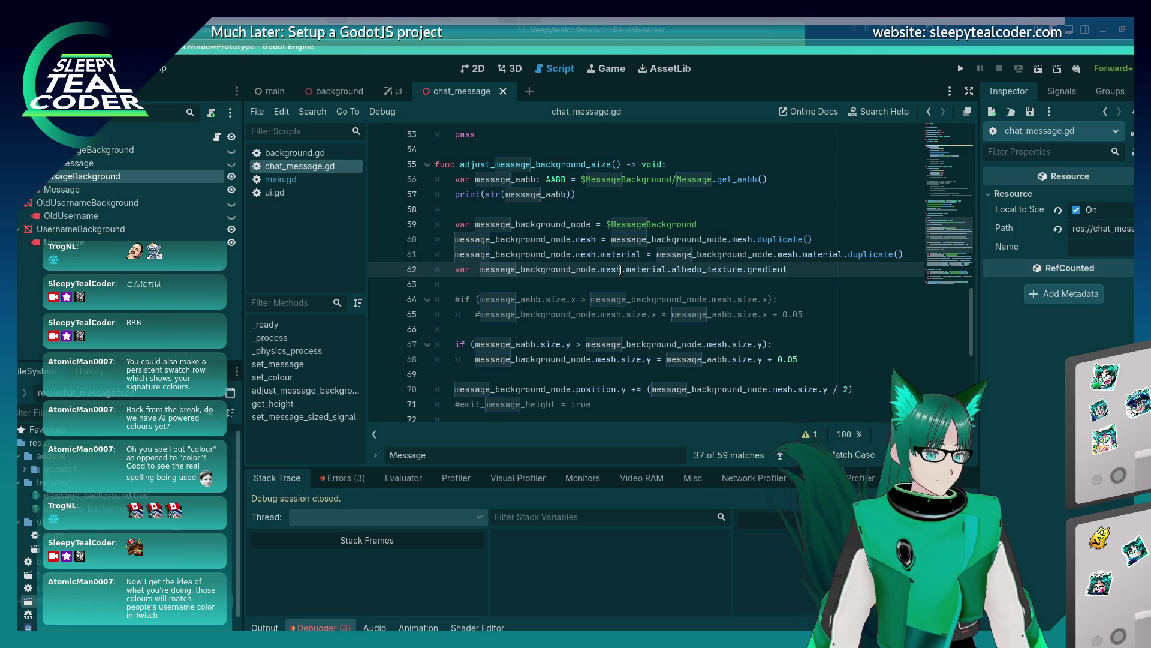
text(message_background_gradient =)
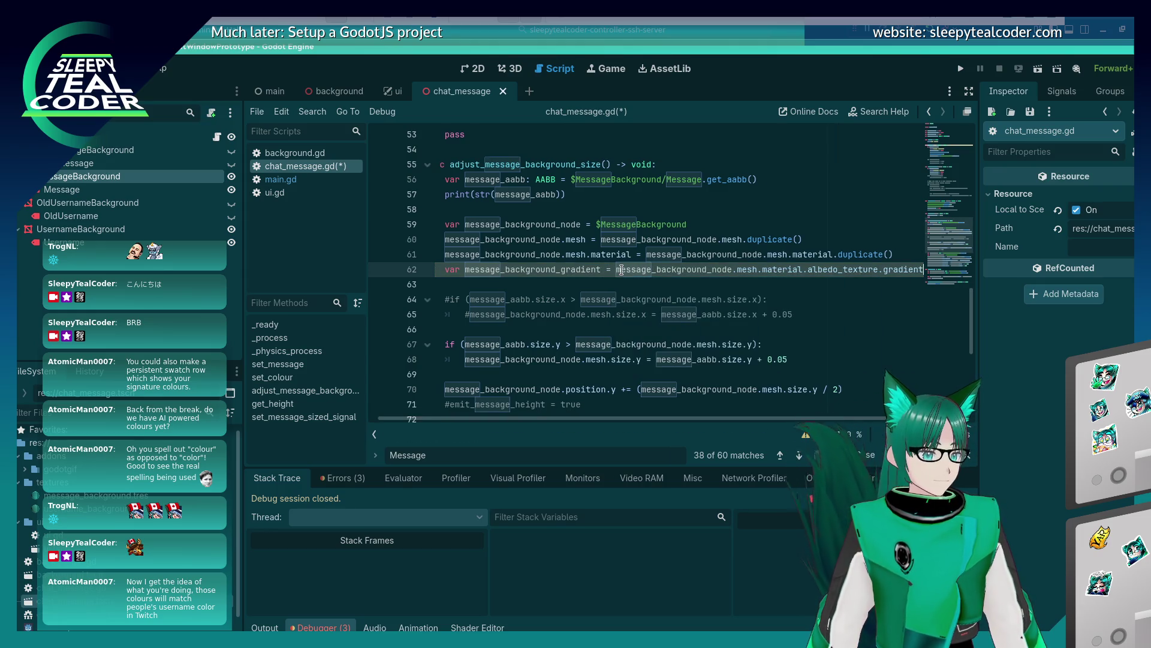
key(Return)
text(messa)
key(Down)
key(Return)
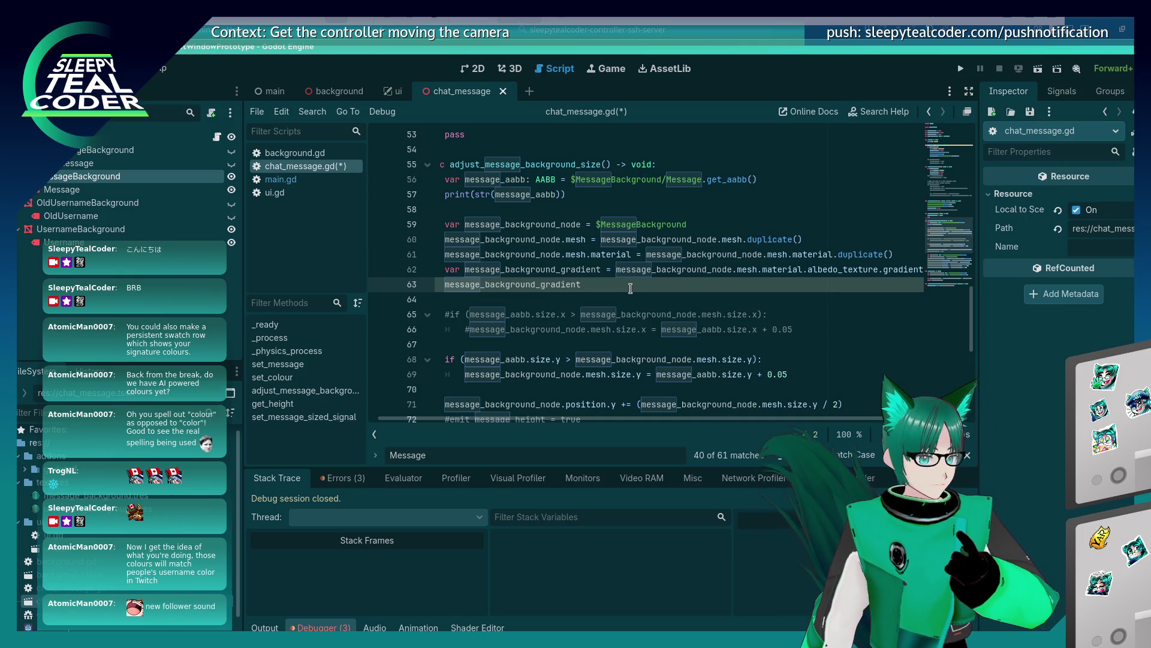
Select MessageBackground in 3D, return to the script, and expand the albedo Gradient's Raw Data
click(511, 67)
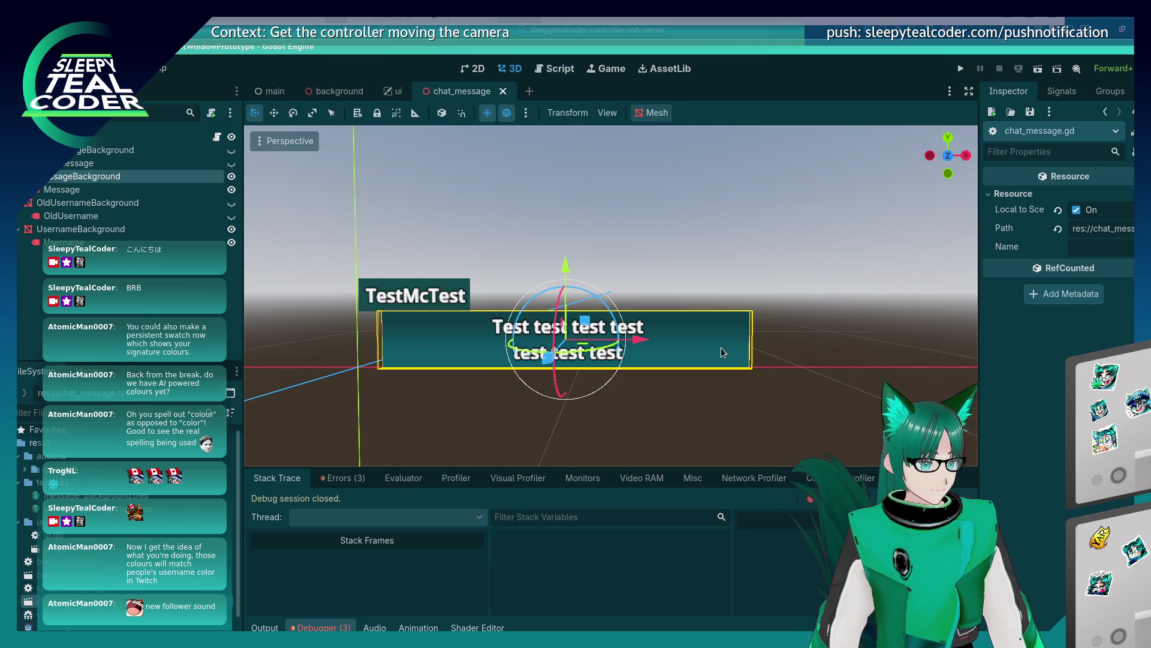
click(757, 317)
click(741, 328)
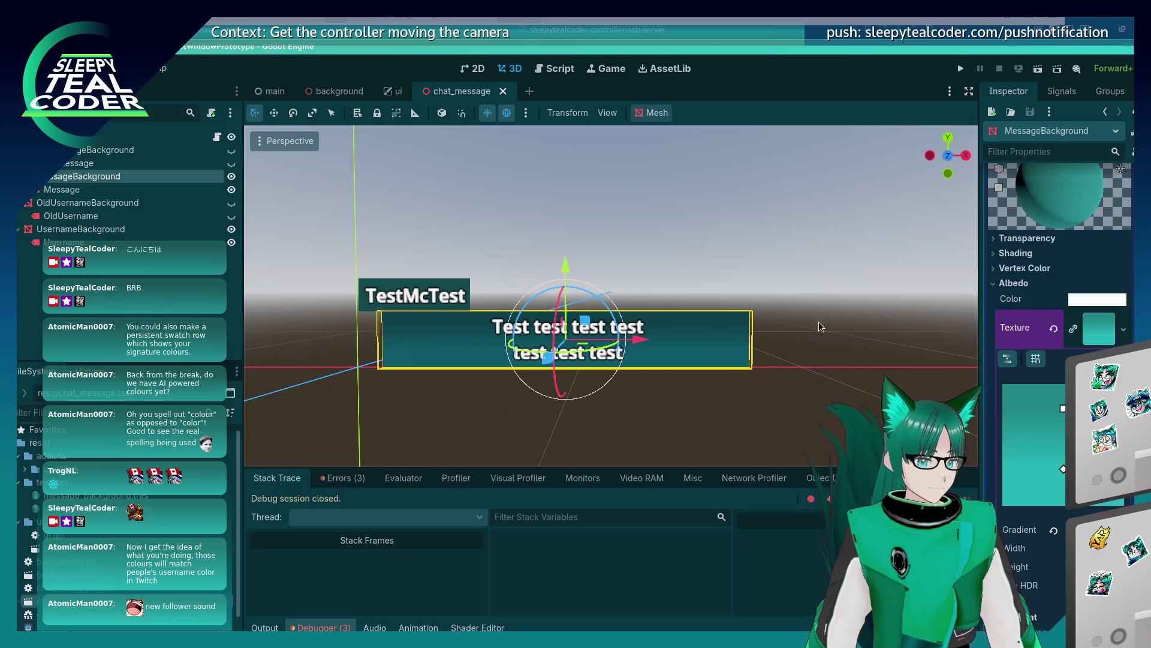
click(546, 71)
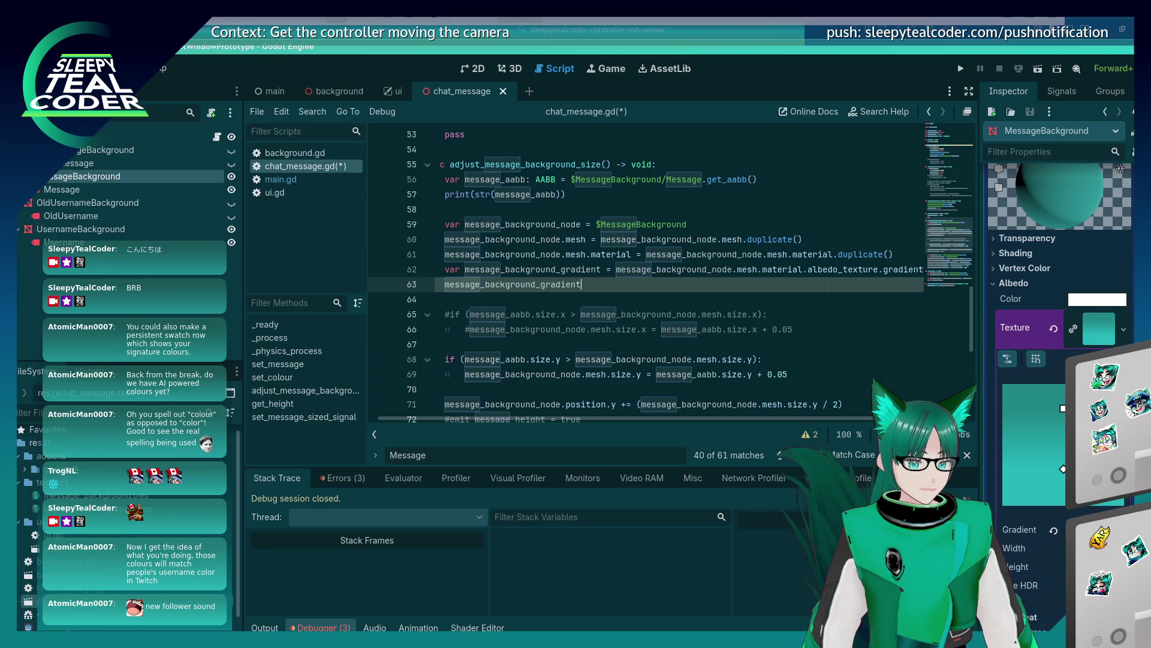
right_click(1044, 510)
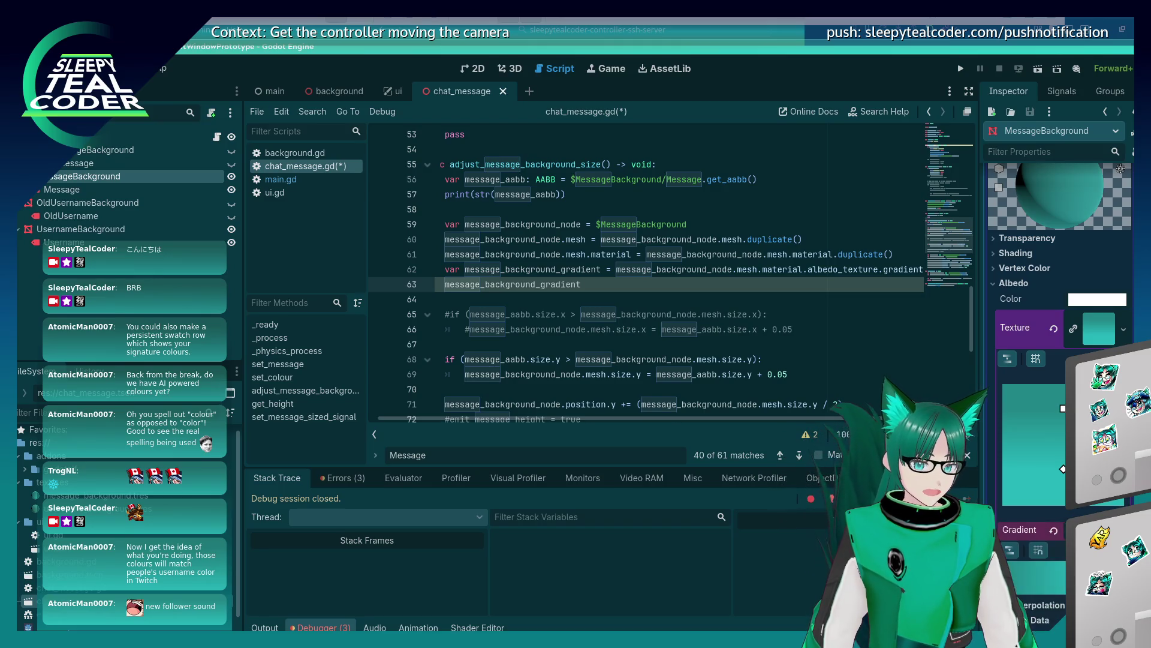
click(1056, 561)
click(1006, 459)
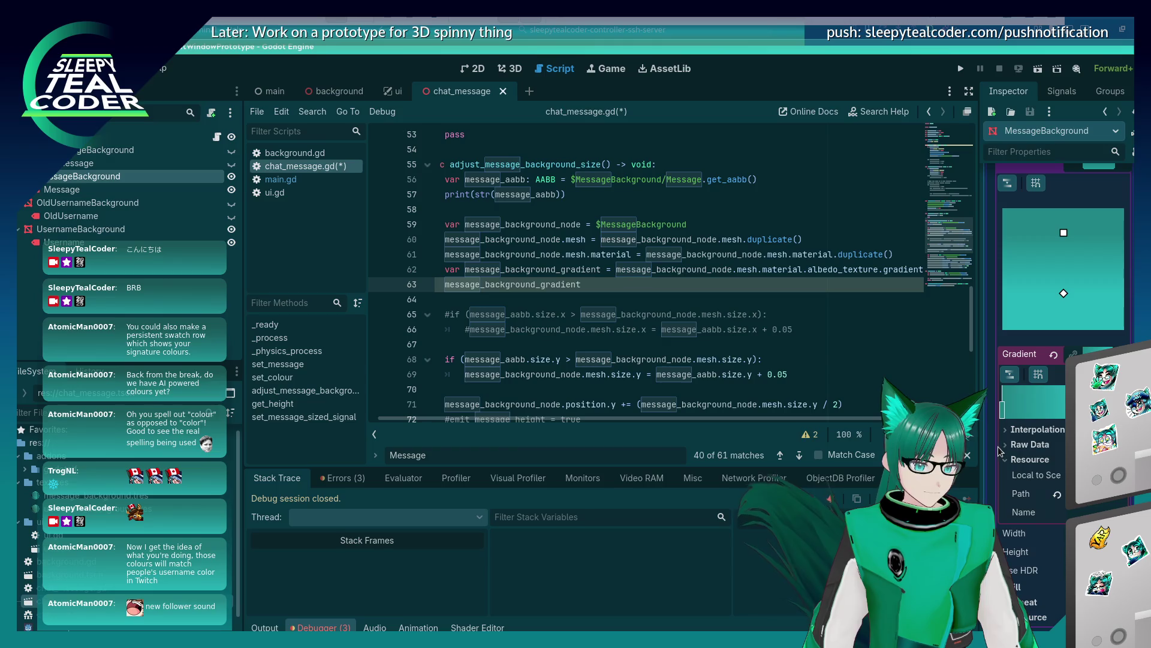
click(1005, 444)
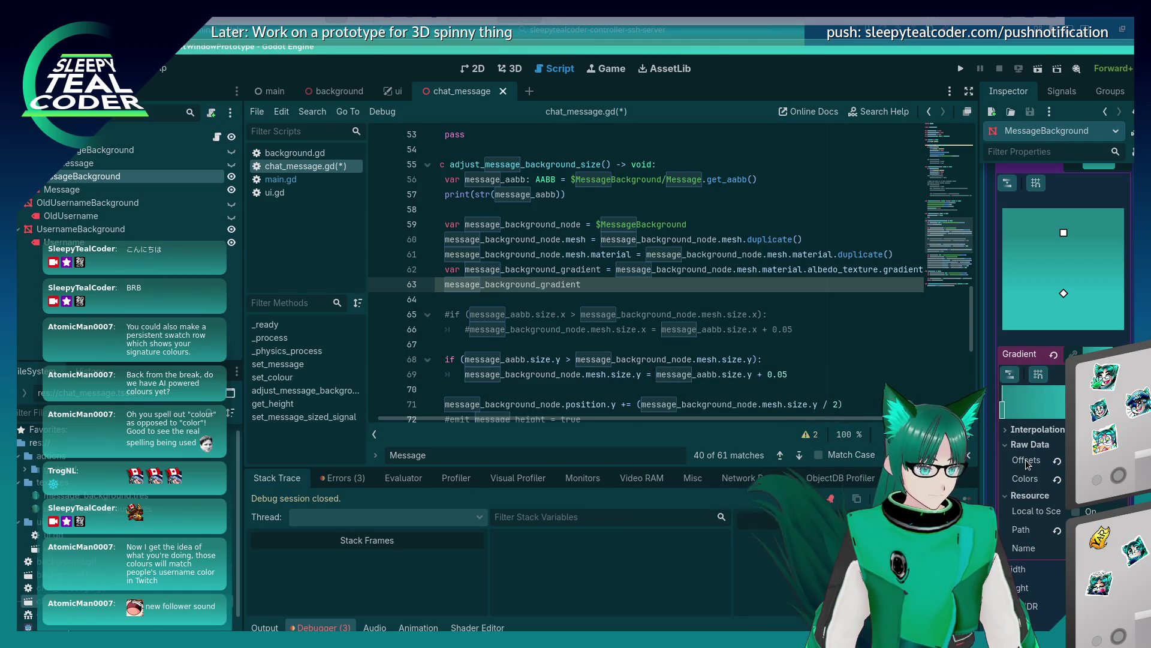
Append '.offsets' to line 63, then change it to '.colors ='
click(626, 284)
text(.)
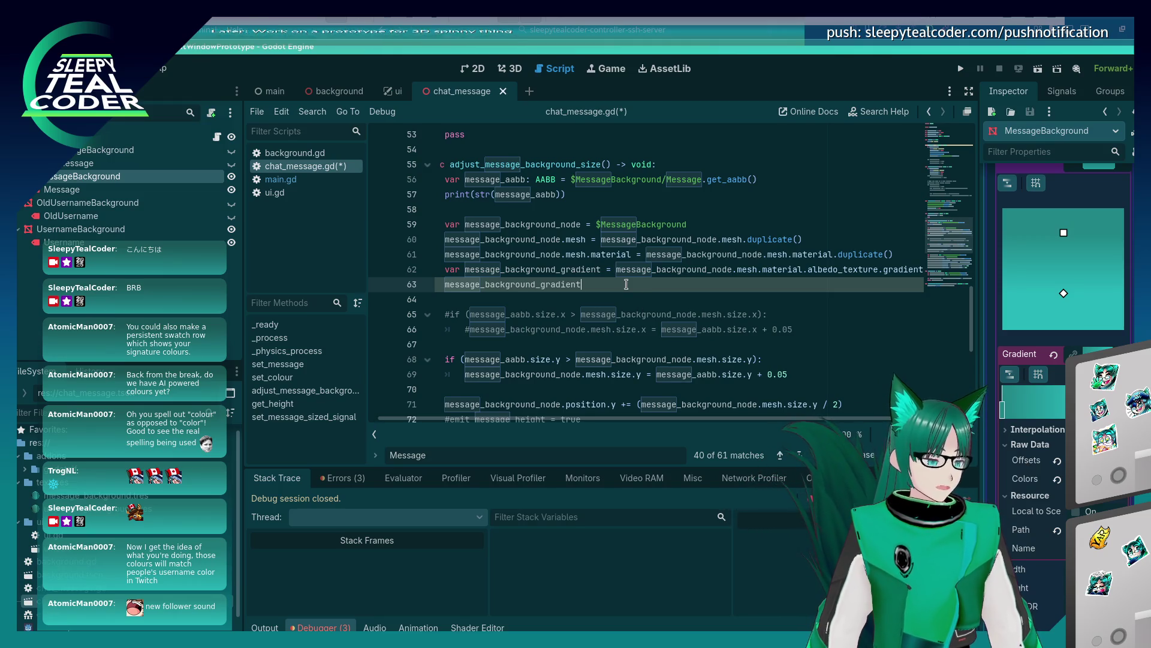
text(offsets)
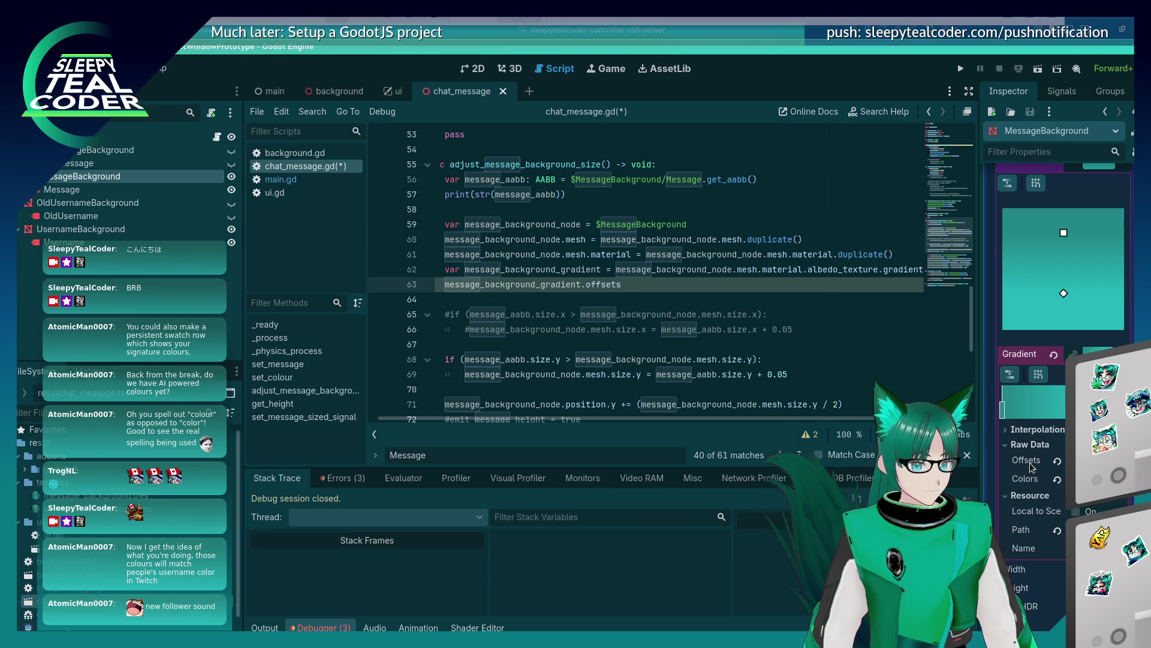
mouse_move(1031, 466)
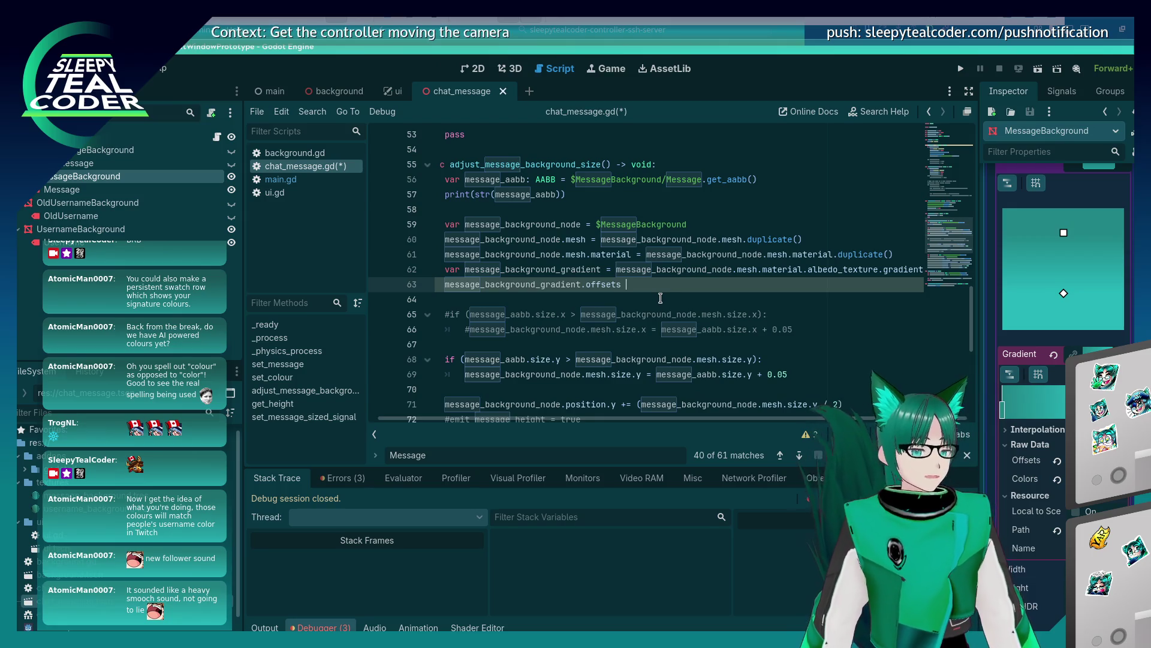
key(ctrl+space)
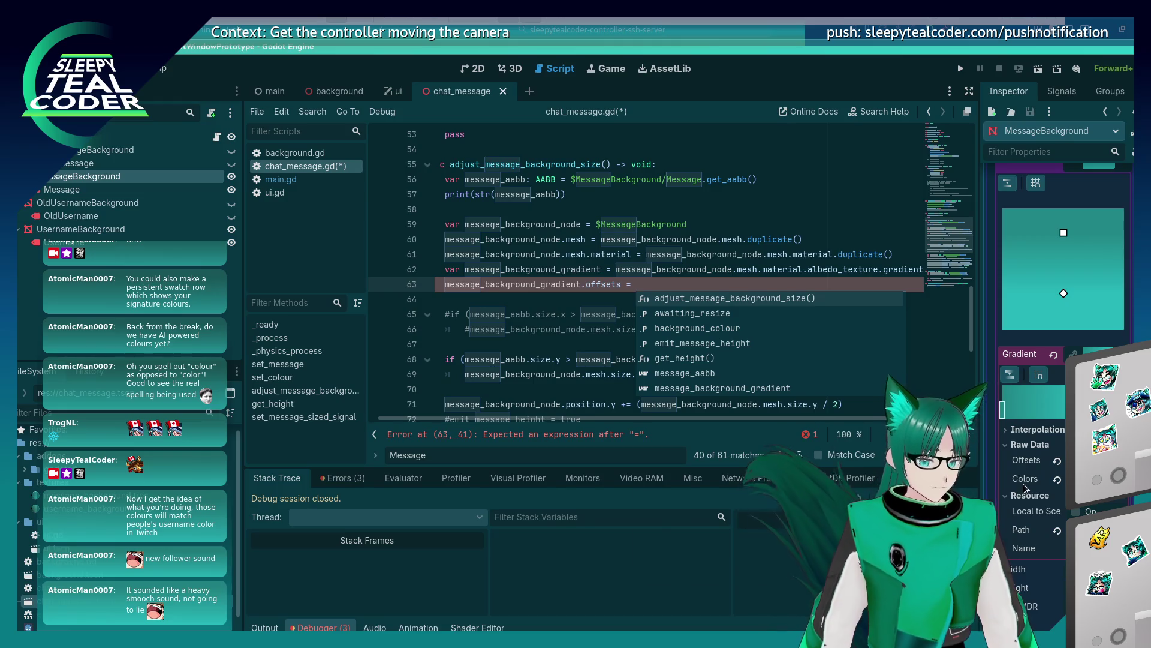
mouse_move(1025, 489)
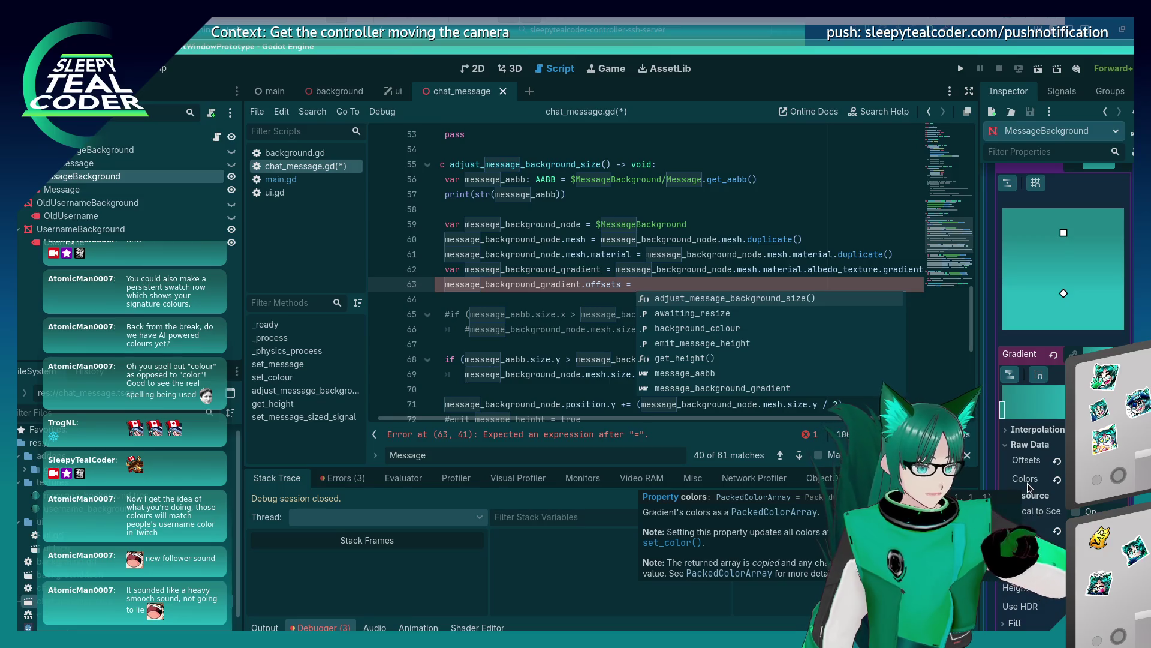
key(BackSpace)
key(BackSpace)
key(BackSpace)
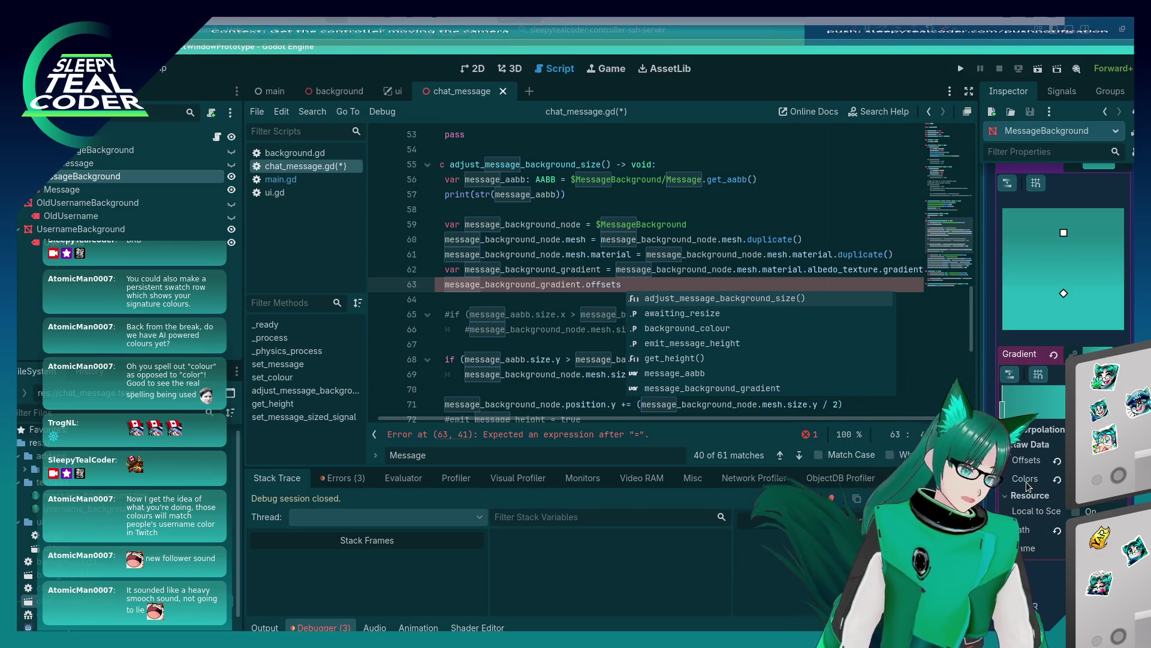
key(BackSpace)
key(BackSpace)
key(BackSpace)
text(color)
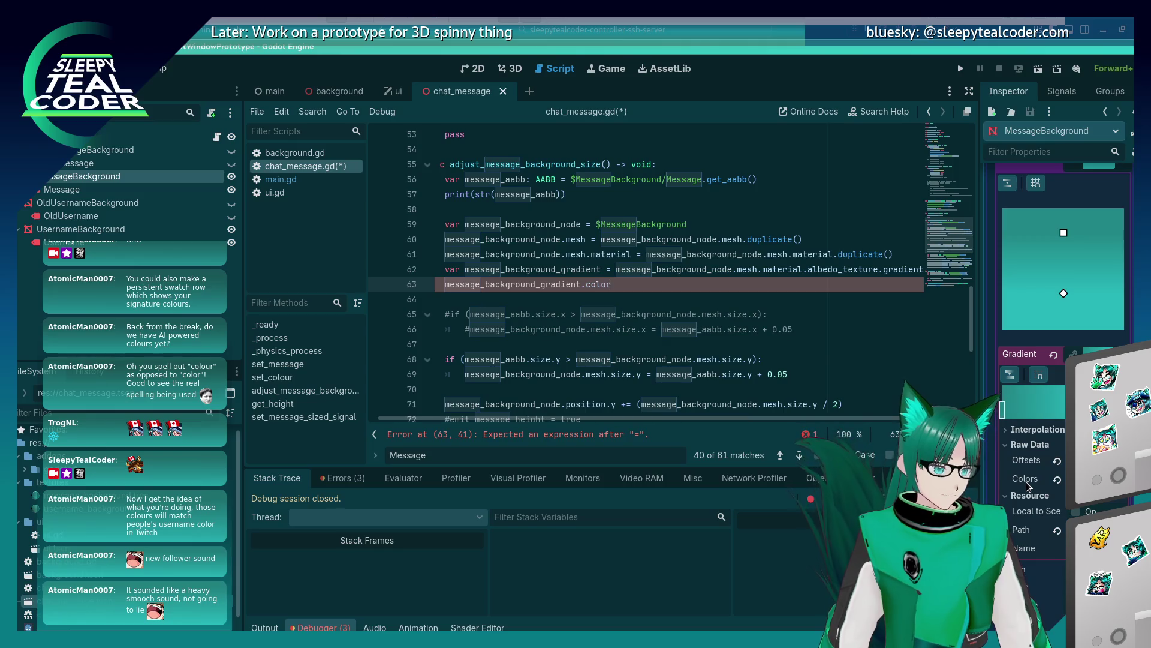
text(s =)
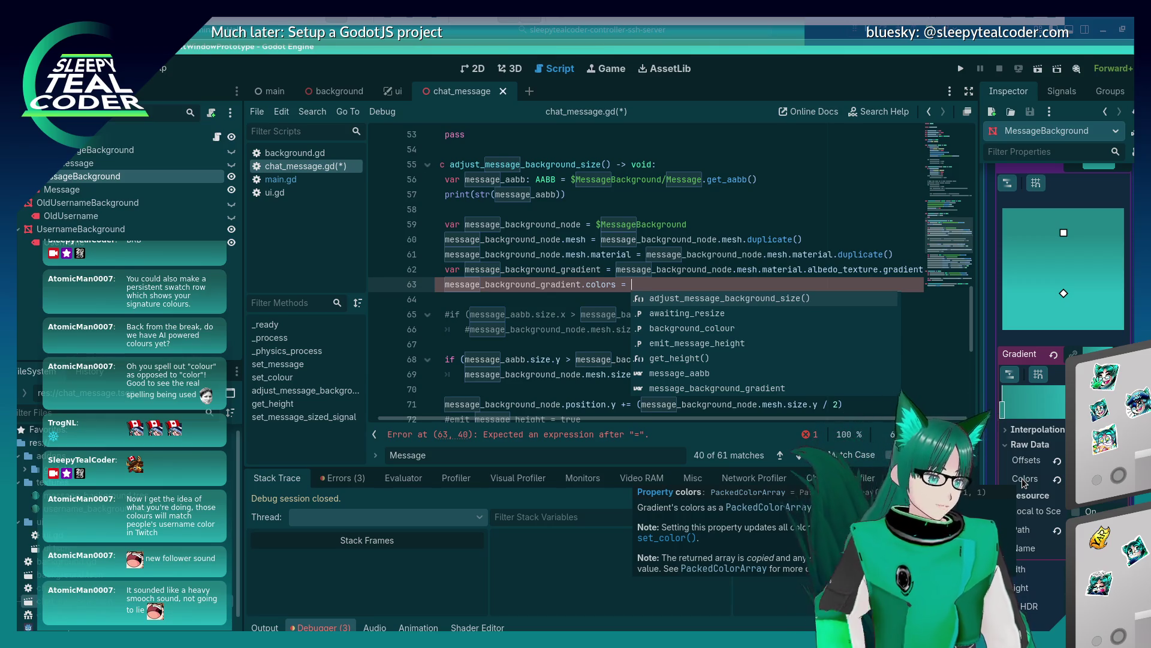
Minimise Godot and switch to the Firefox forum thread on Make Unique
click(750, 30)
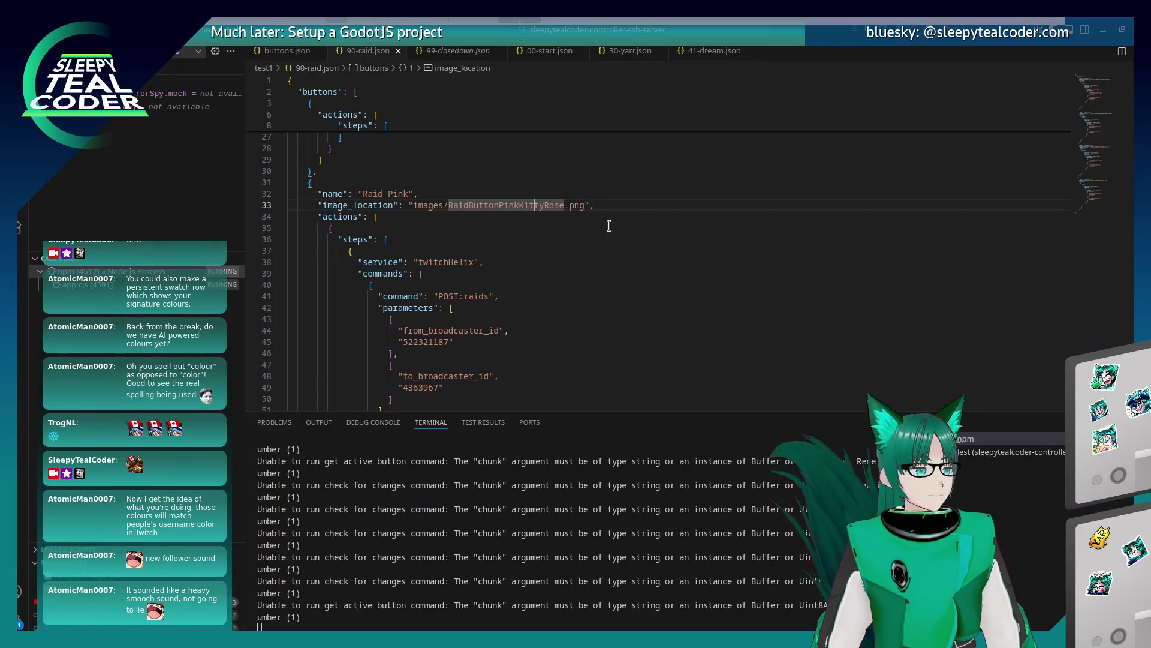
key(alt+Tab)
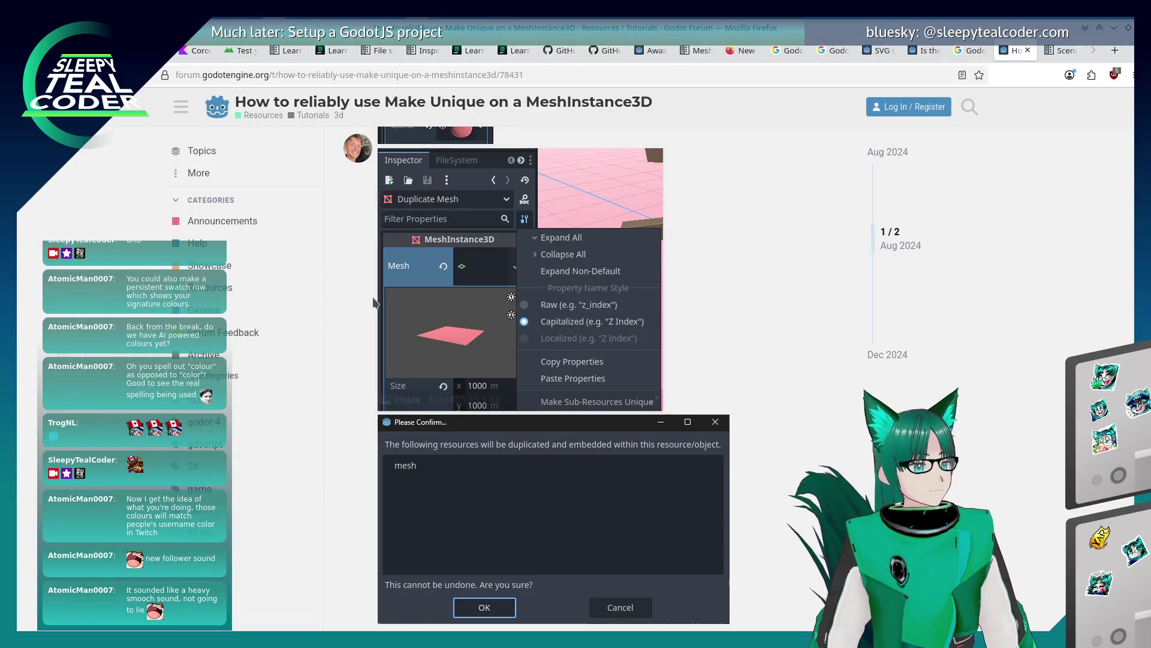
scroll(365, 359, down, 10)
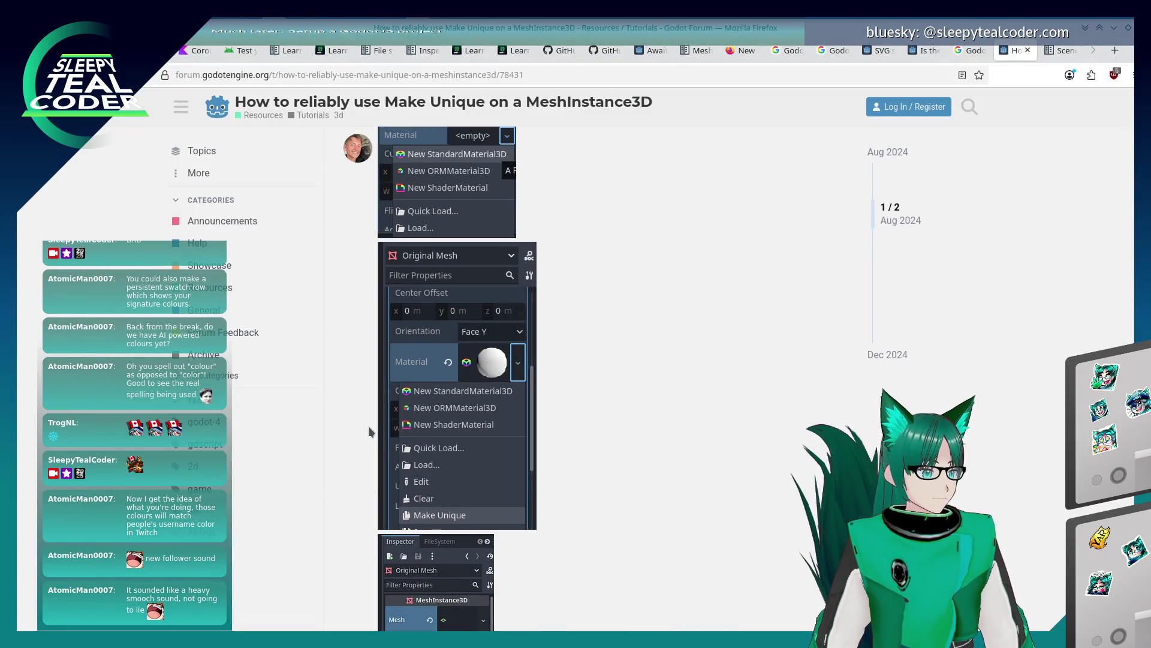
Search the Godot docs for PackedColorArray and open its stable-version class reference constructors
click(1061, 50)
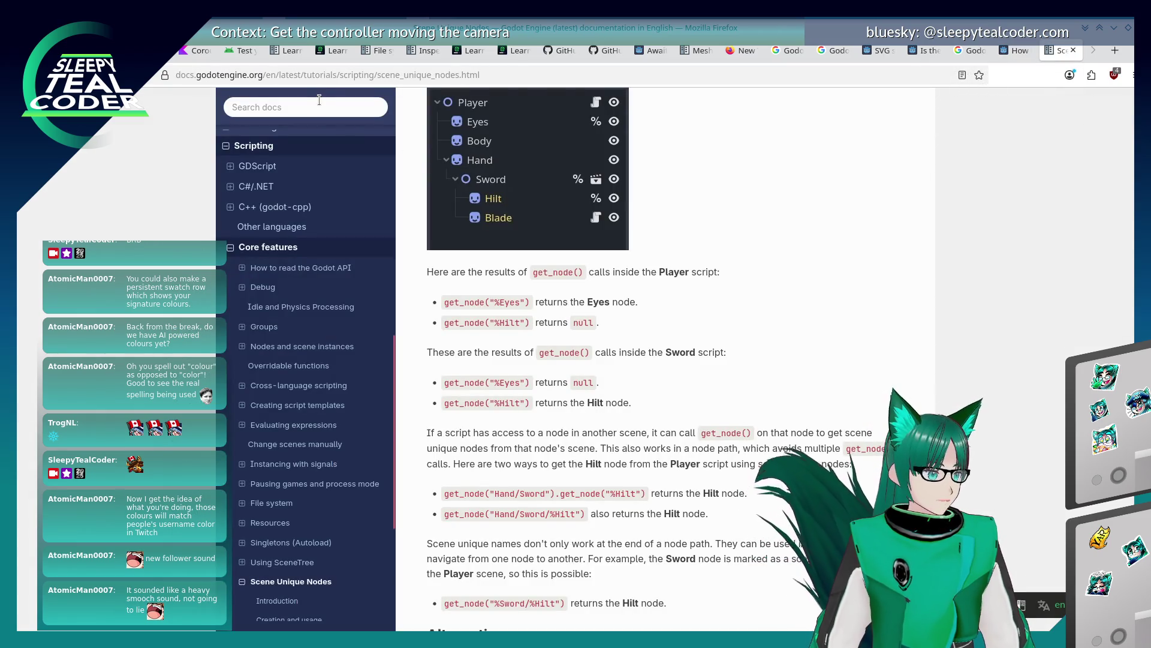
click(319, 103)
text(pACKED)
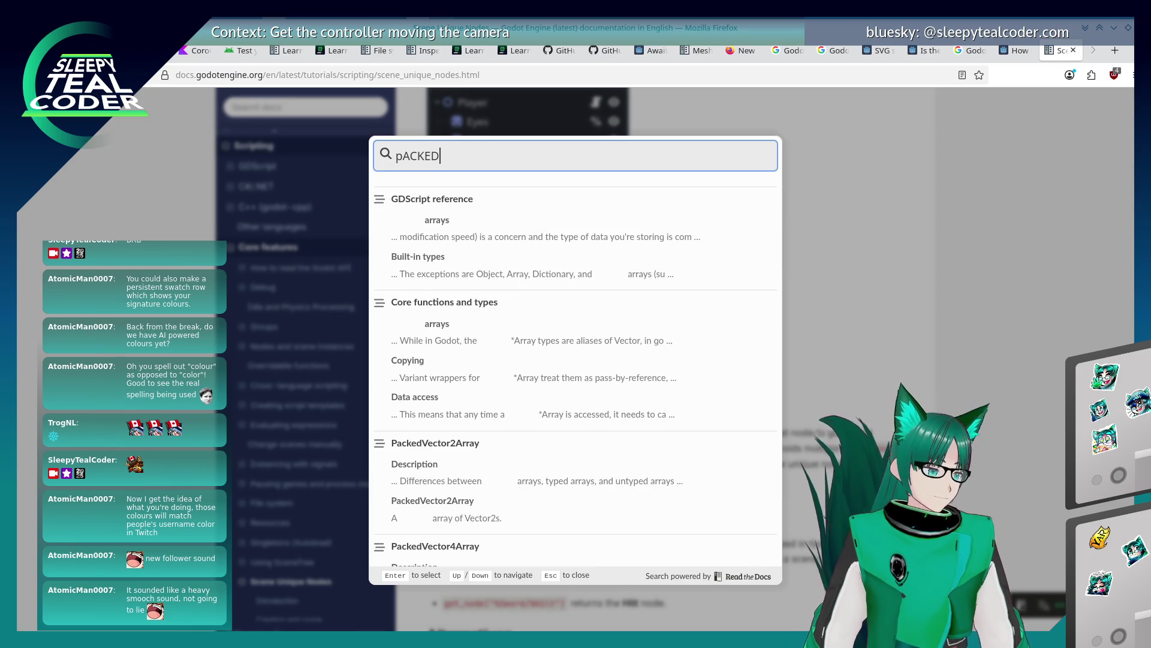
key(ctrl+a)
key(BackSpace)
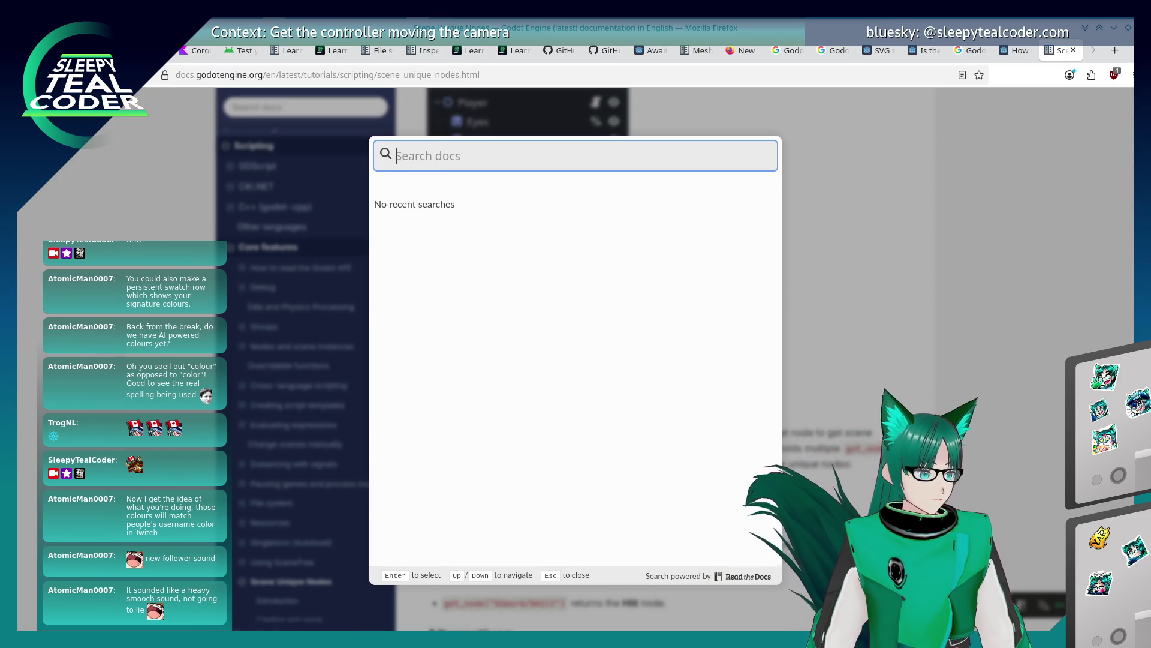
text(PackedColorArray)
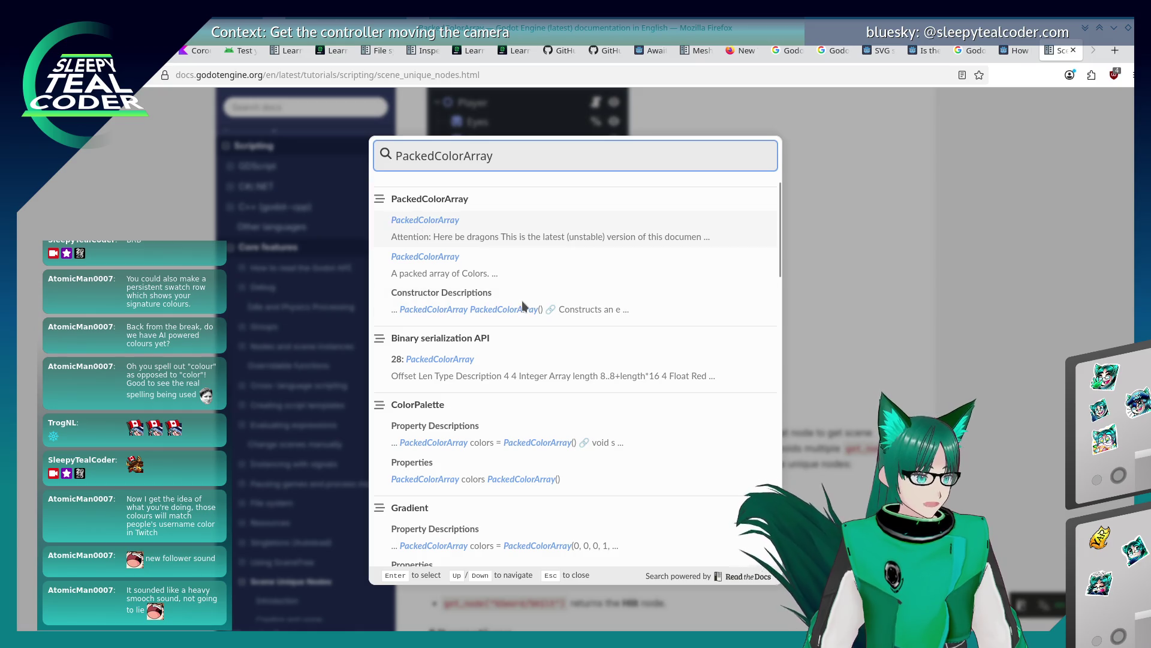
key(Return)
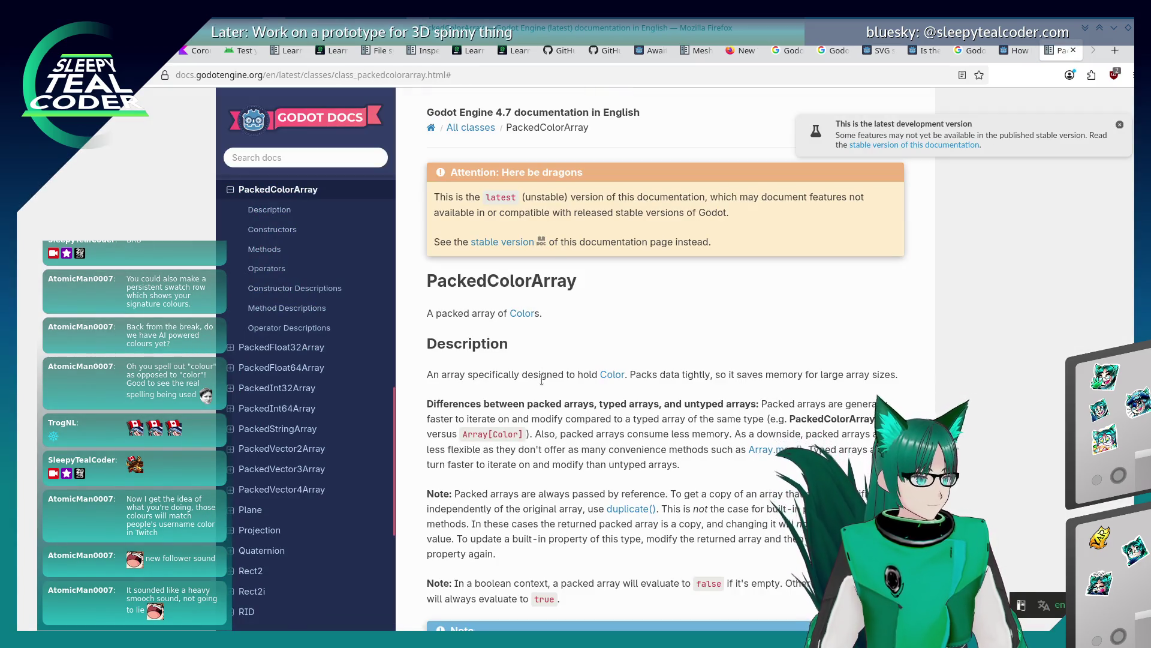
scroll(544, 383, down, 7)
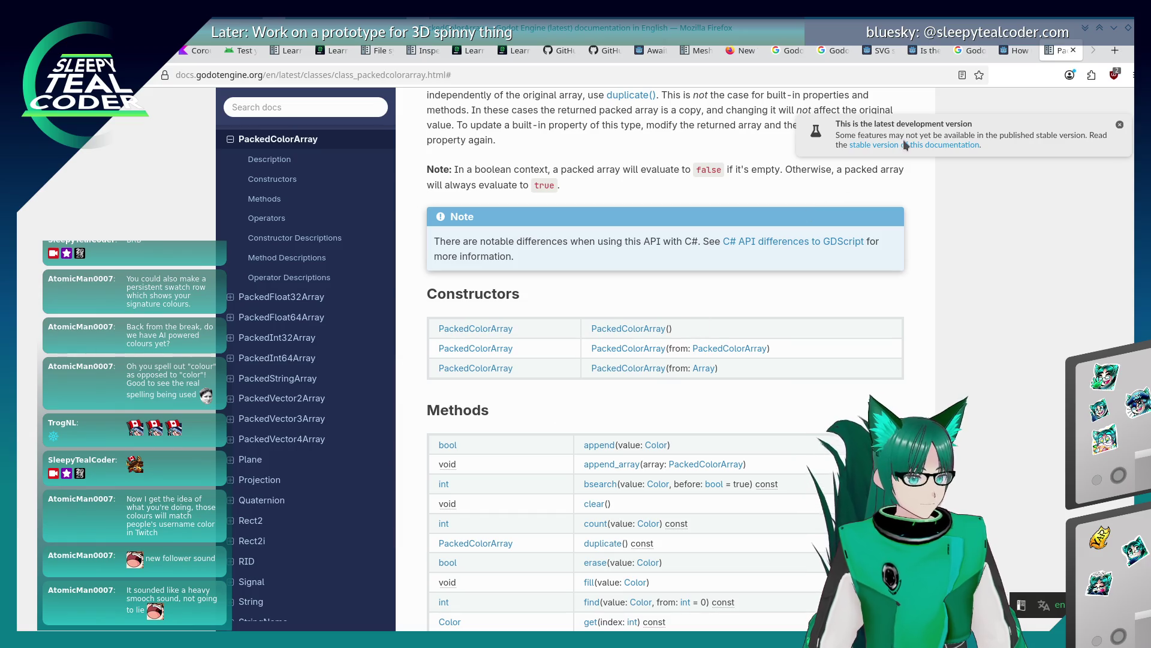
click(906, 146)
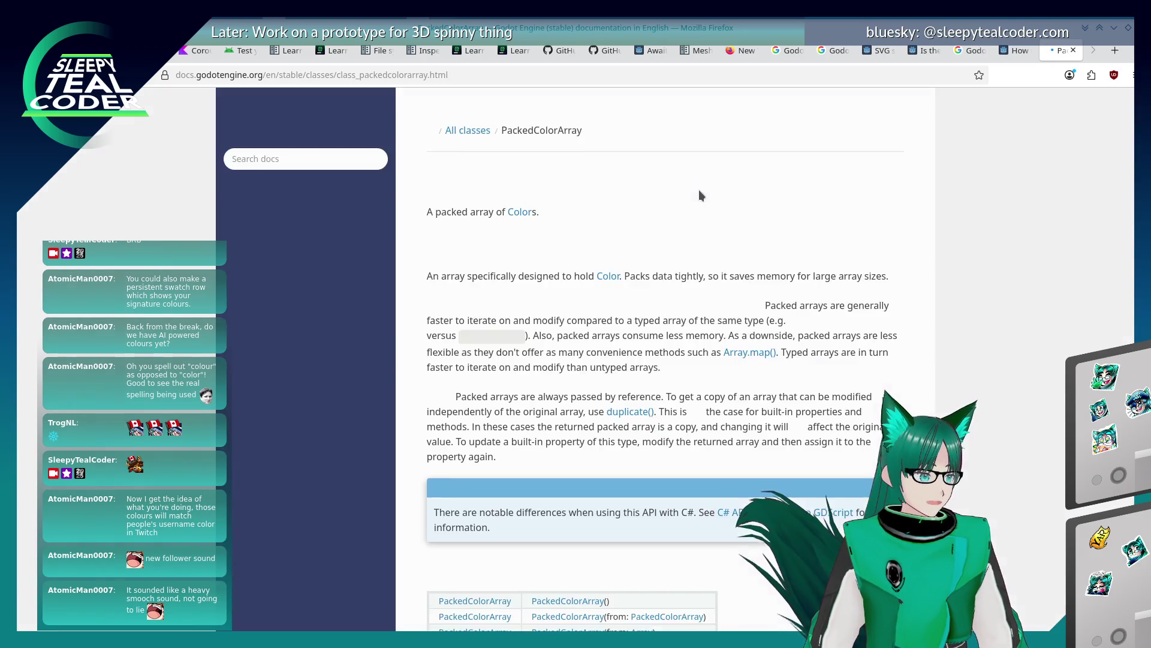
scroll(624, 326, down, 20)
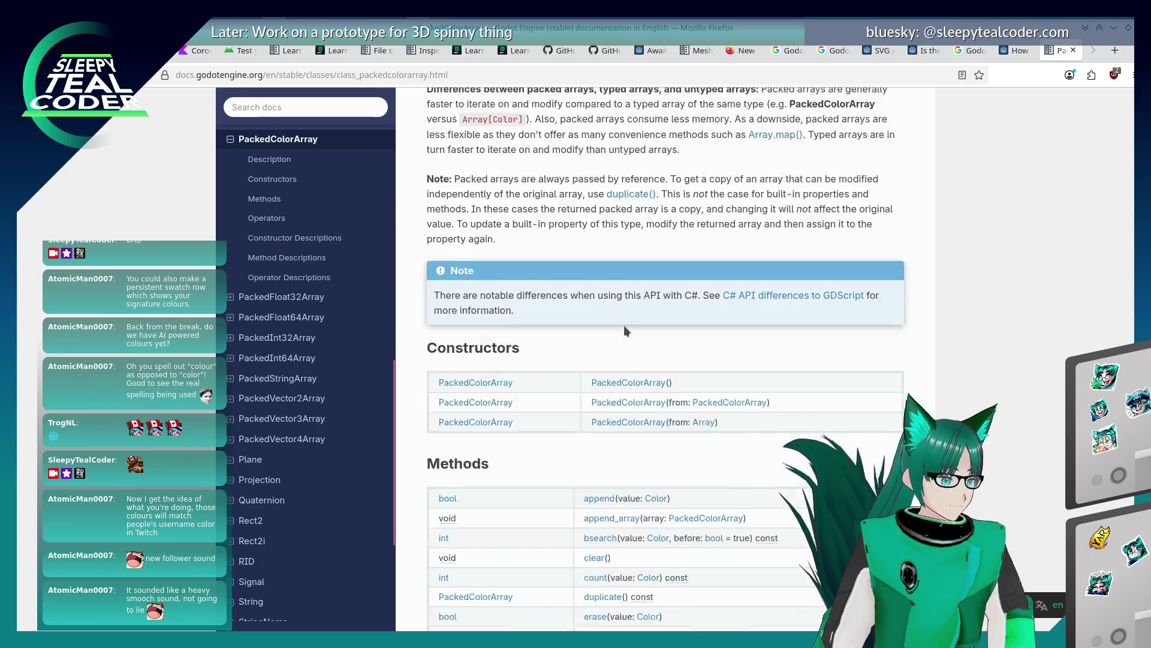